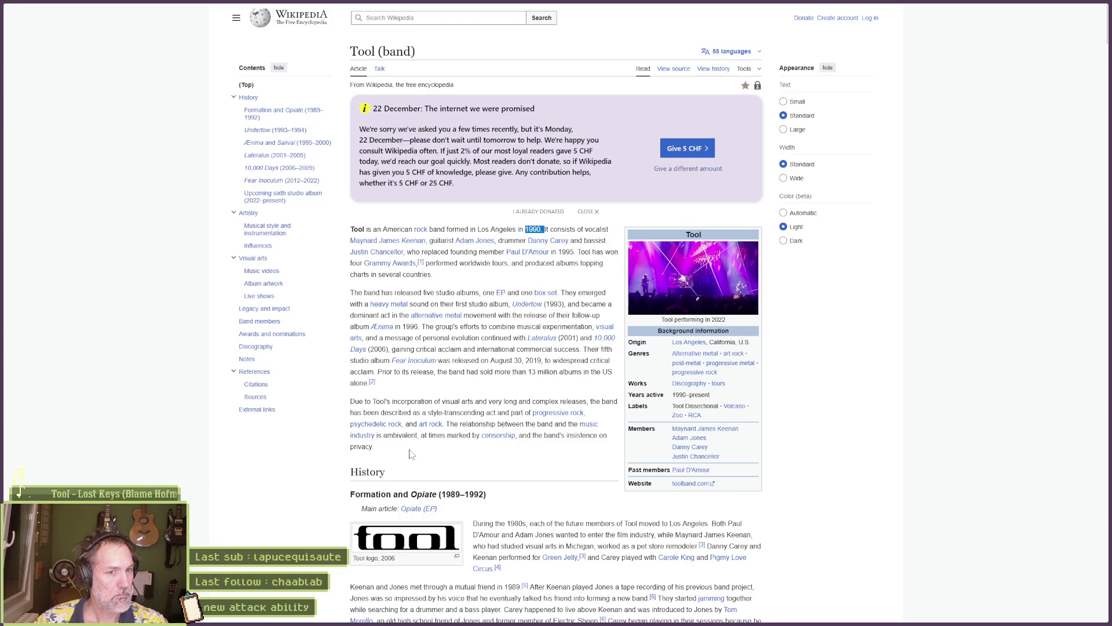
# Move from the Tool article to Kolm's 'Umbra' YouTube video, then close the browser
pyautogui.hotkey('alt', 'Tab')
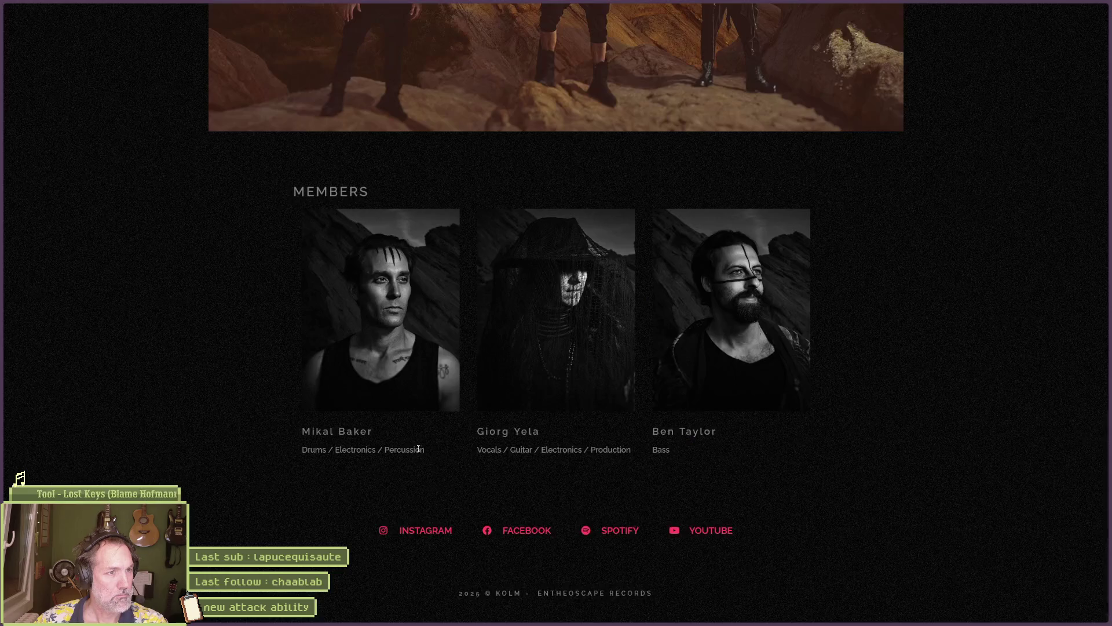
pyautogui.moveTo(2, 137)
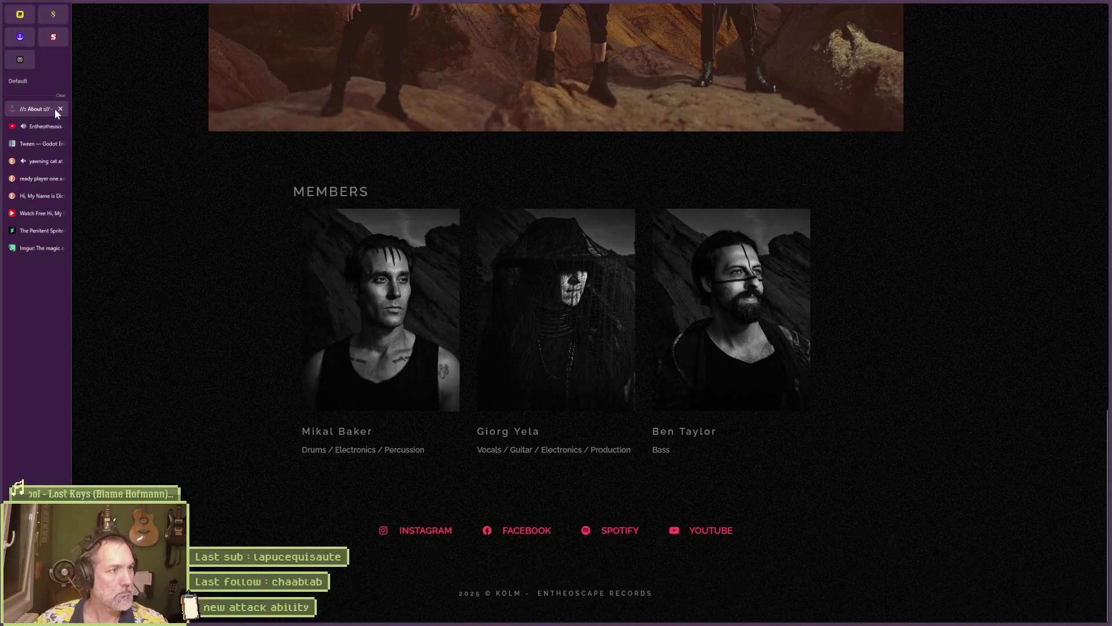
pyautogui.click(49, 126)
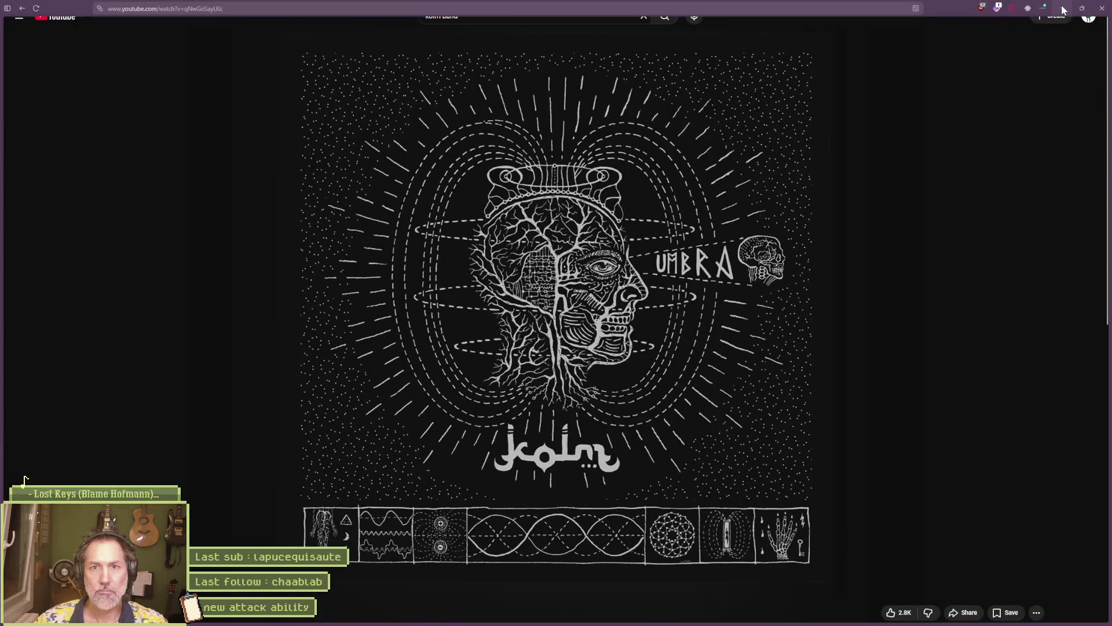
pyautogui.click(1101, 9)
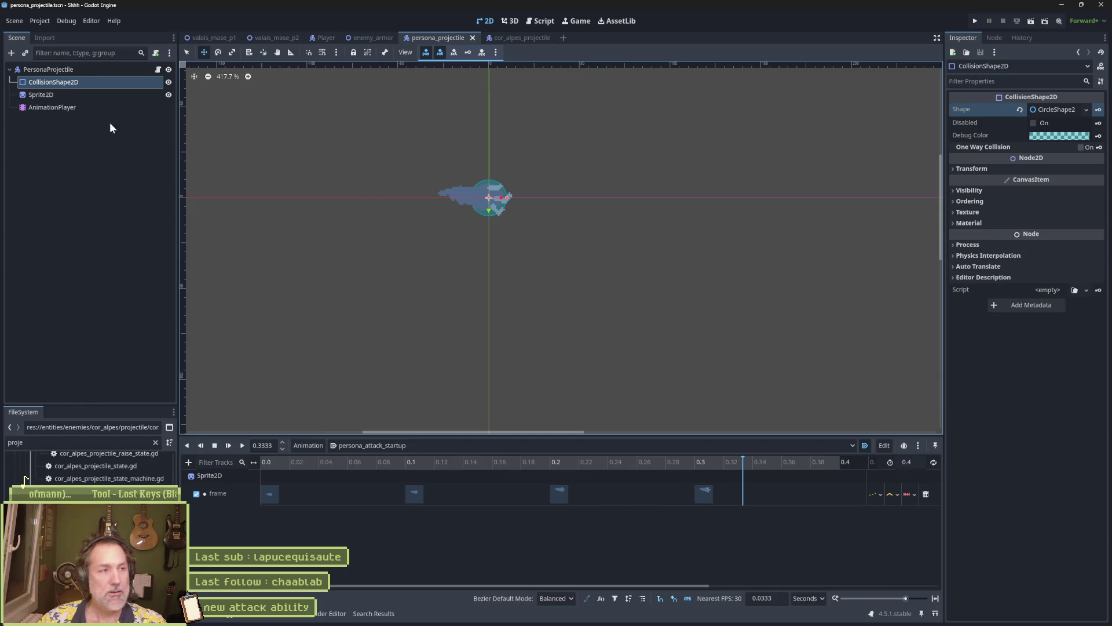
# Review the PersonaProjectile root's properties, collapse its Collision section, and save persona_projectile
pyautogui.click(81, 70)
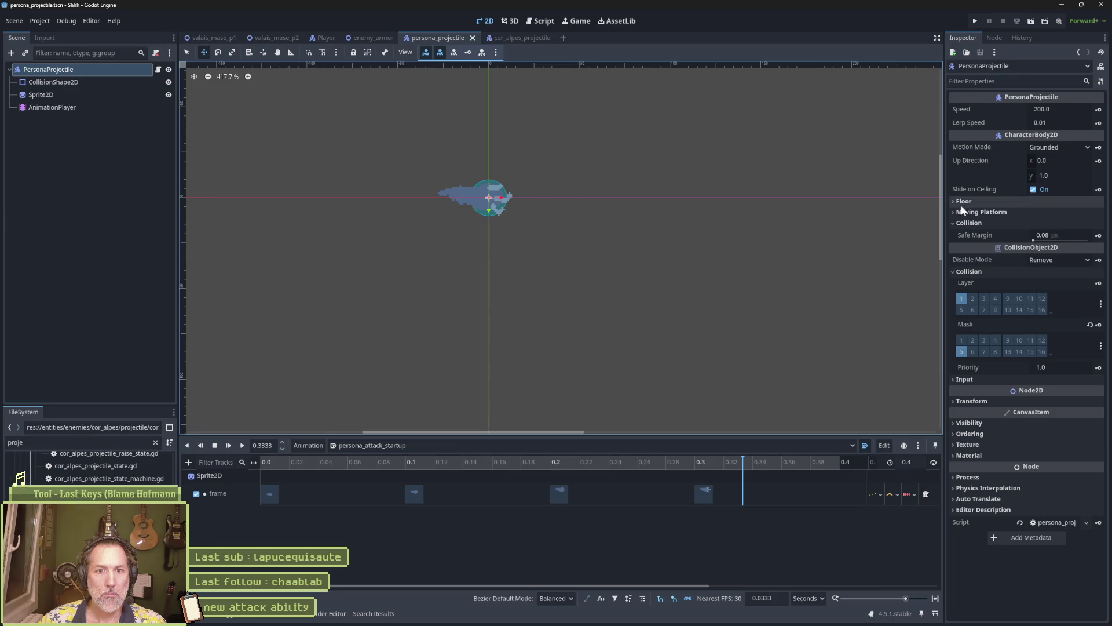
pyautogui.click(978, 222)
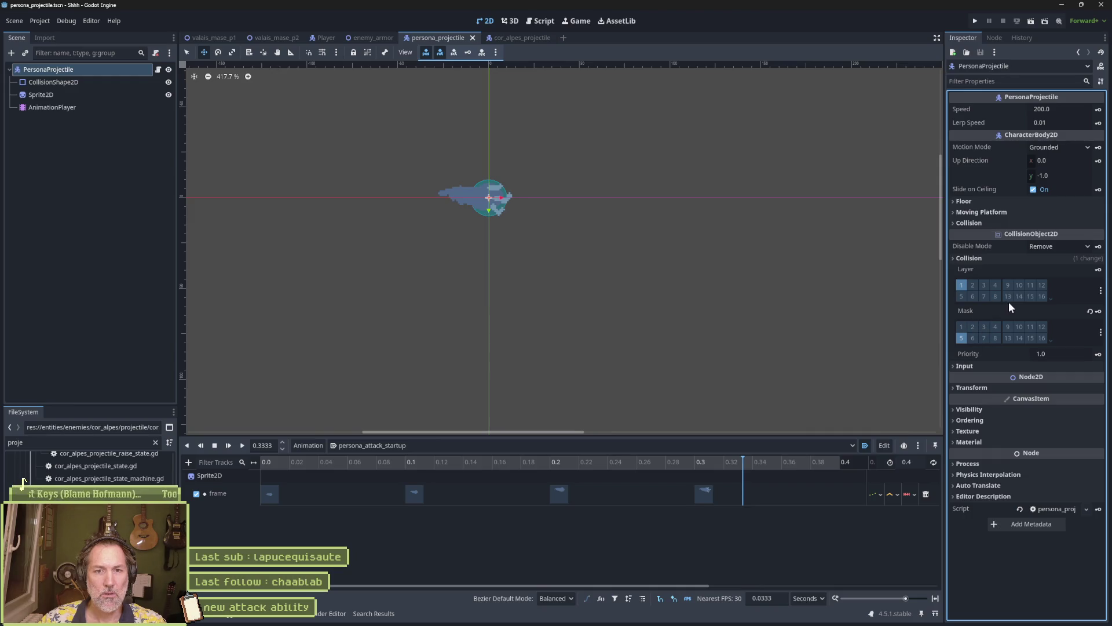
pyautogui.hotkey('ctrl', 's')
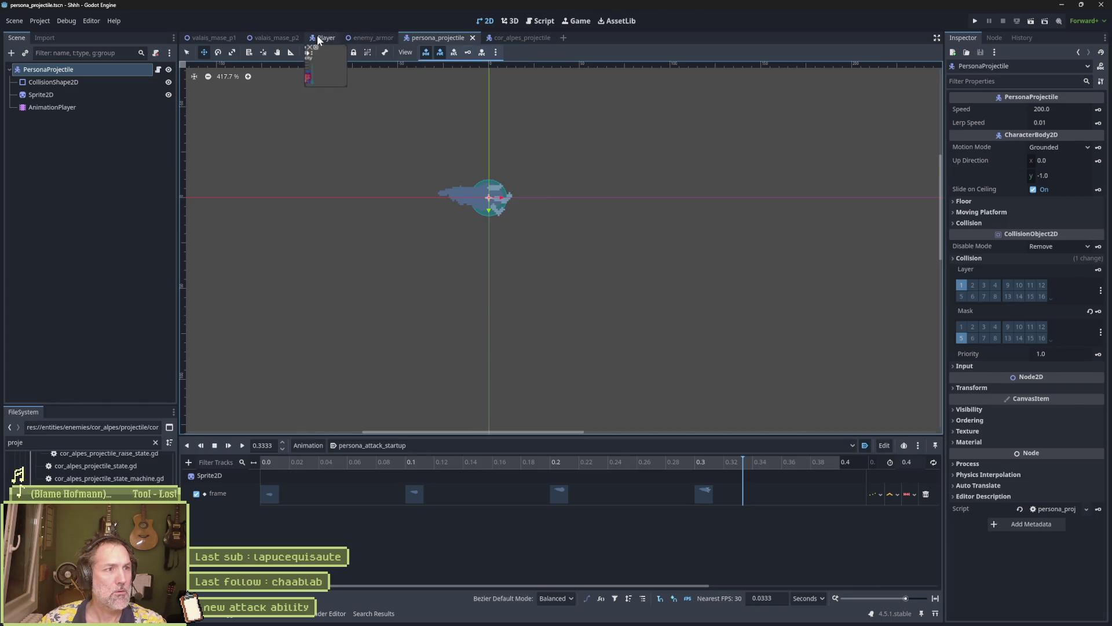
pyautogui.click(319, 37)
pyautogui.click(59, 167)
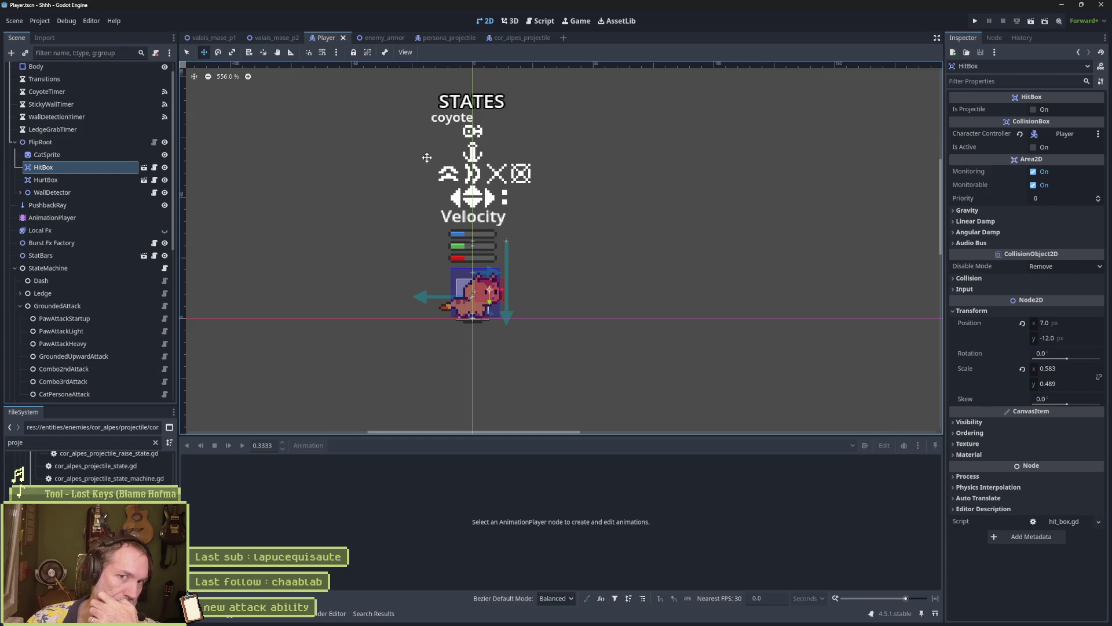
pyautogui.click(520, 38)
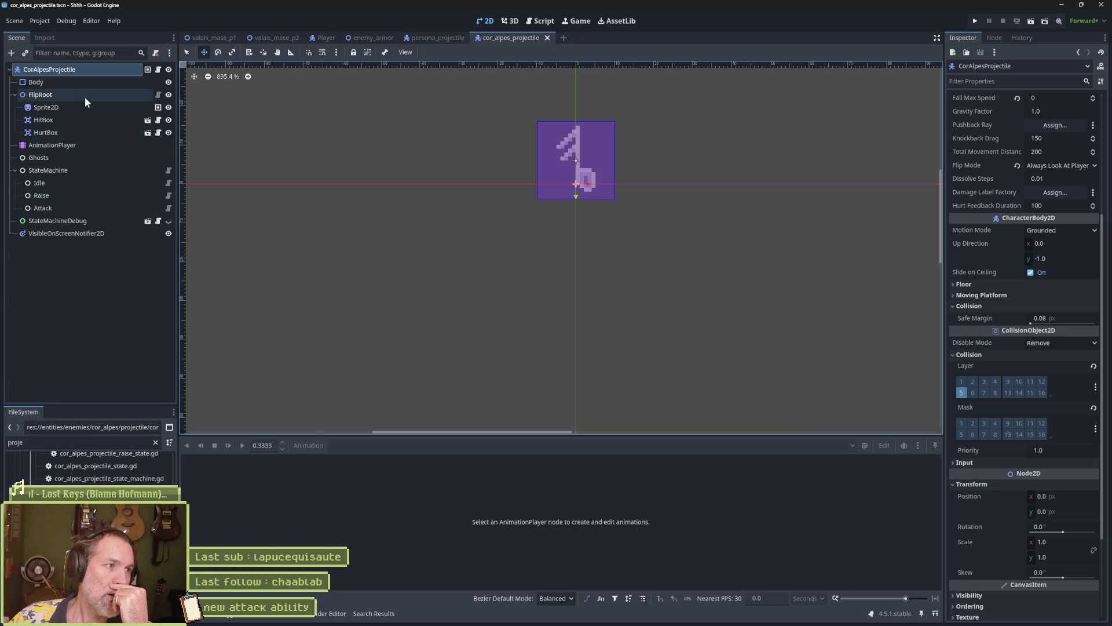
pyautogui.click(436, 38)
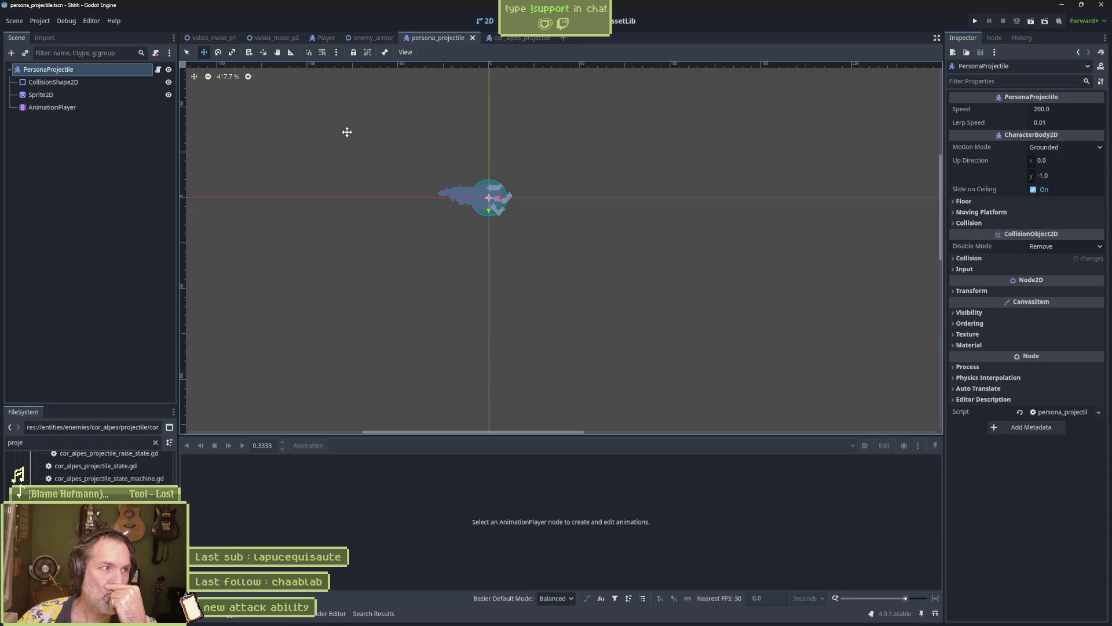
# Add an Area2D child node under PersonaProjectile via the 'area' node search
pyautogui.click(71, 82)
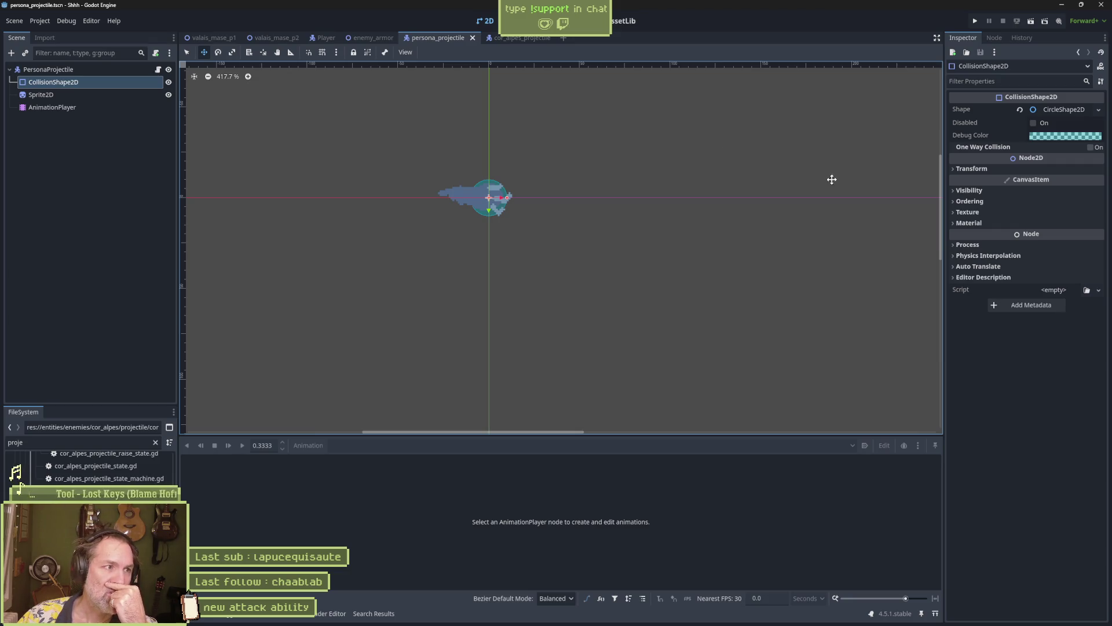
pyautogui.click(77, 71)
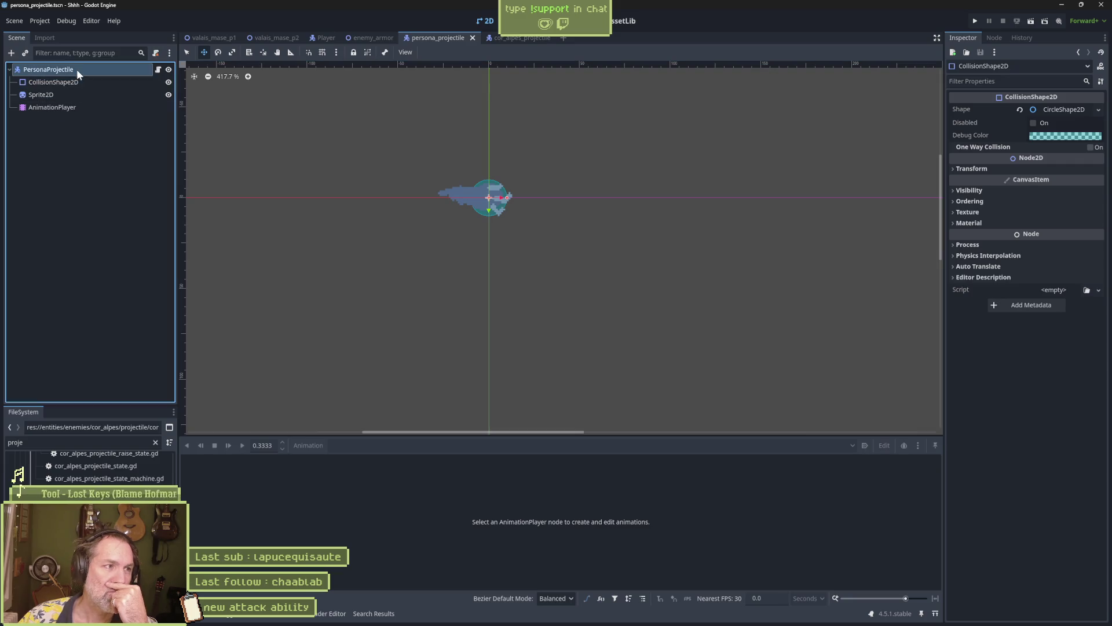
pyautogui.hotkey('ctrl', 'a')
pyautogui.write('area')
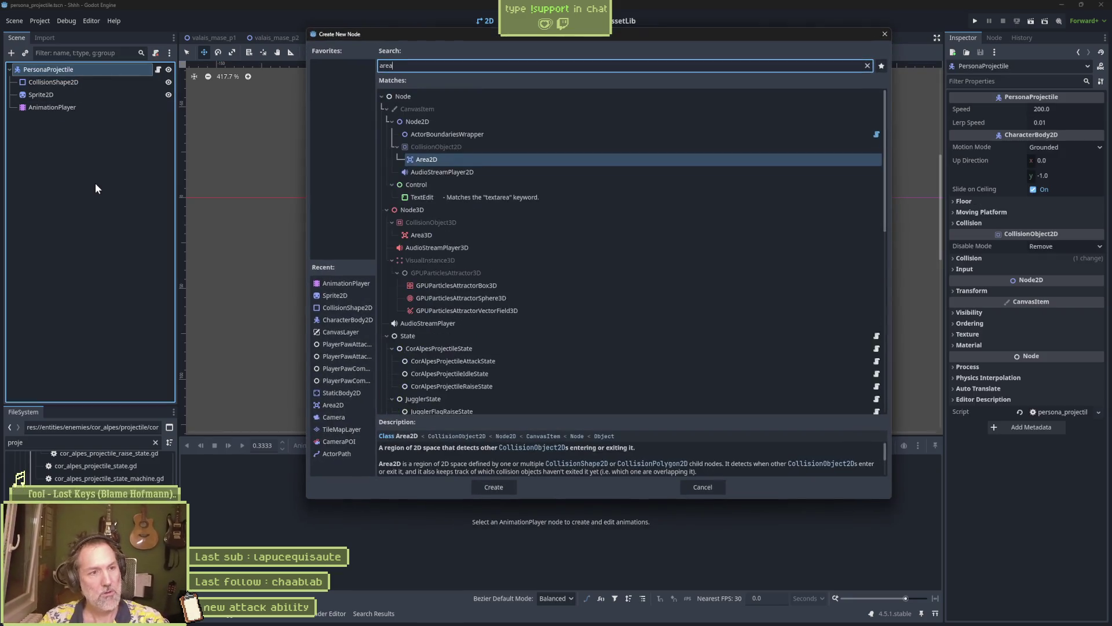
pyautogui.press('Return')
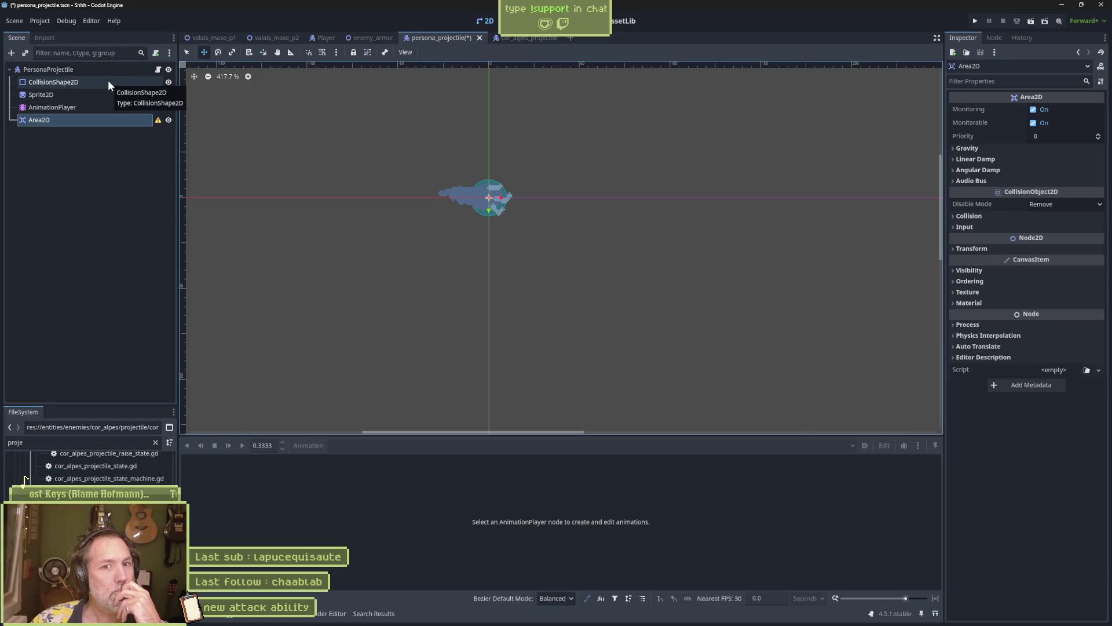
# Expand and collapse the new Area2D's Collision settings in the Inspector
pyautogui.click(982, 216)
pyautogui.click(982, 216)
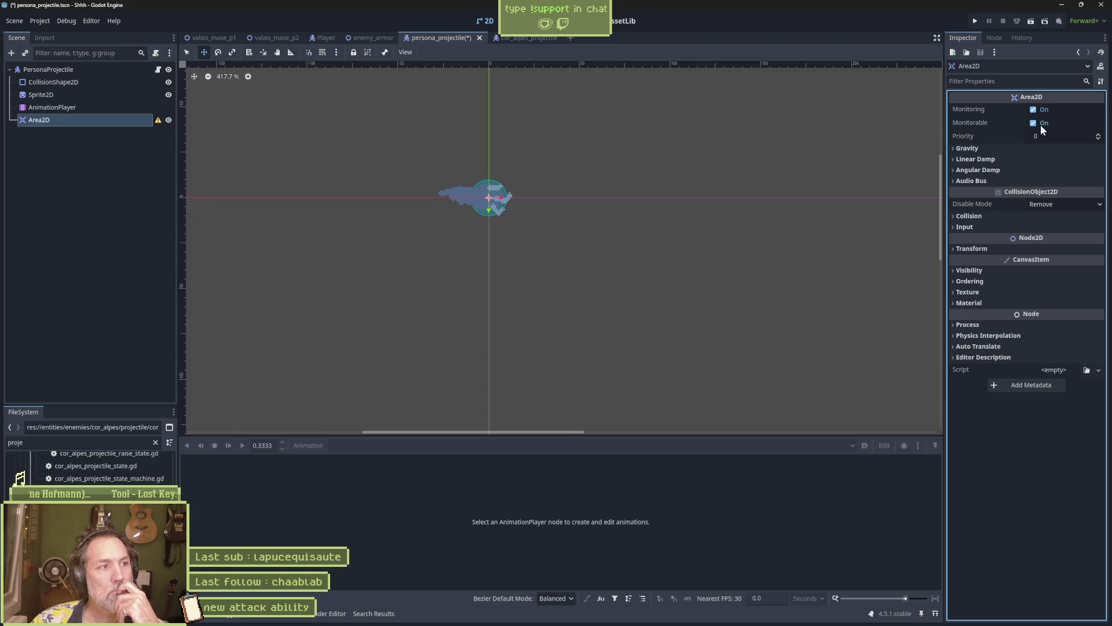
pyautogui.moveTo(459, 623)
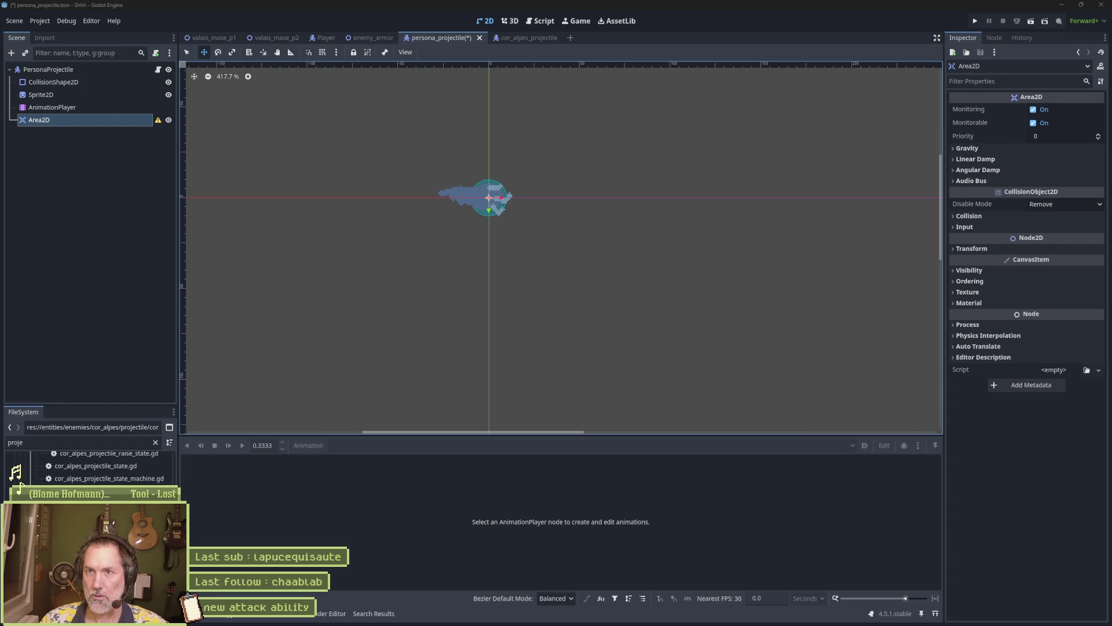
# Bring the YouTube browser window back in front from the taskbar
pyautogui.click(442, 616)
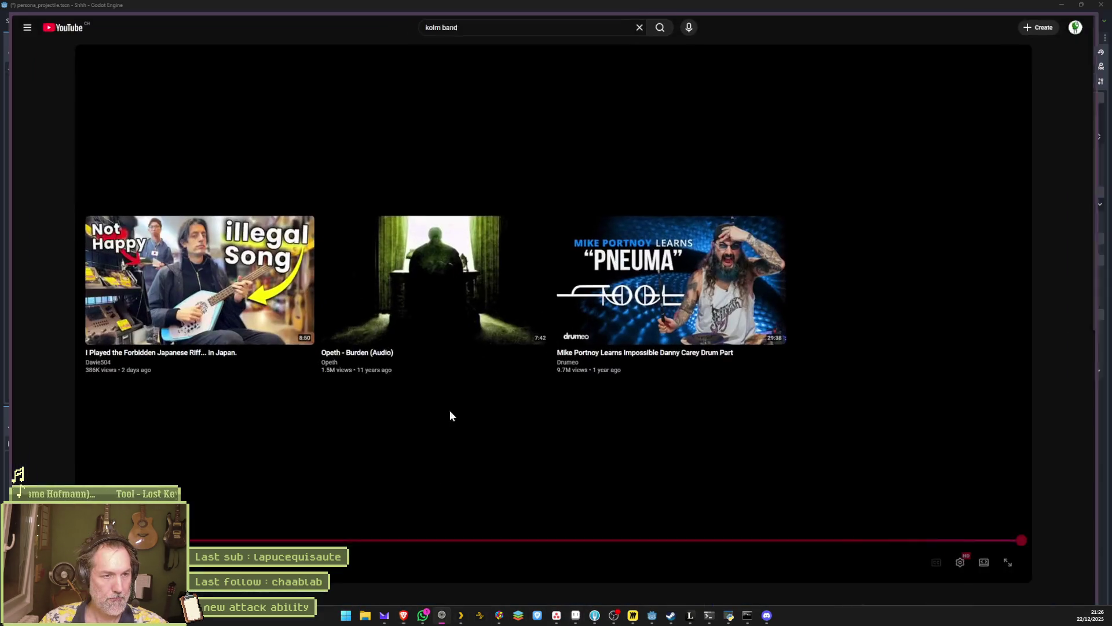
# Search the web for 'kolm band' and open the Kolm website's News page
pyautogui.moveTo(22, 85)
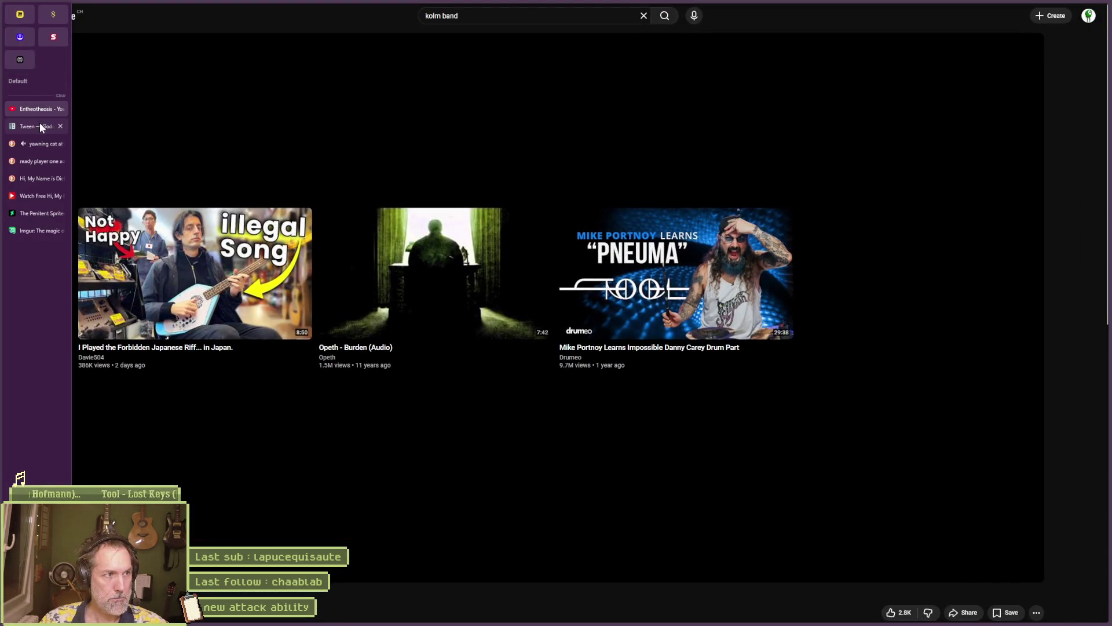
pyautogui.click(39, 141)
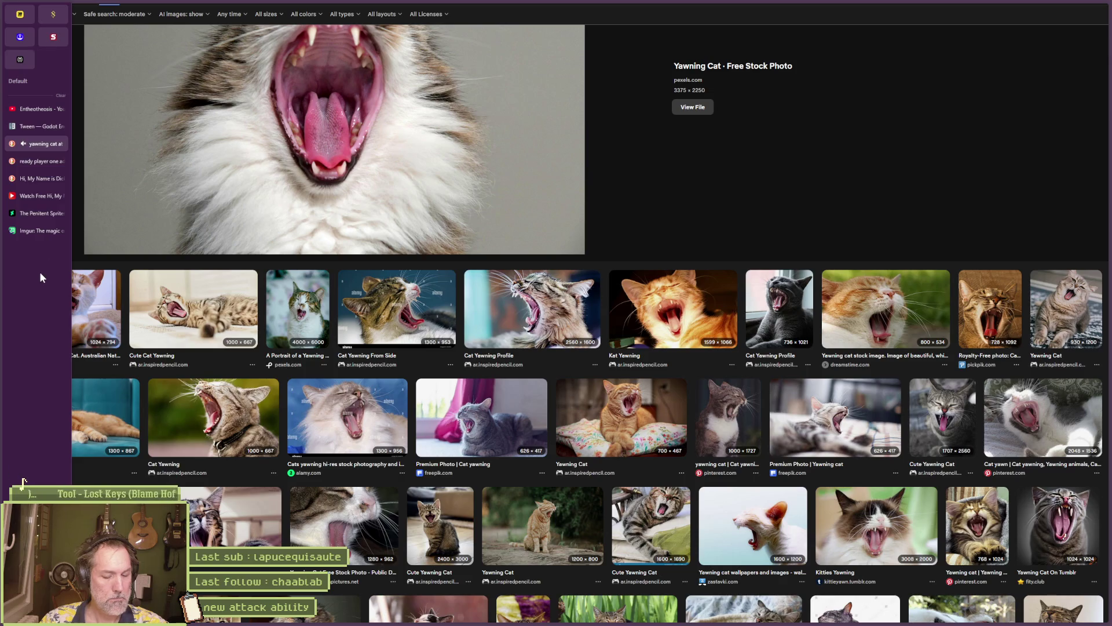
pyautogui.hotkey('ctrl', 't')
pyautogui.write('kolm band')
pyautogui.press('Return')
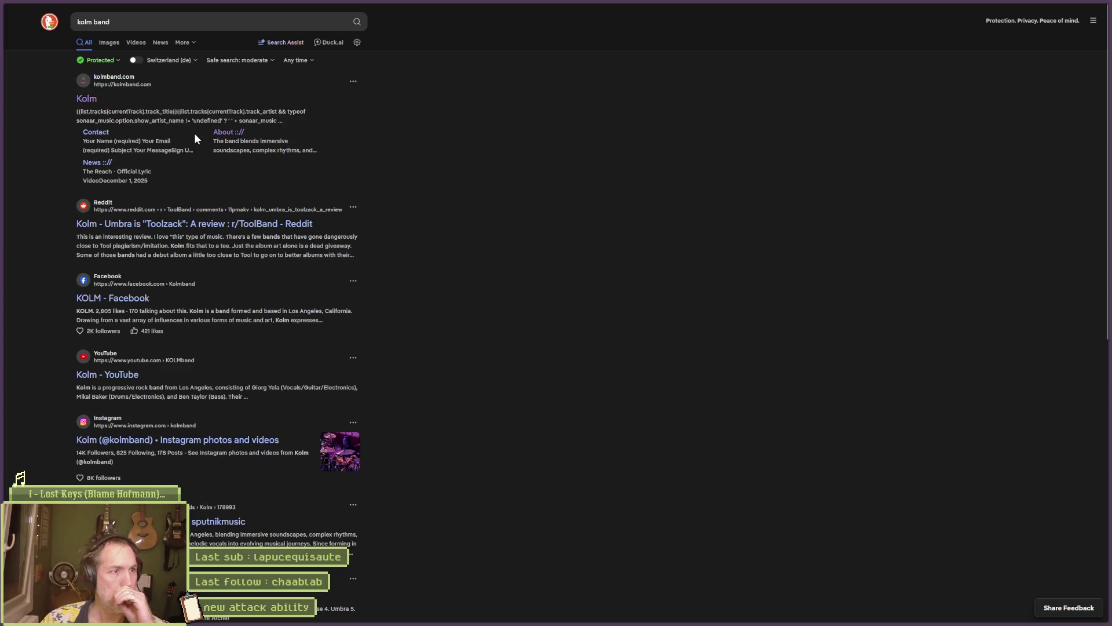
pyautogui.click(191, 174)
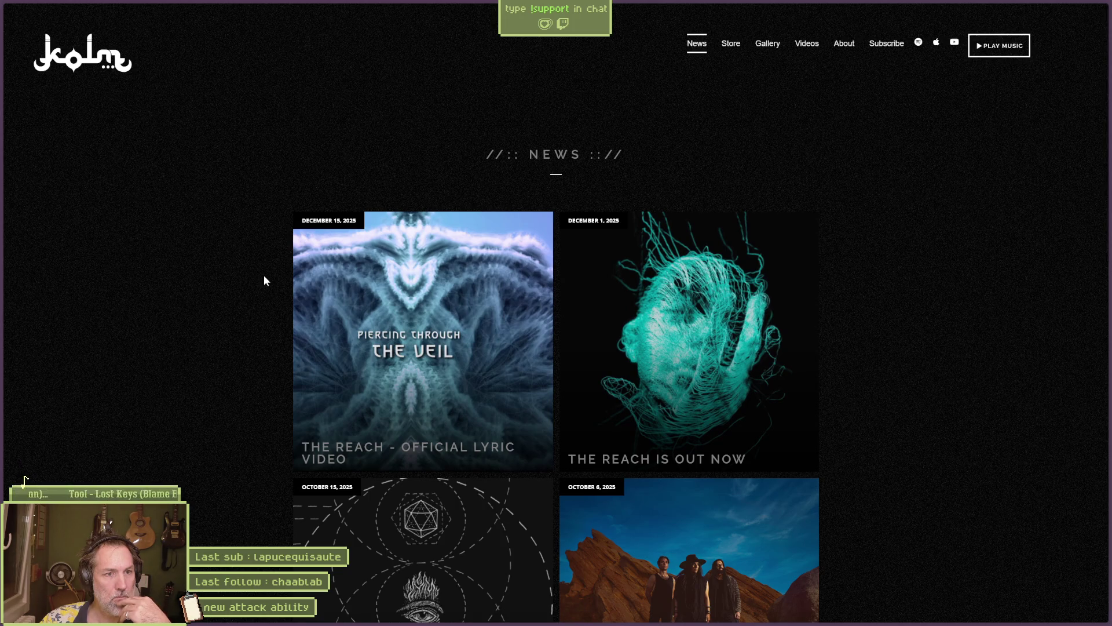
# Read Kolm's 'A New Portal Opens' news post, then minimize the browser
pyautogui.scroll(-3, 264, 282)
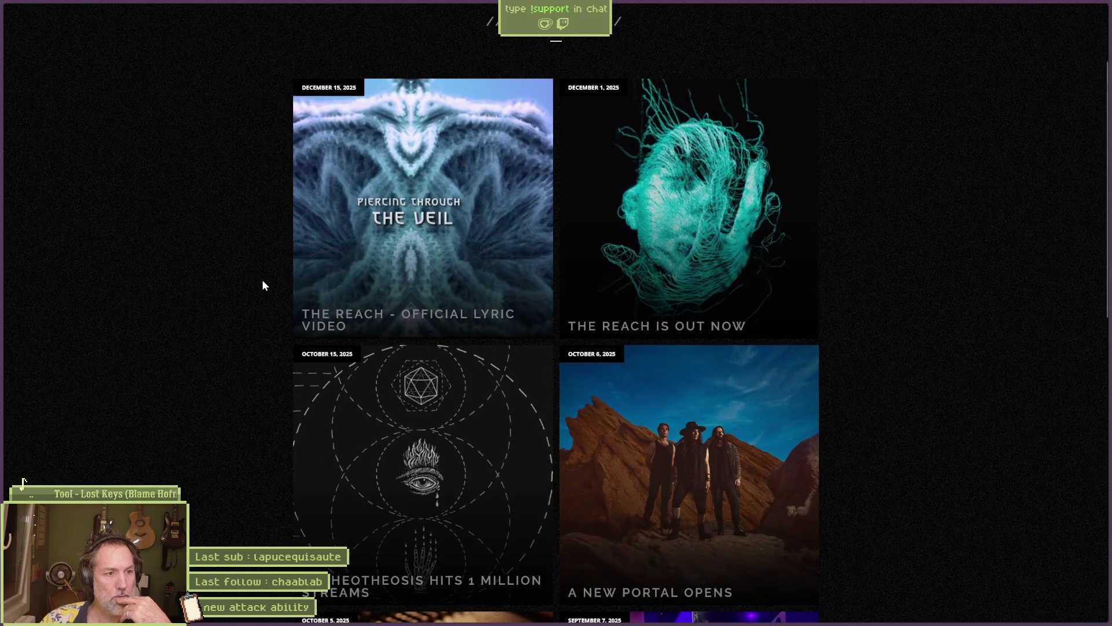
pyautogui.scroll(-3, 262, 284)
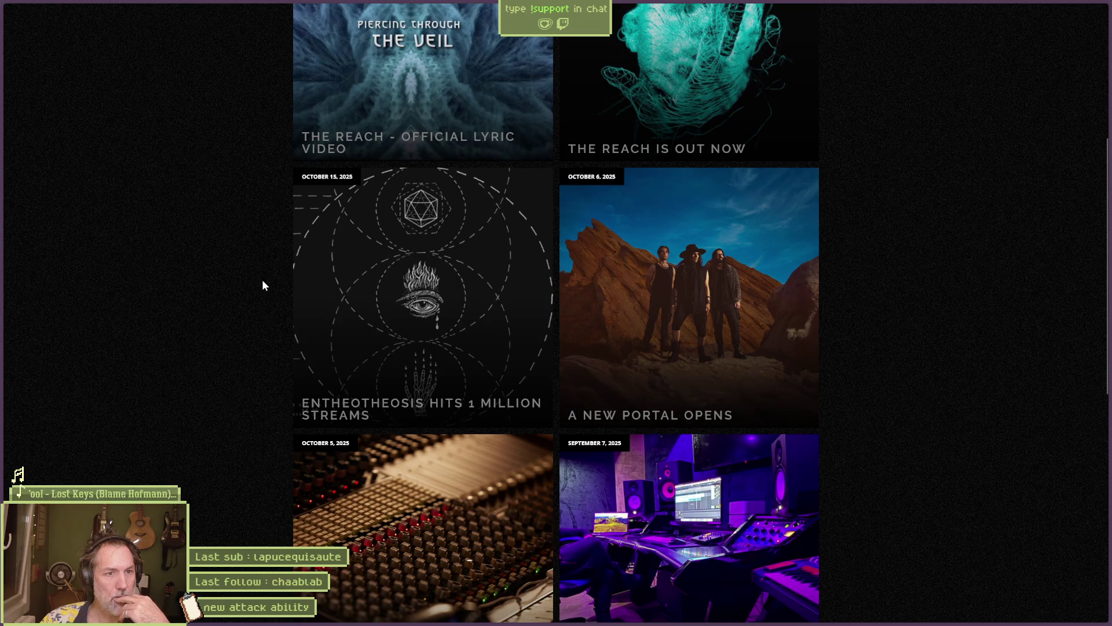
pyautogui.scroll(-1, 262, 280)
pyautogui.scroll(-3, 262, 284)
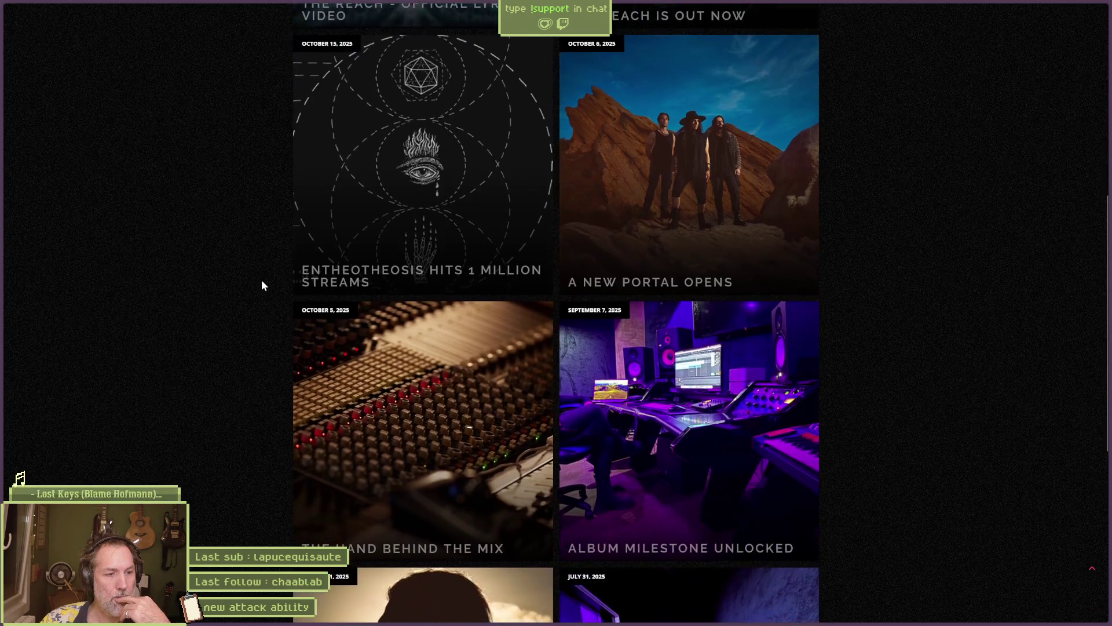
pyautogui.scroll(3, 261, 283)
pyautogui.click(384, 256)
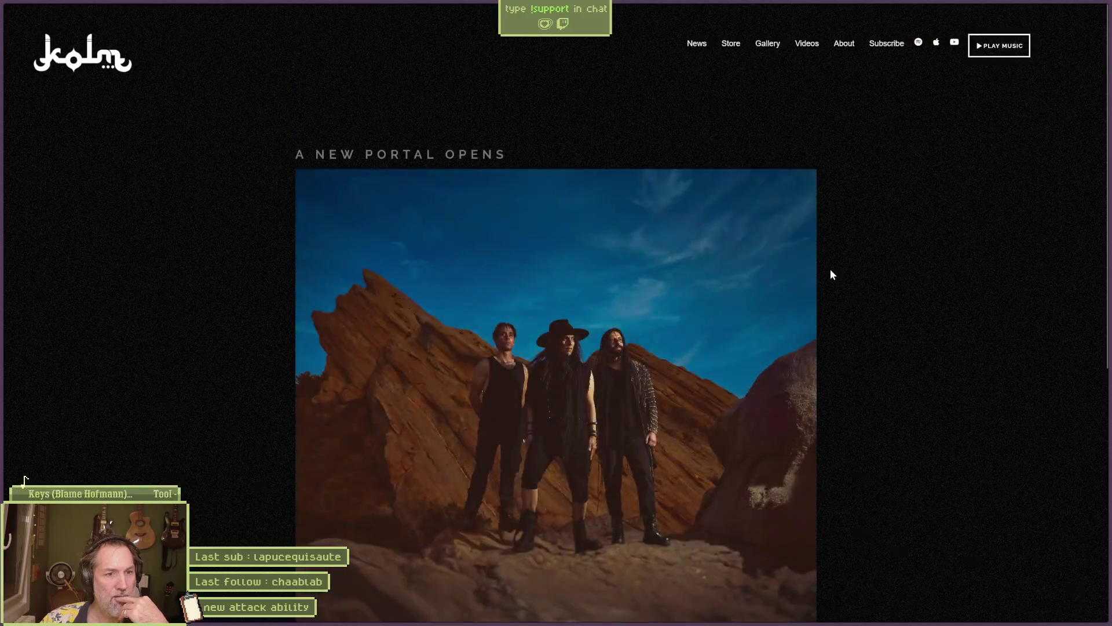
pyautogui.scroll(-5, 850, 283)
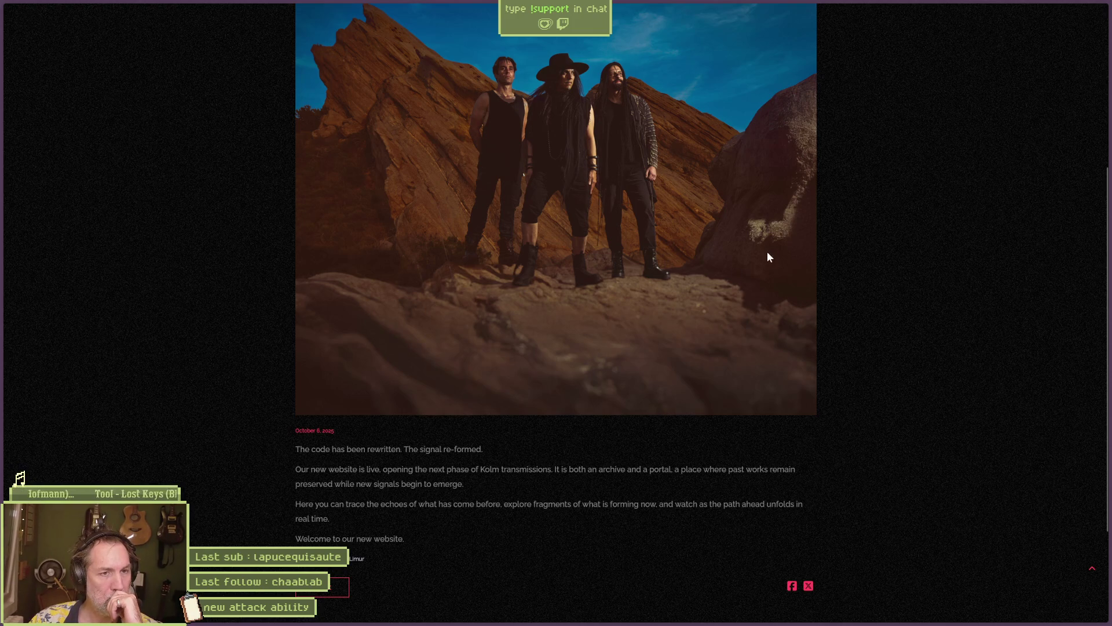
pyautogui.click(1049, 8)
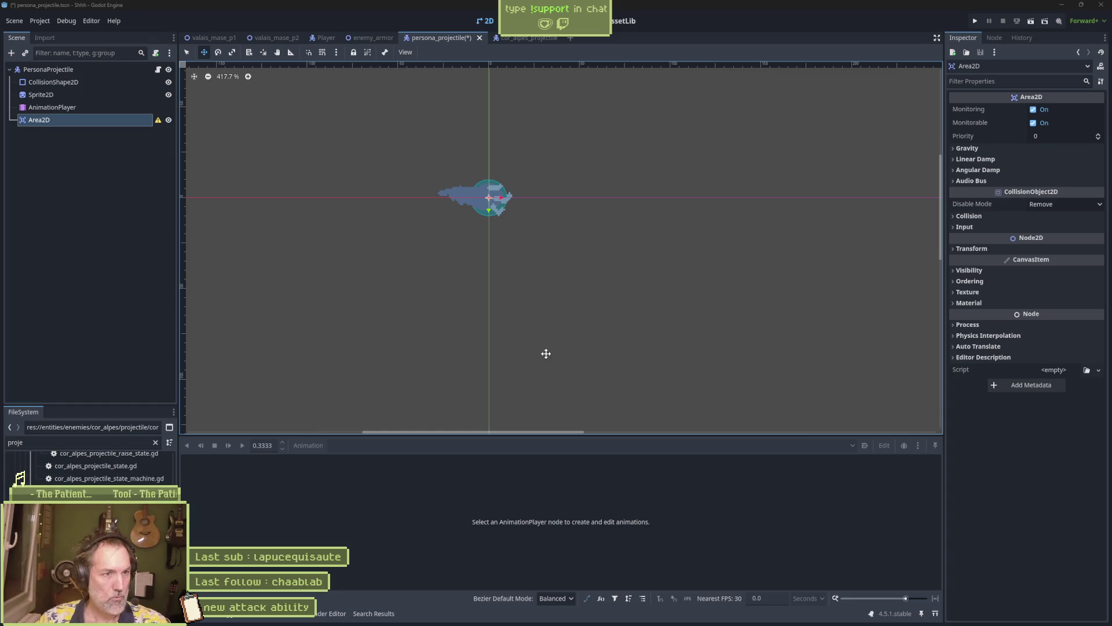
# Start deleting CollisionShape2D but cancel, keeping it in the scene
pyautogui.click(63, 82)
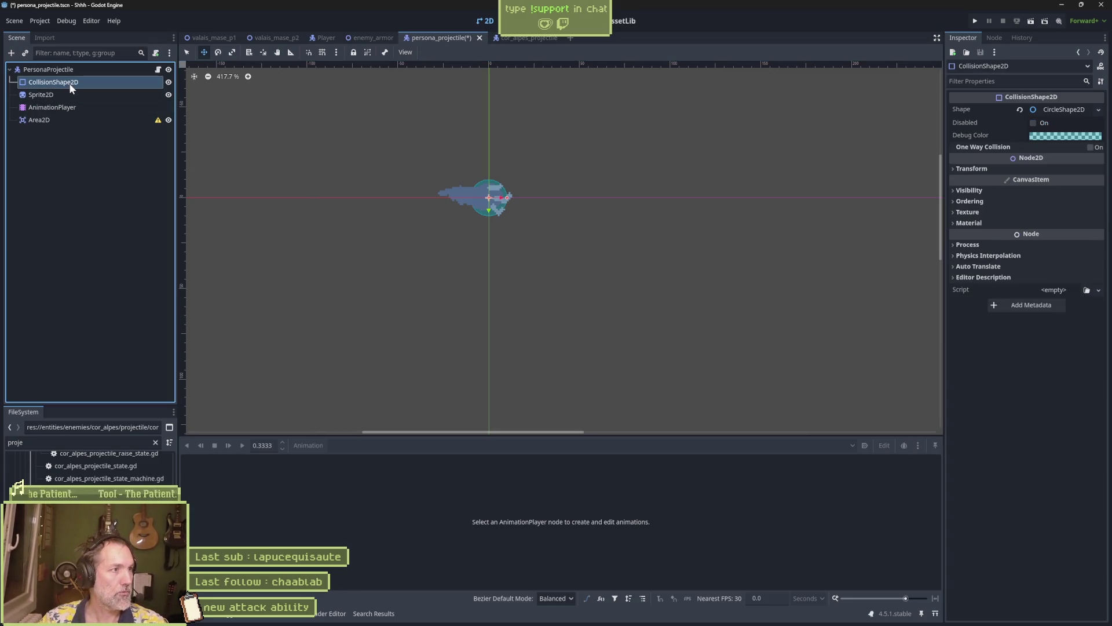
pyautogui.press('Delete')
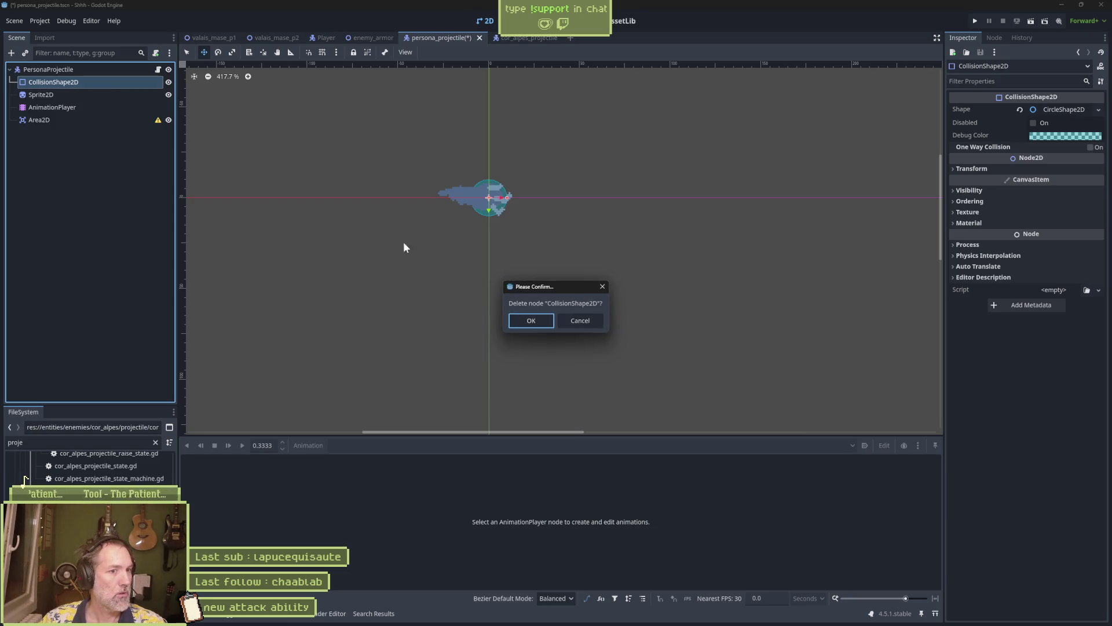
pyautogui.click(581, 321)
pyautogui.click(88, 118)
pyautogui.click(93, 81)
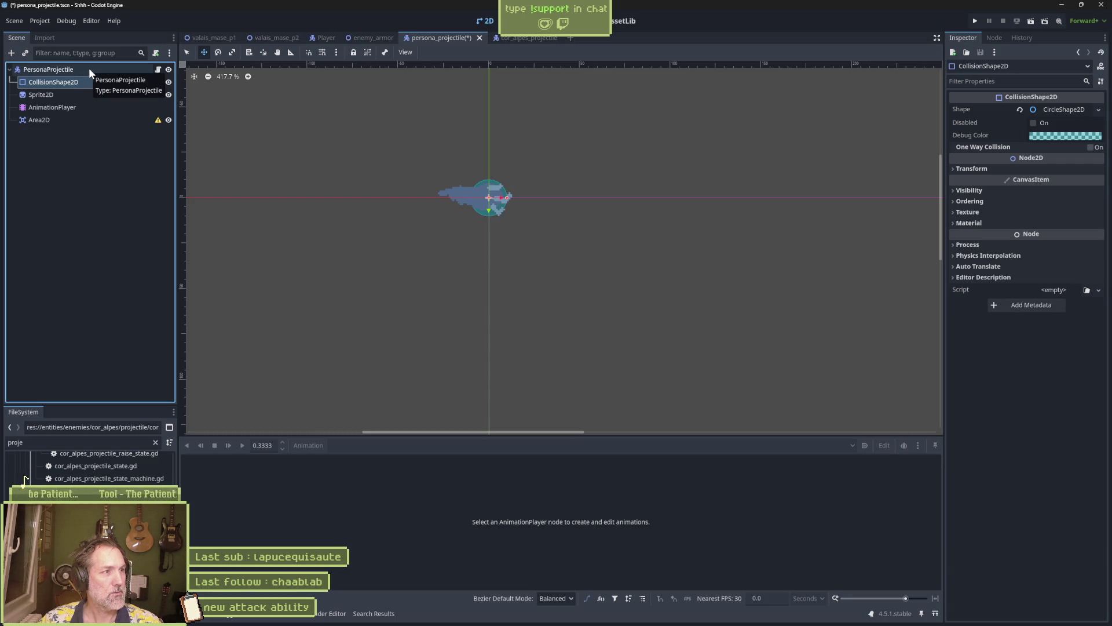
# Delete the Area2D node and open the persona_projectile.gd script
pyautogui.click(78, 120)
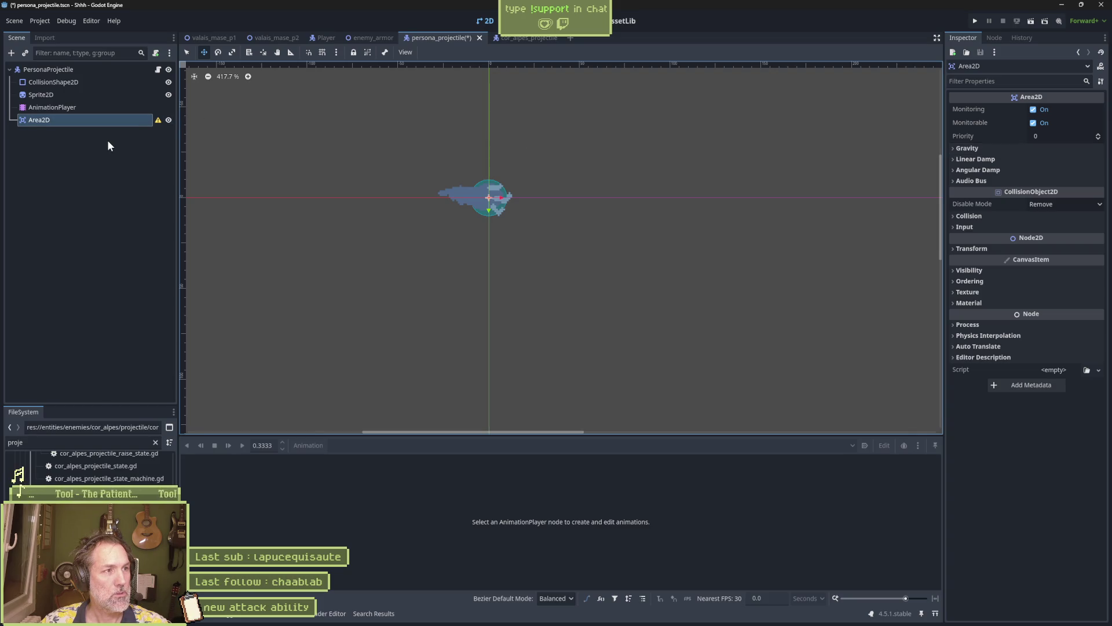
pyautogui.press('Delete')
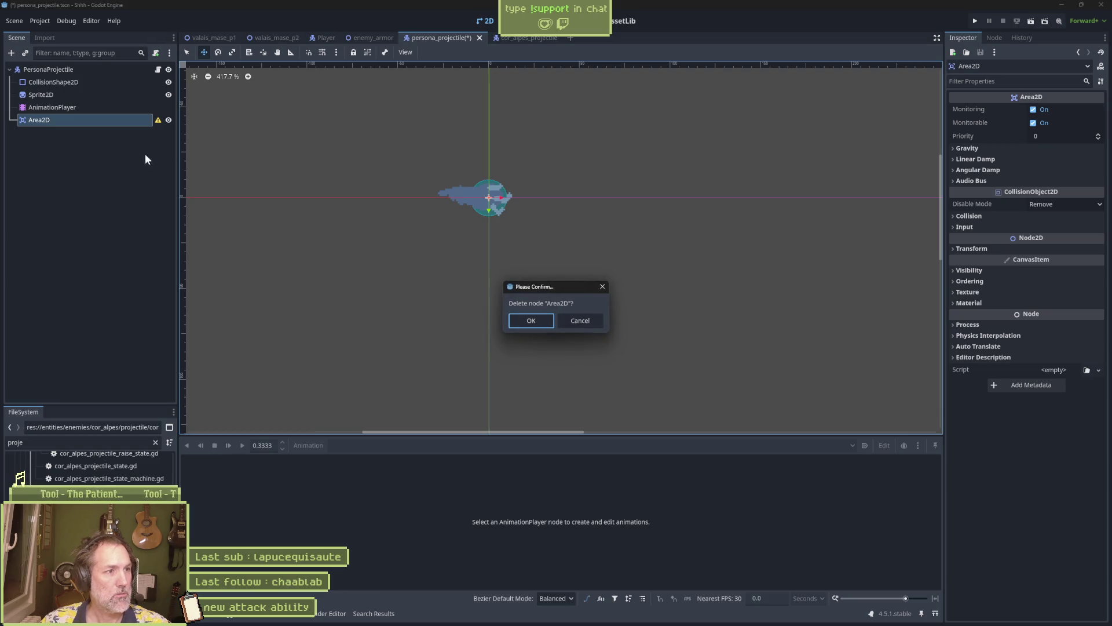
pyautogui.click(530, 320)
pyautogui.click(157, 69)
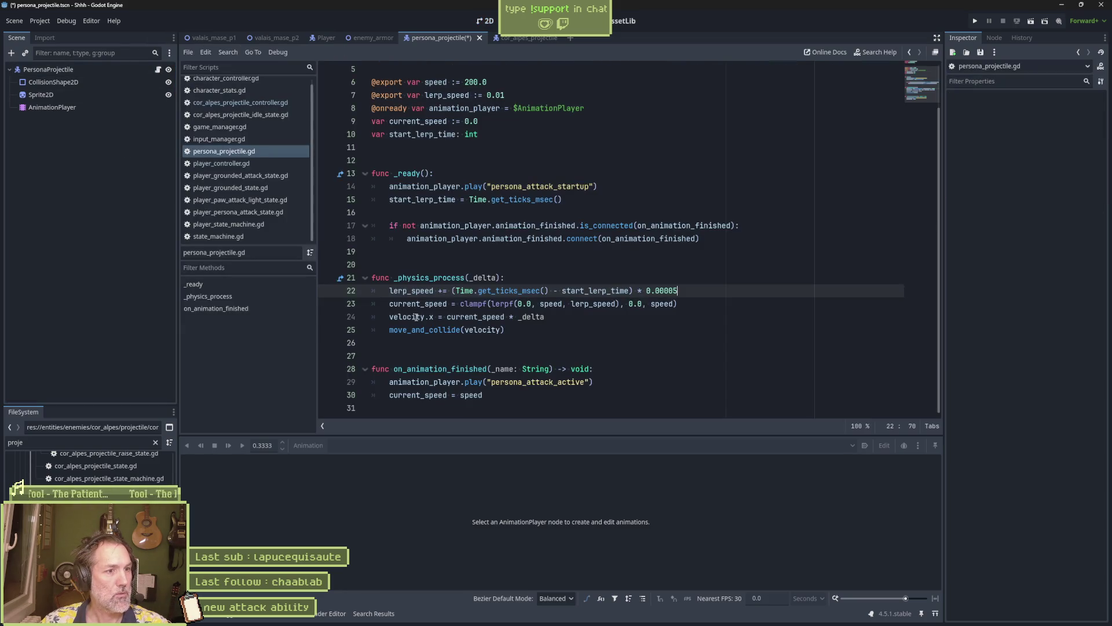
# Compare the Signals lists of PersonaProjectile and CollisionShape2D in the Node tab
pyautogui.click(995, 38)
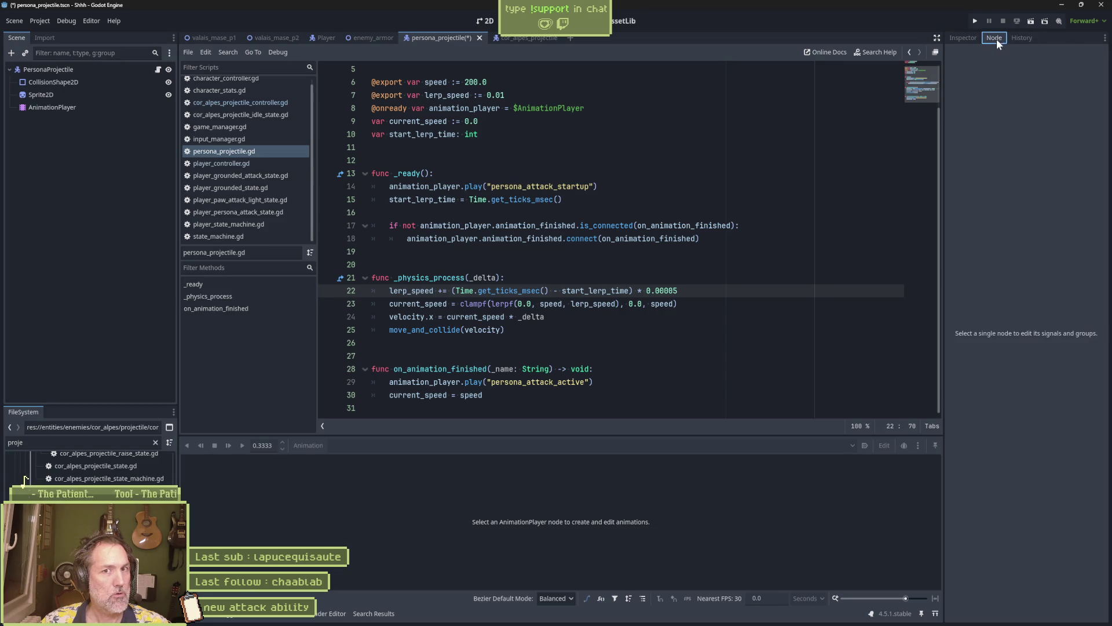
pyautogui.click(77, 82)
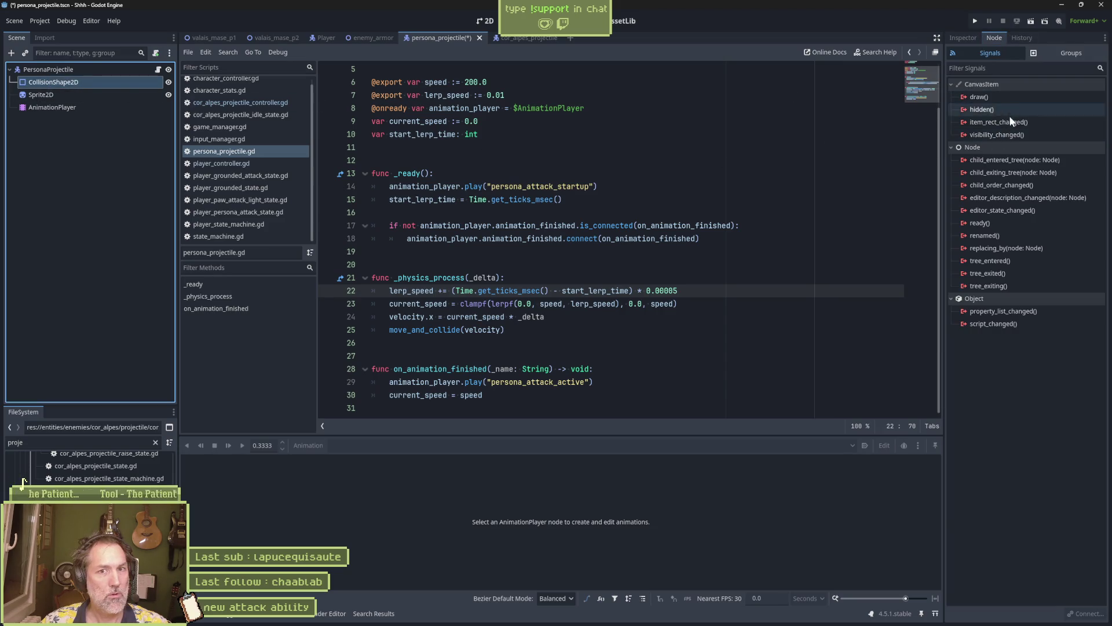
pyautogui.click(76, 72)
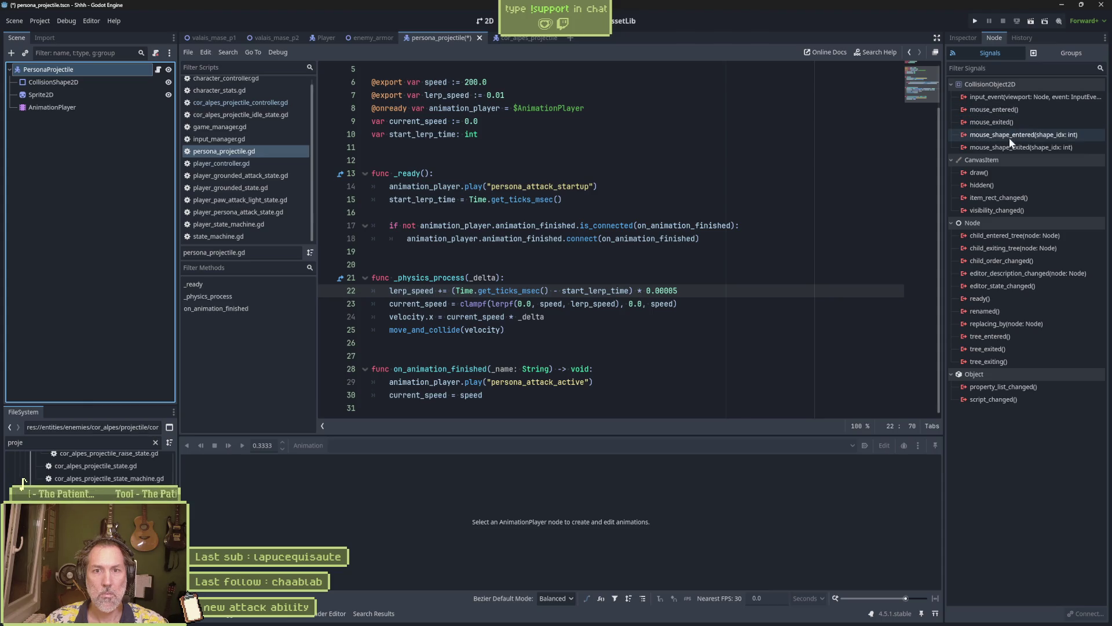
pyautogui.click(73, 82)
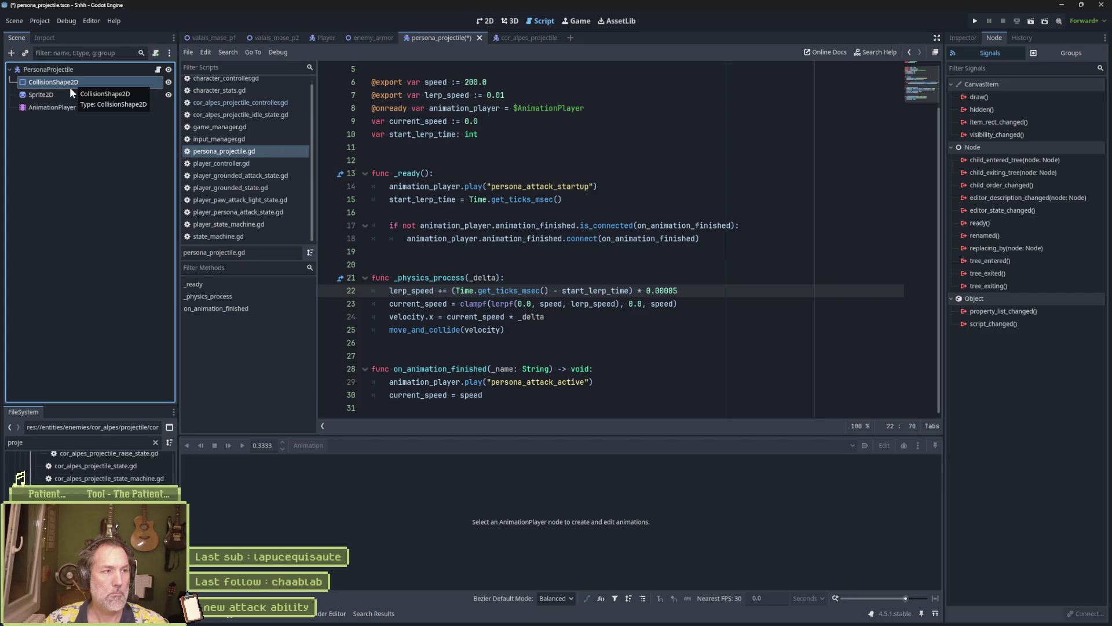
pyautogui.click(59, 69)
# Instance the HitBox scene under PersonaProjectile and enable its Is Projectile property
pyautogui.click(25, 53)
pyautogui.write('hitbox')
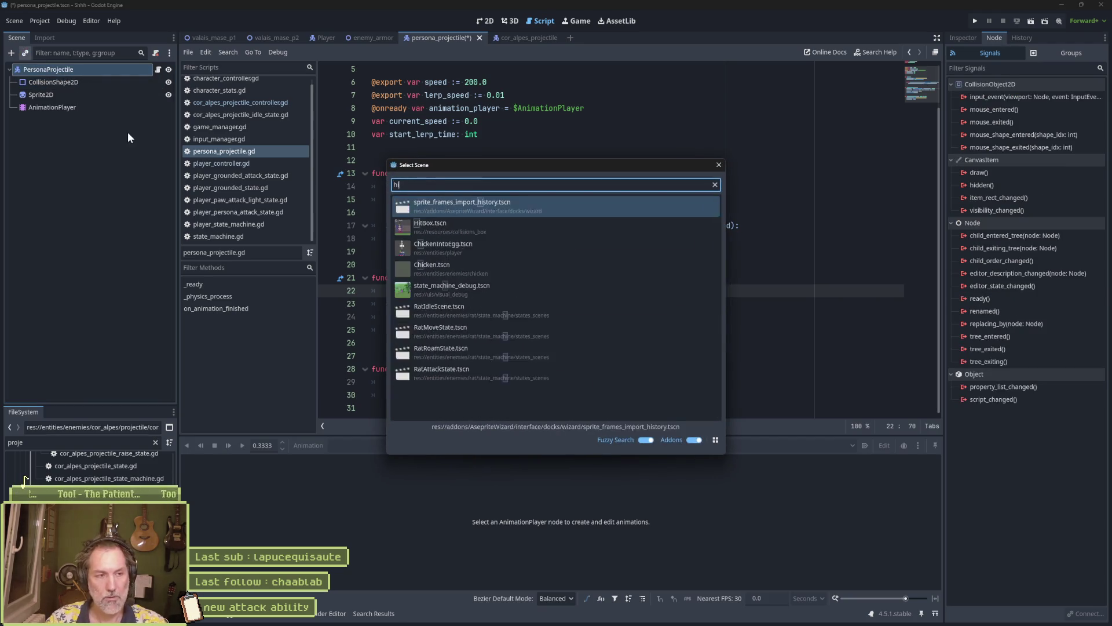
pyautogui.press('Return')
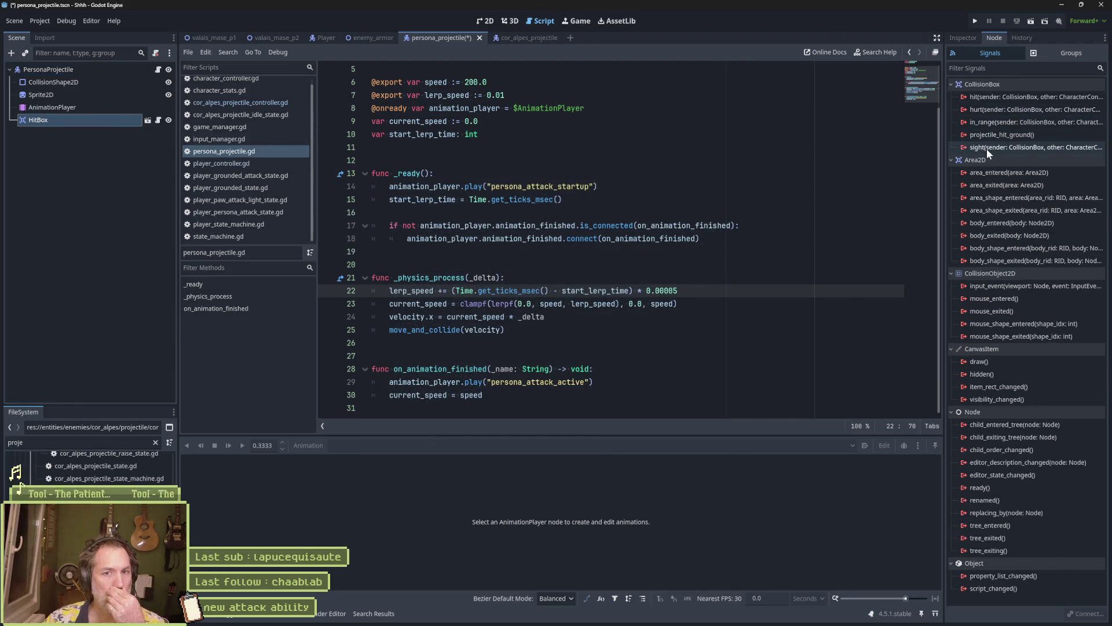
pyautogui.click(963, 38)
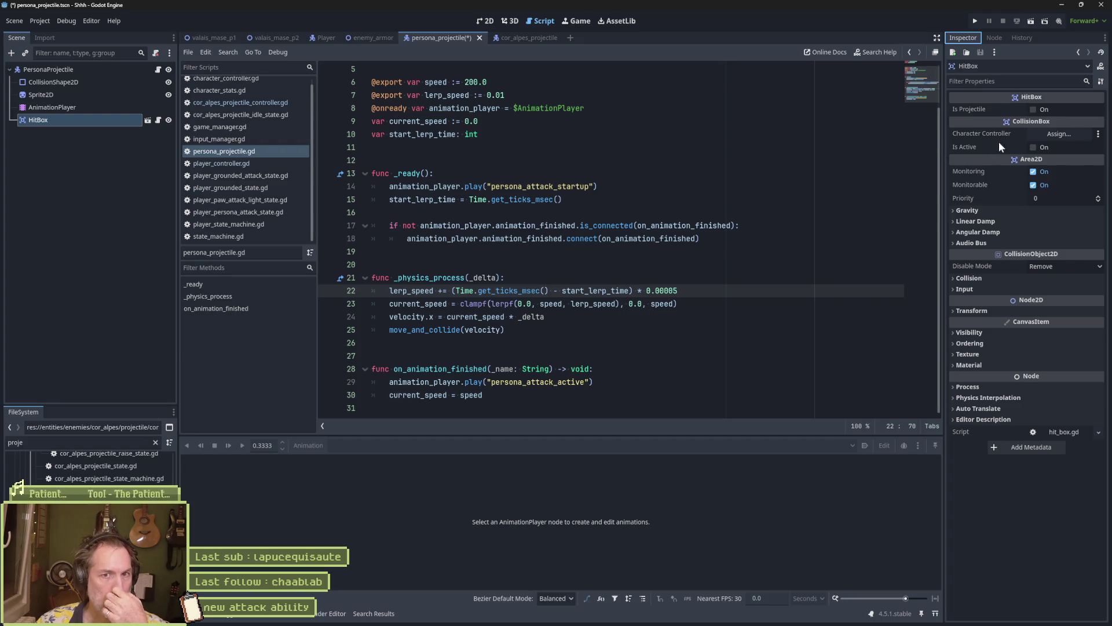
pyautogui.click(1033, 110)
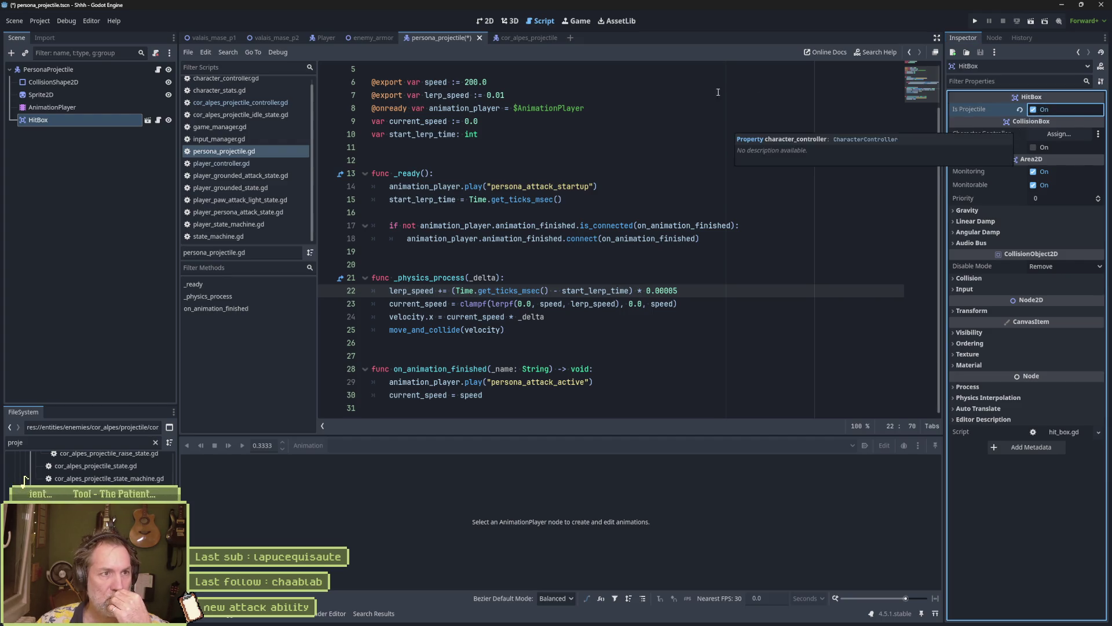
# In the 2D view, delete the CollisionShape2D node and confirm
pyautogui.click(484, 20)
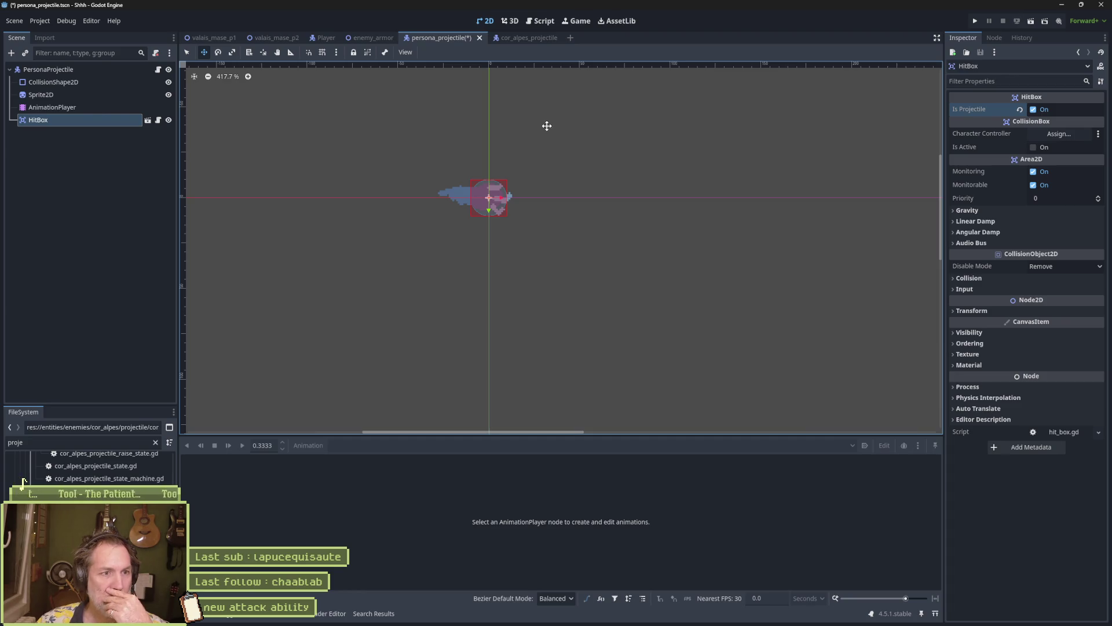
pyautogui.click(44, 82)
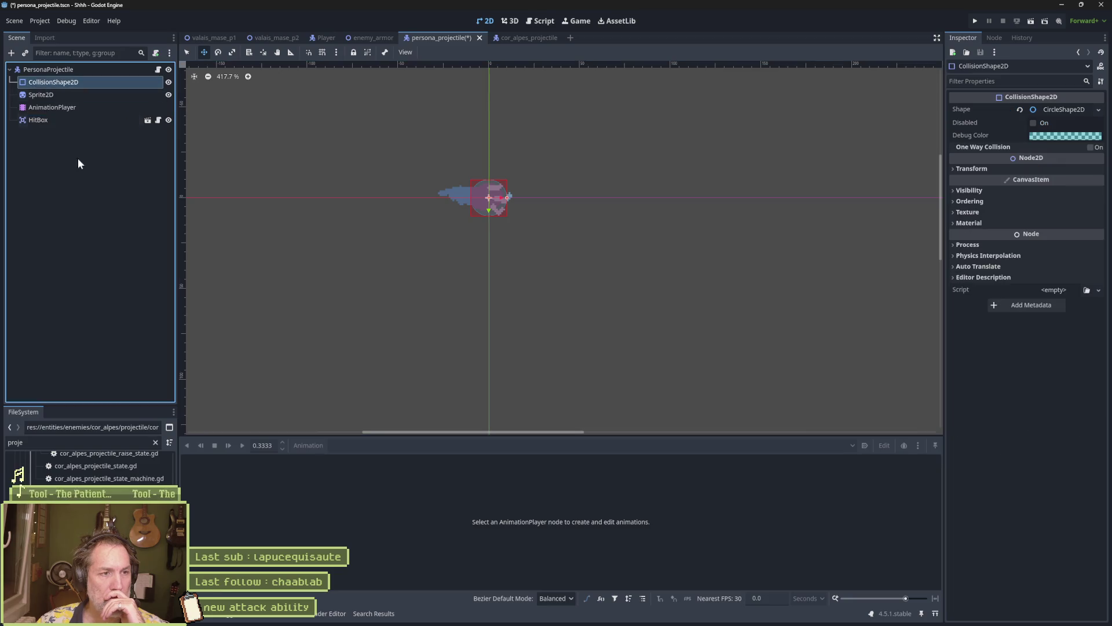
pyautogui.press('Delete')
pyautogui.press('Return')
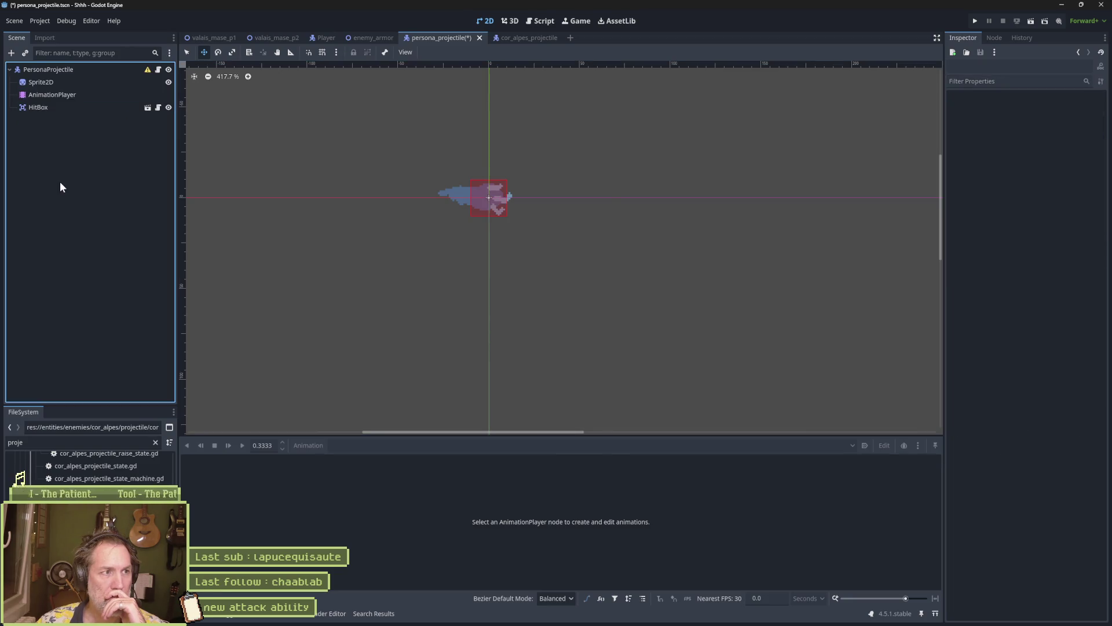
# Compare against the cor_alpes_projectile scene, then return and reselect the PersonaProjectile root
pyautogui.click(532, 38)
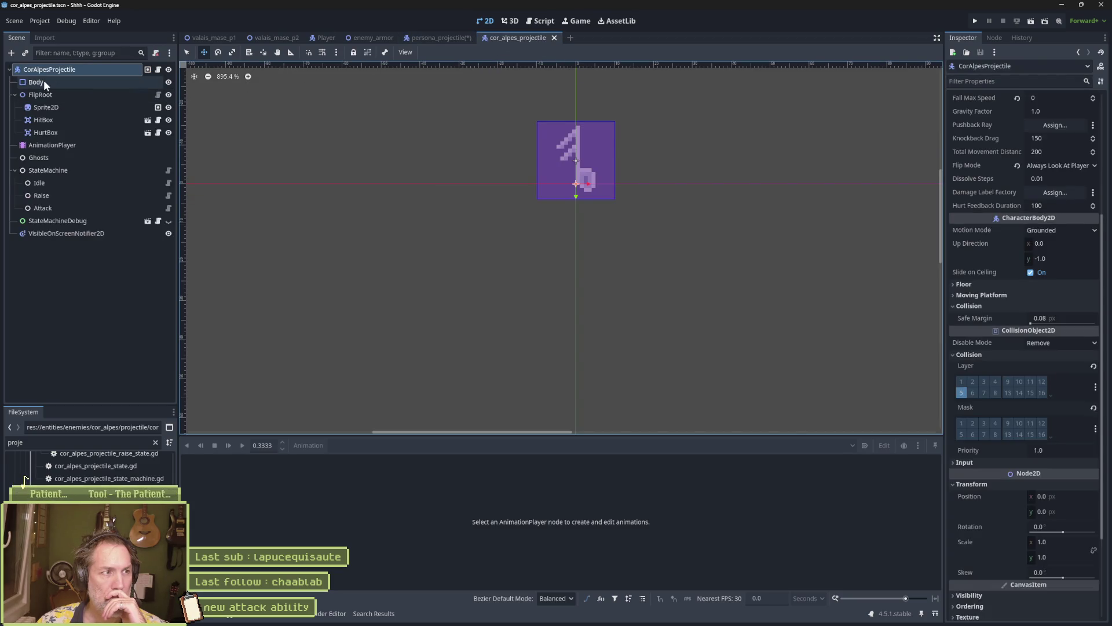
pyautogui.click(437, 38)
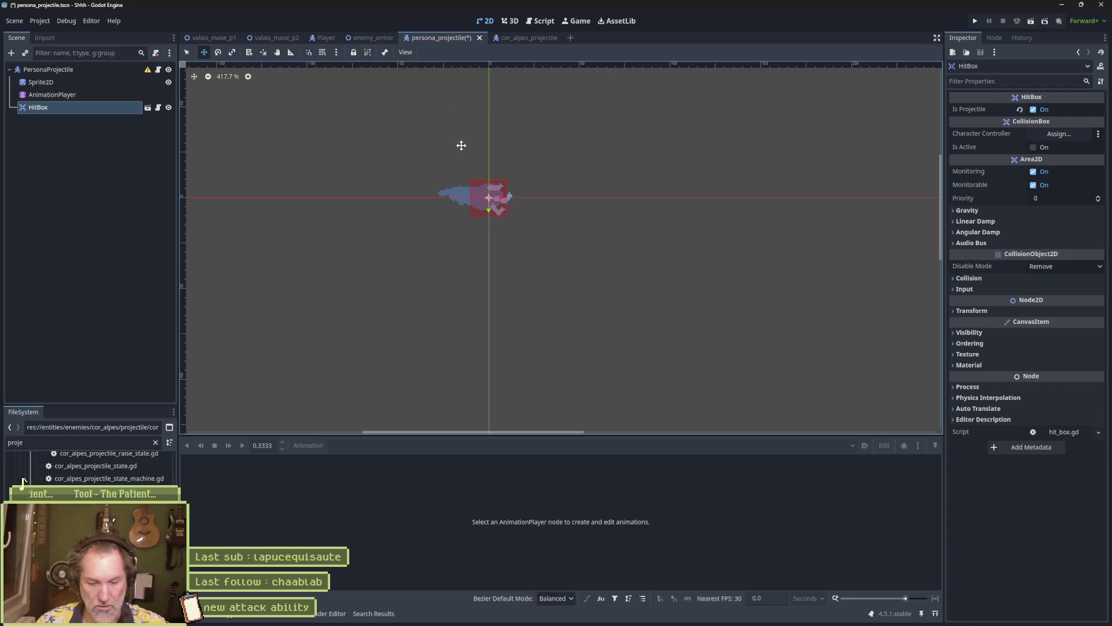
pyautogui.click(133, 124)
pyautogui.click(98, 165)
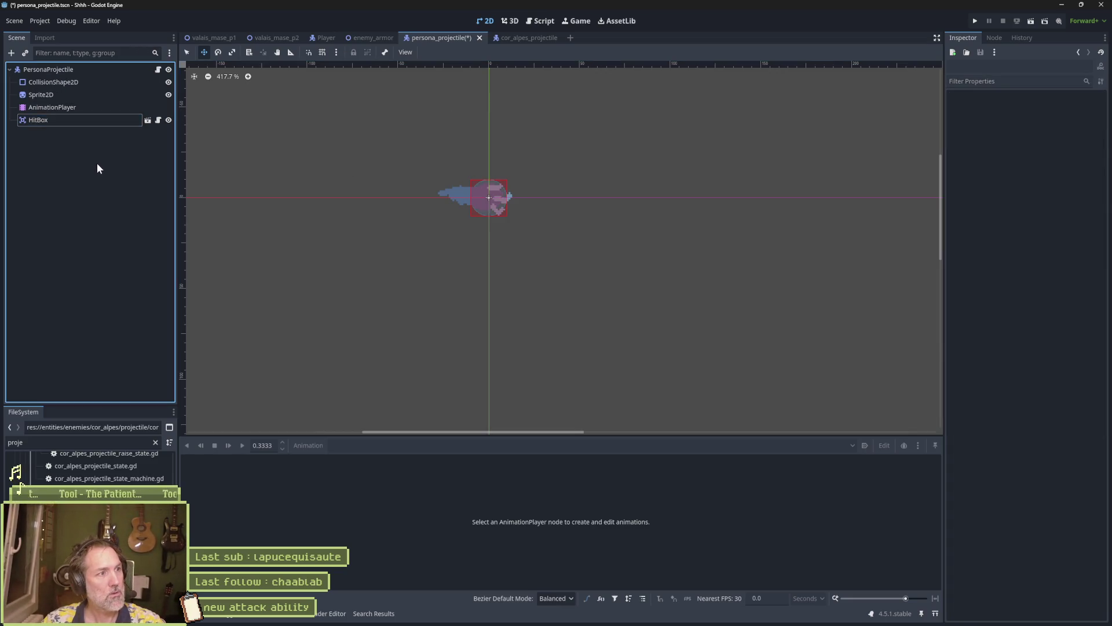
pyautogui.hotkey('ctrl', 'z')
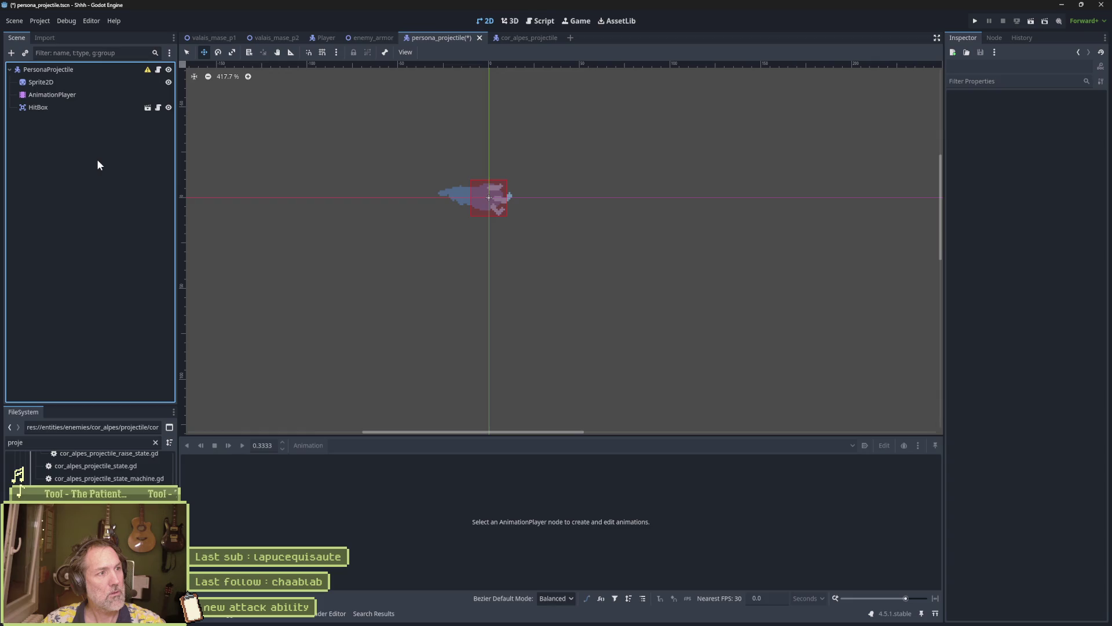
pyautogui.click(72, 71)
# Instance another HitBox.tscn under PersonaProjectile, then reselect the root node
pyautogui.click(25, 52)
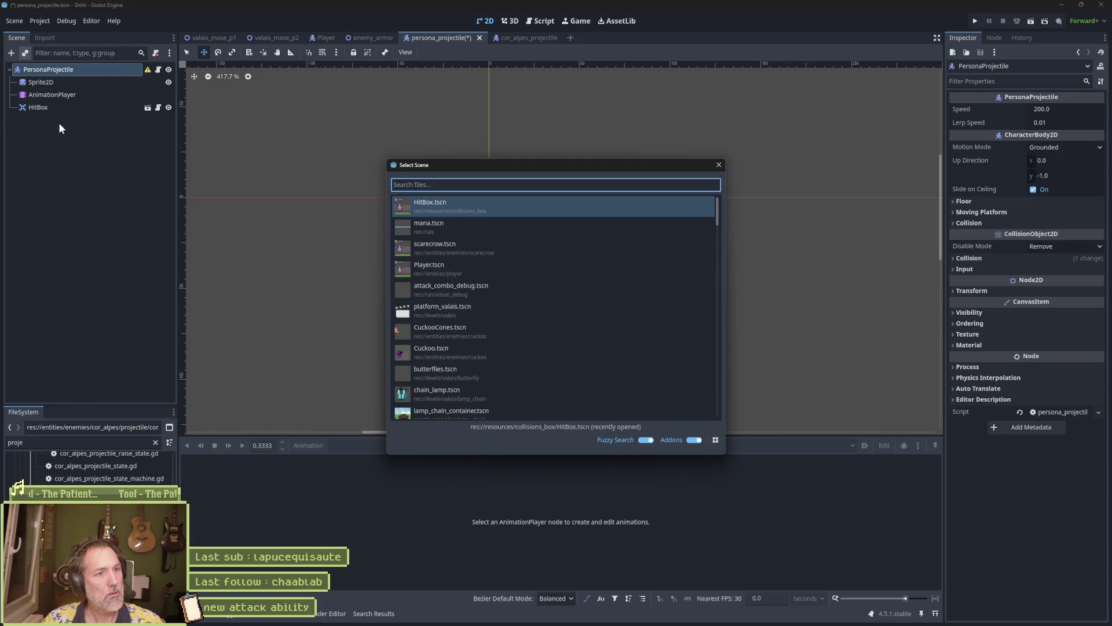
pyautogui.press('Return')
pyautogui.click(86, 69)
# Add a CollisionShape2D child node to PersonaProjectile
pyautogui.hotkey('ctrl', 'a')
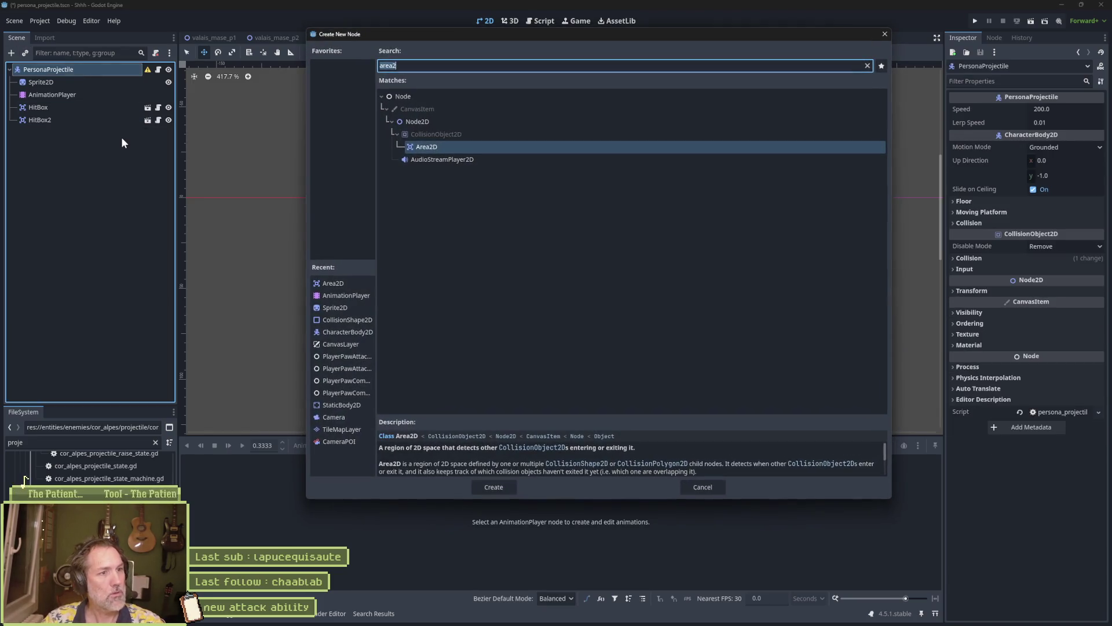
pyautogui.write('col')
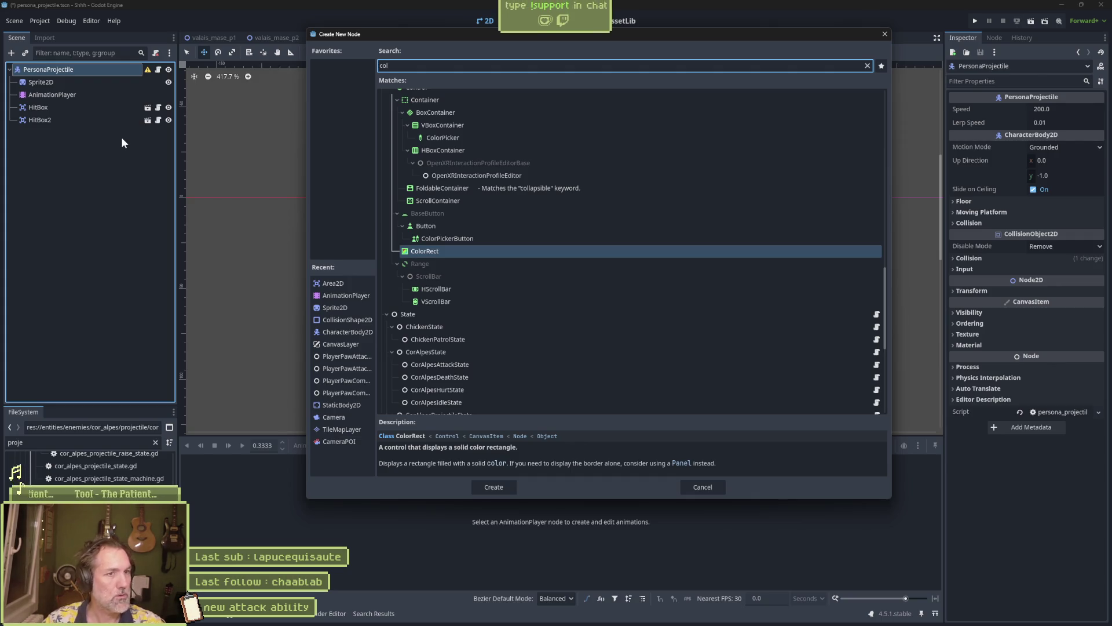
pyautogui.press('BackSpace')
pyautogui.press('BackSpace')
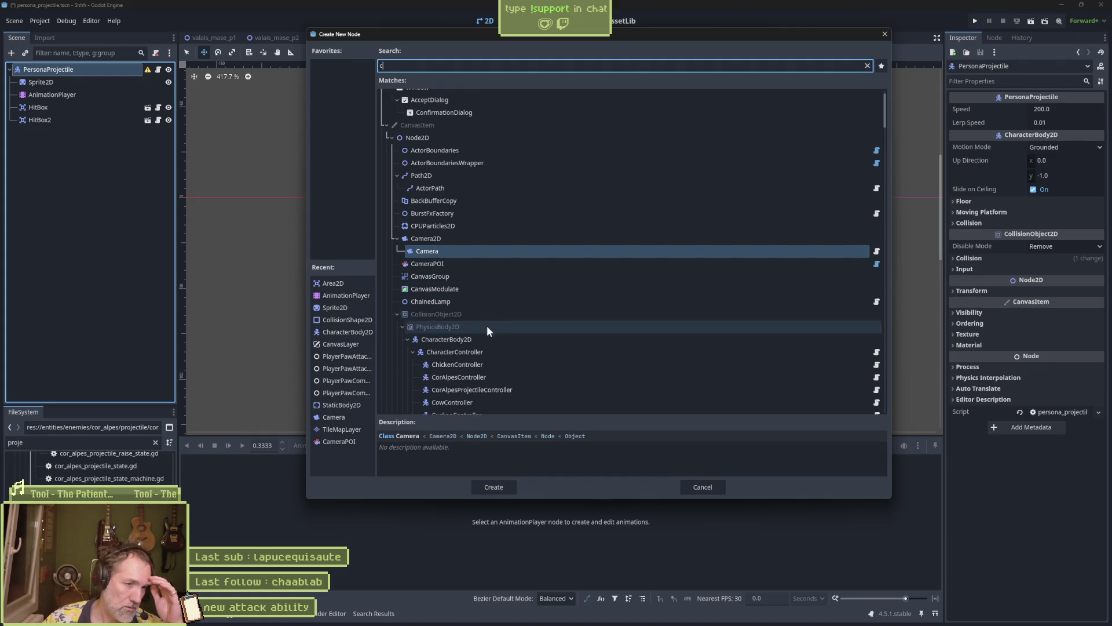
pyautogui.scroll(-5, 486, 324)
pyautogui.scroll(-1, 482, 321)
pyautogui.click(453, 284)
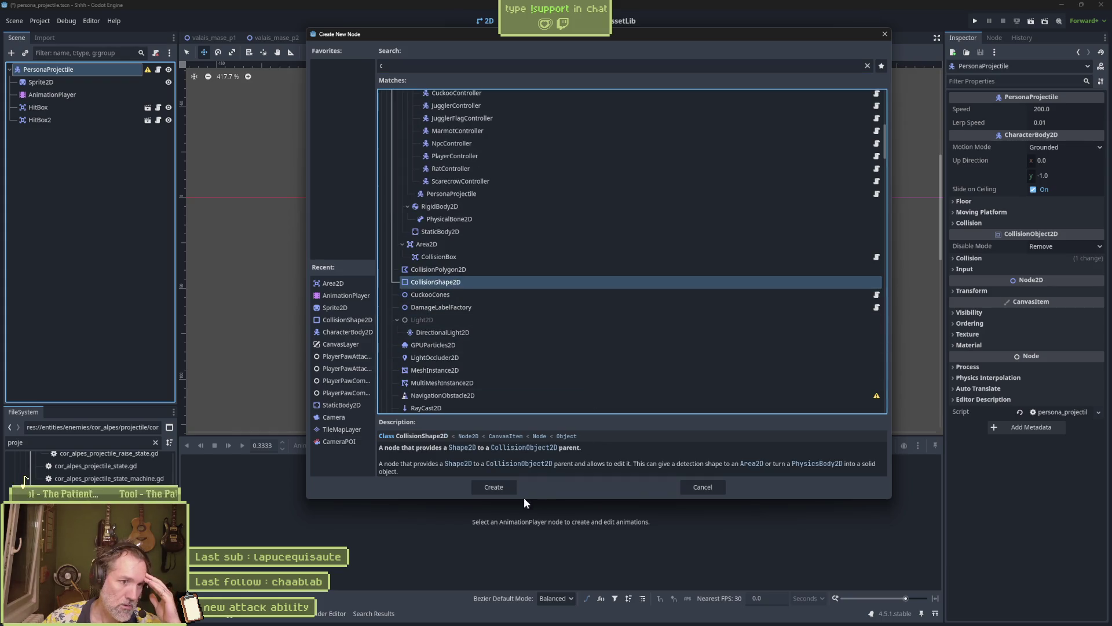
pyautogui.press('Return')
# Move CollisionShape2D to be the first child and give it a New RectangleShape2D
pyautogui.moveTo(65, 132); pyautogui.dragTo(61, 78)
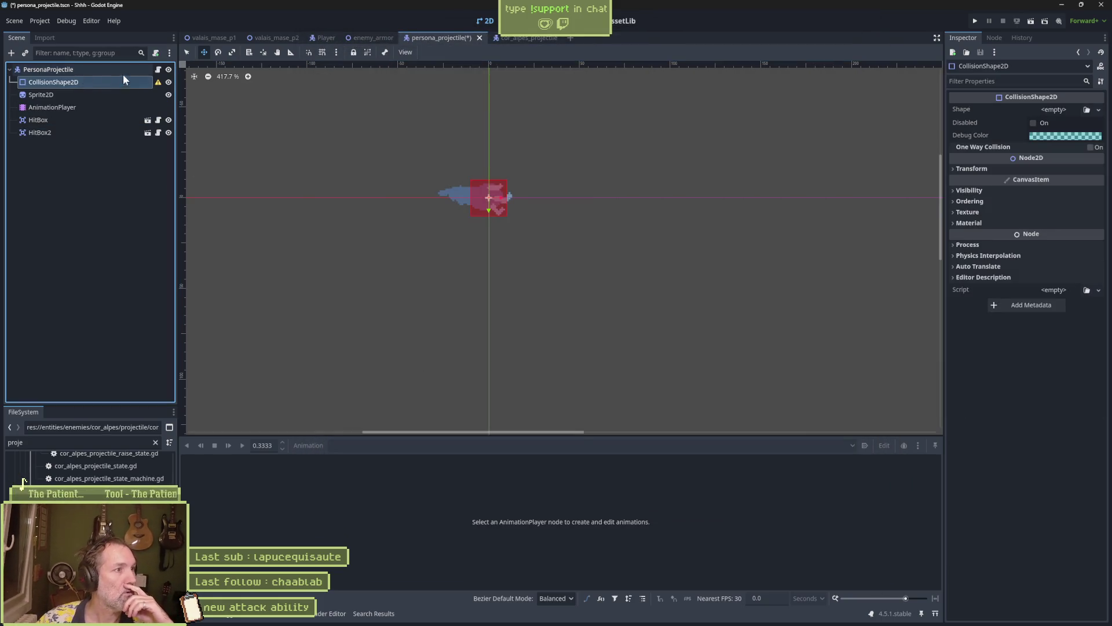
pyautogui.click(1065, 111)
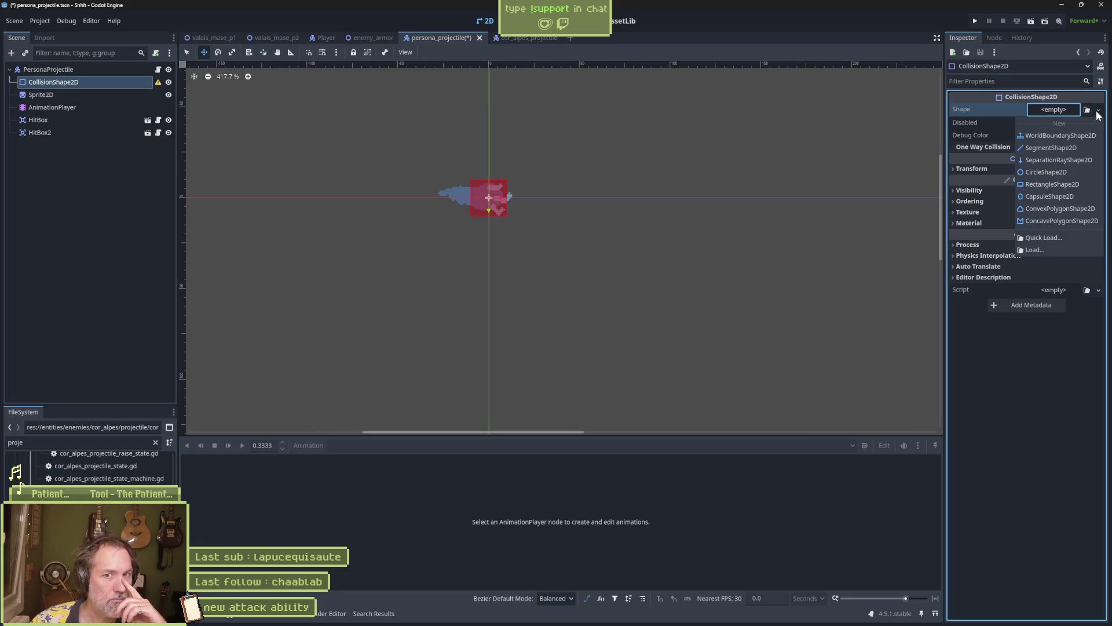
pyautogui.click(1049, 184)
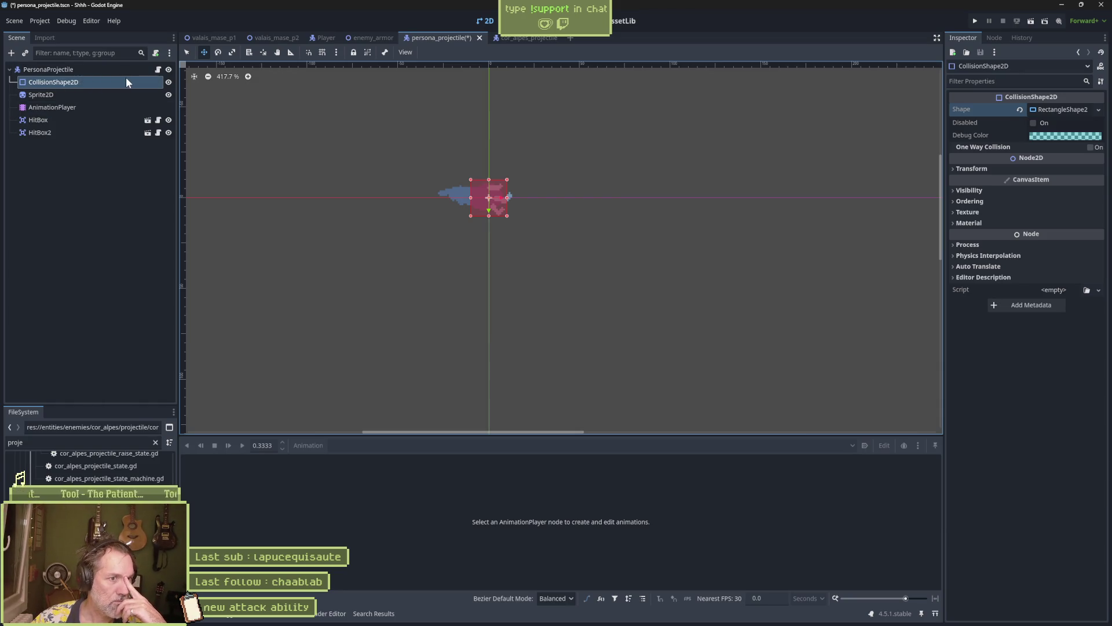
# Delete the extra HitBox2 node
pyautogui.click(93, 132)
pyautogui.press('Delete')
pyautogui.press('Return')
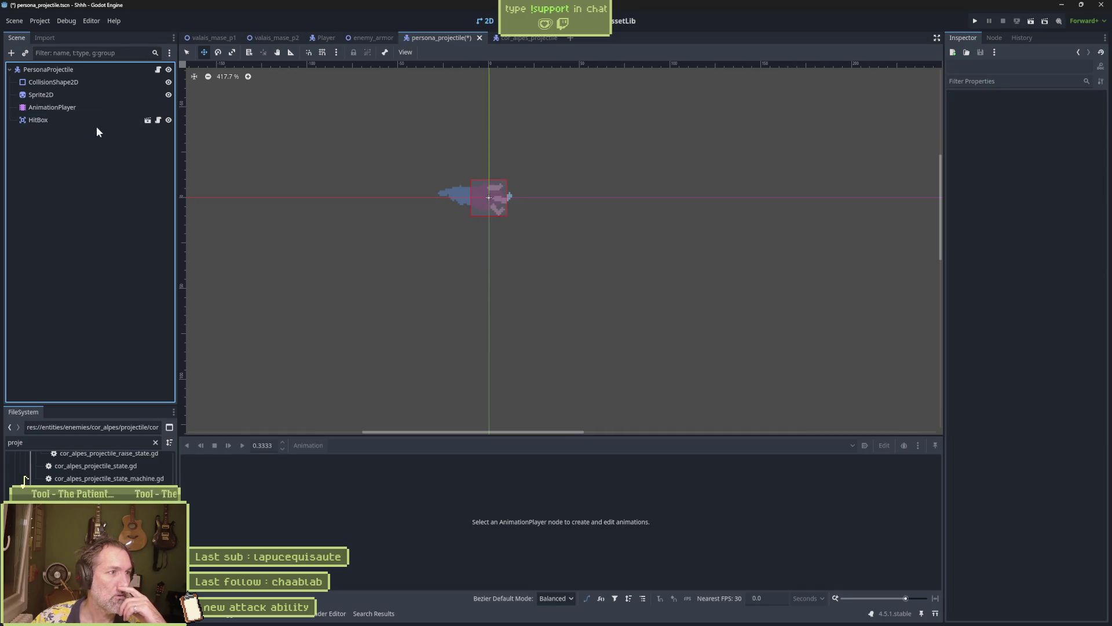
# Delete the HitBox node, save the persona_projectile scene, and reselect the PersonaProjectile root
pyautogui.click(75, 122)
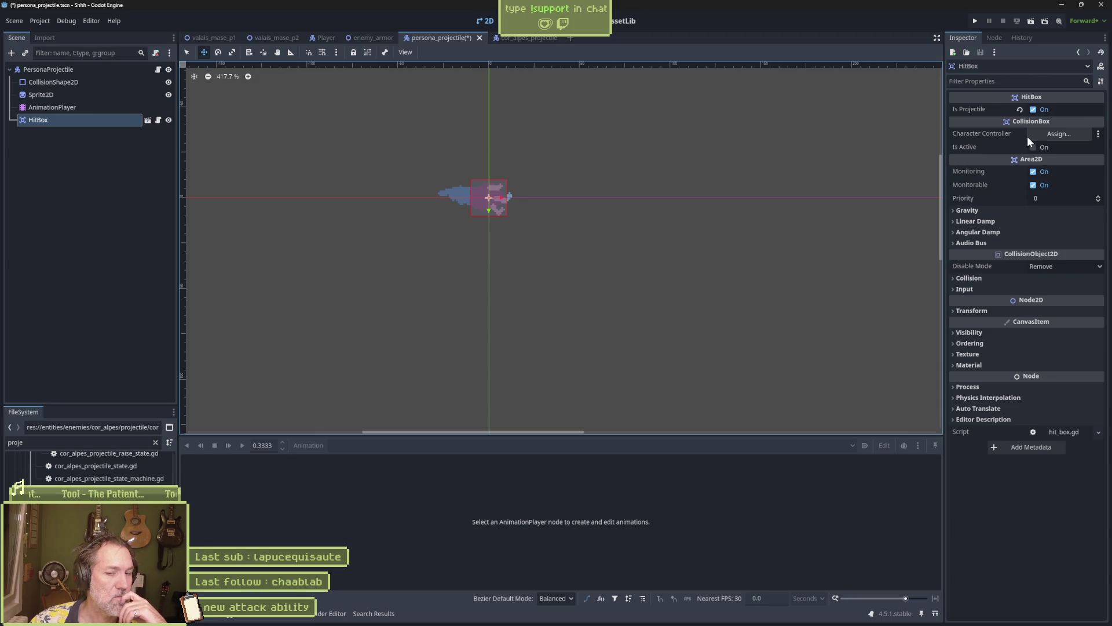
pyautogui.click(44, 108)
pyautogui.press('Delete')
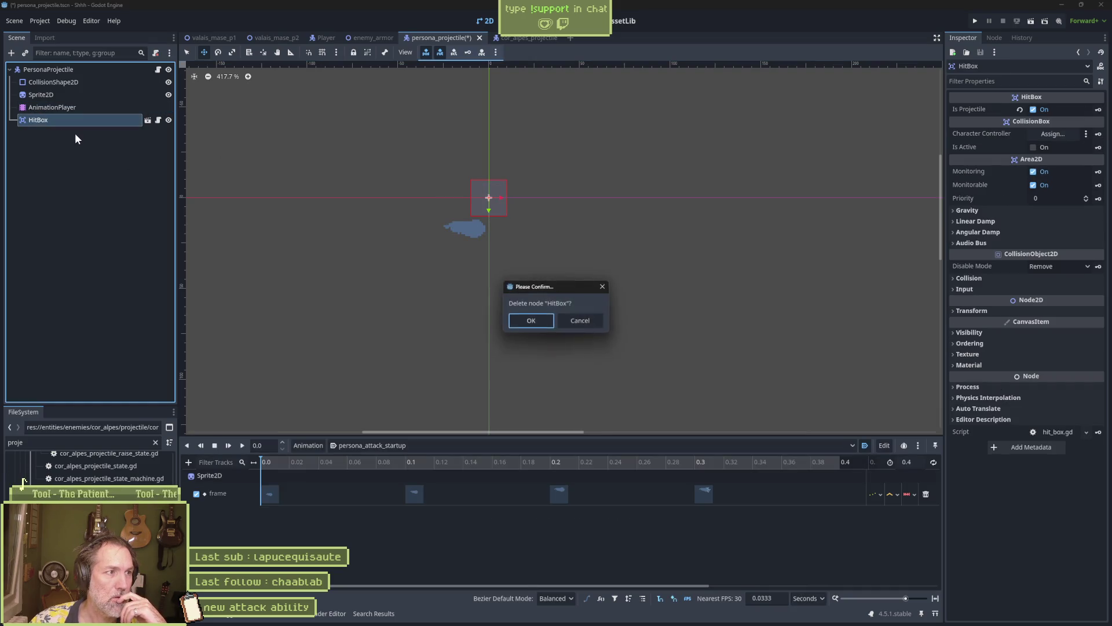
pyautogui.press('Return')
pyautogui.hotkey('ctrl', 's')
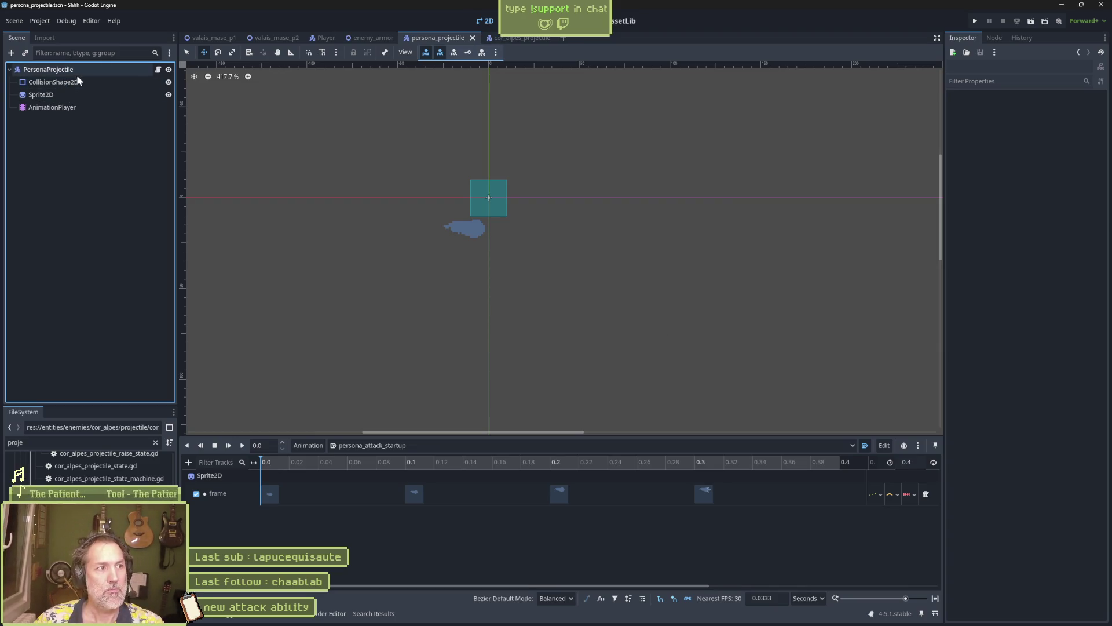
pyautogui.click(82, 71)
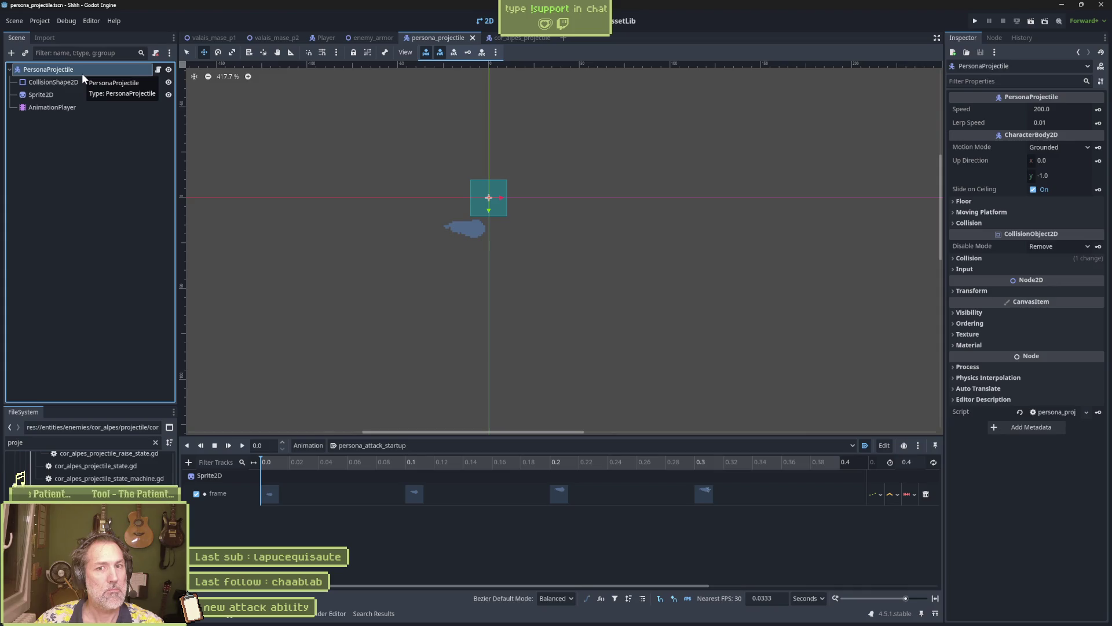
pyautogui.moveTo(670, 617)
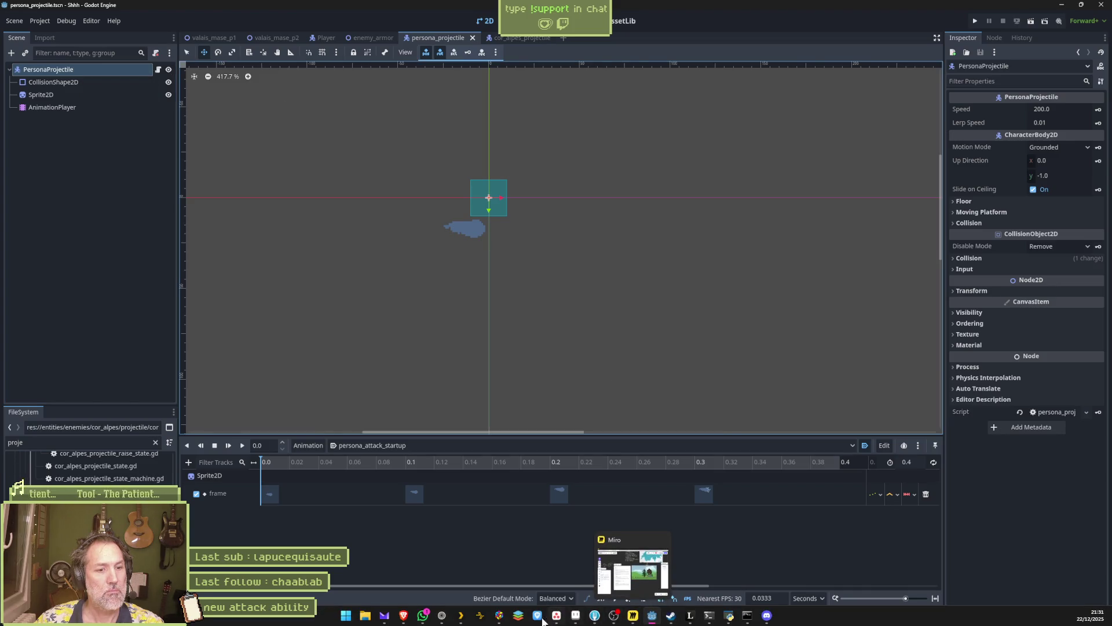
# In Perplexity, ask in French whether a Godot CharacterBody2D can detect collisions
pyautogui.click(440, 616)
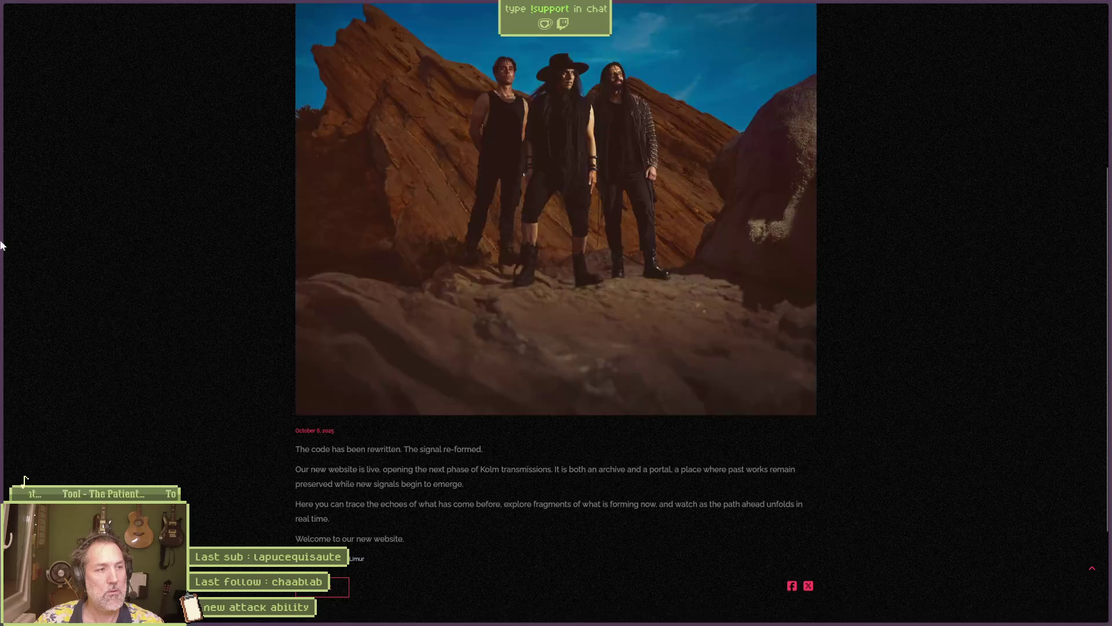
pyautogui.moveTo(7, 240)
pyautogui.click(54, 93)
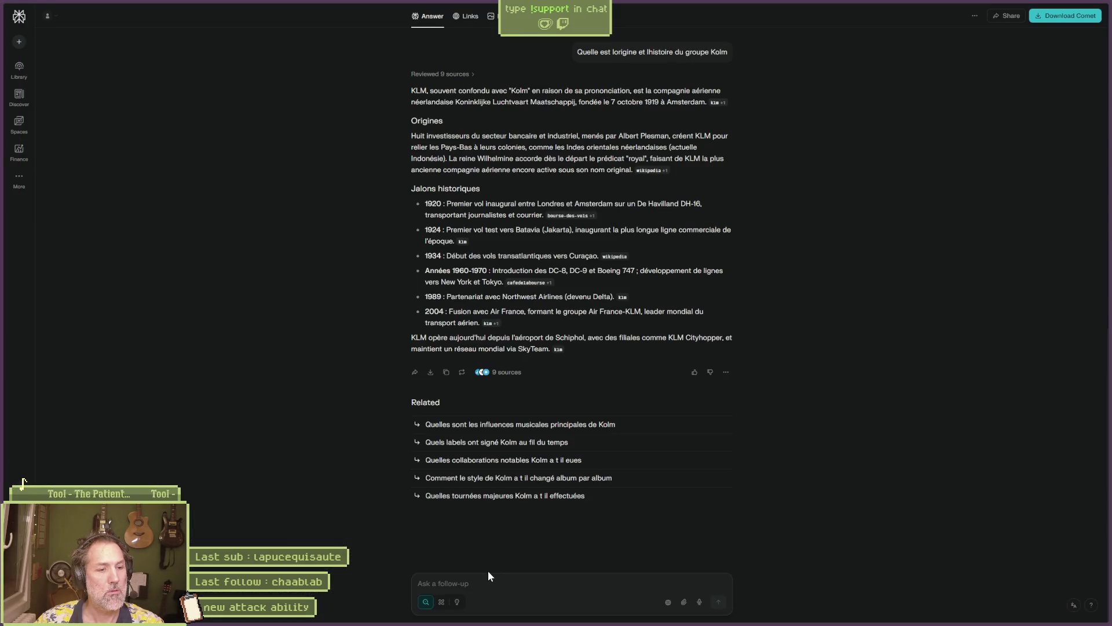
pyautogui.write('dans godot,')
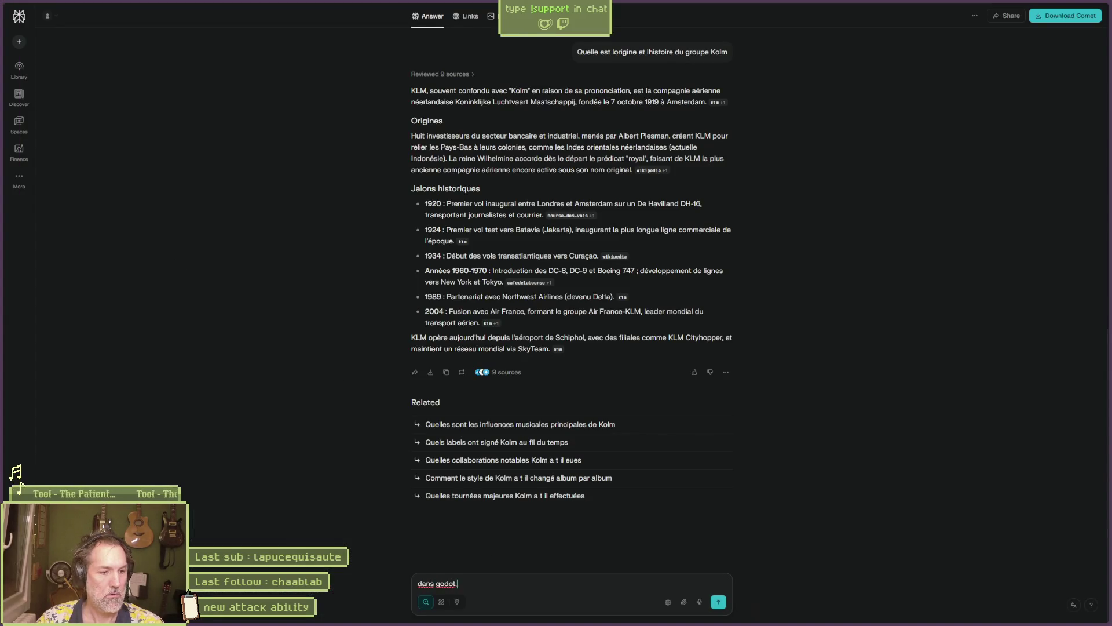
pyautogui.write(' est-ce que je peux dé')
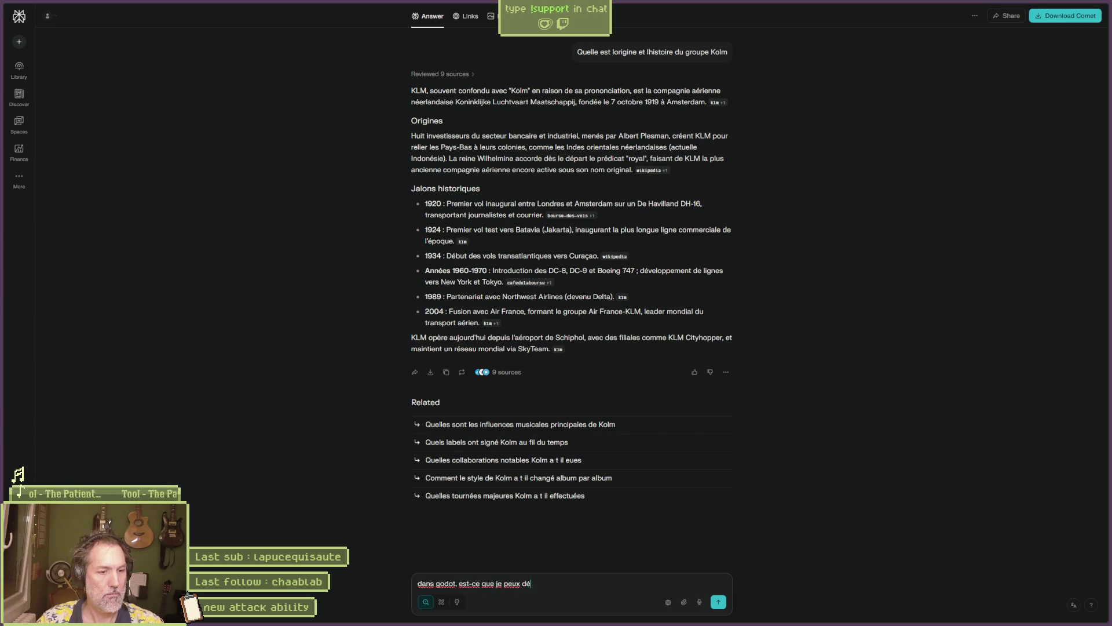
pyautogui.write('tecter des collisio')
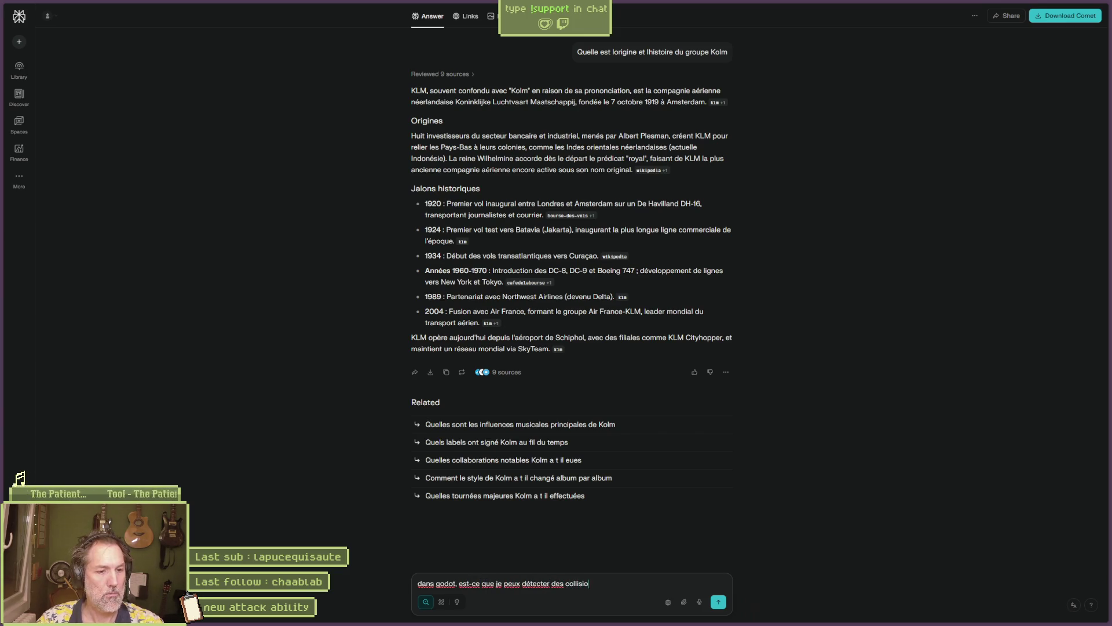
pyautogui.write('ns avec un characterbody2d qui a un')
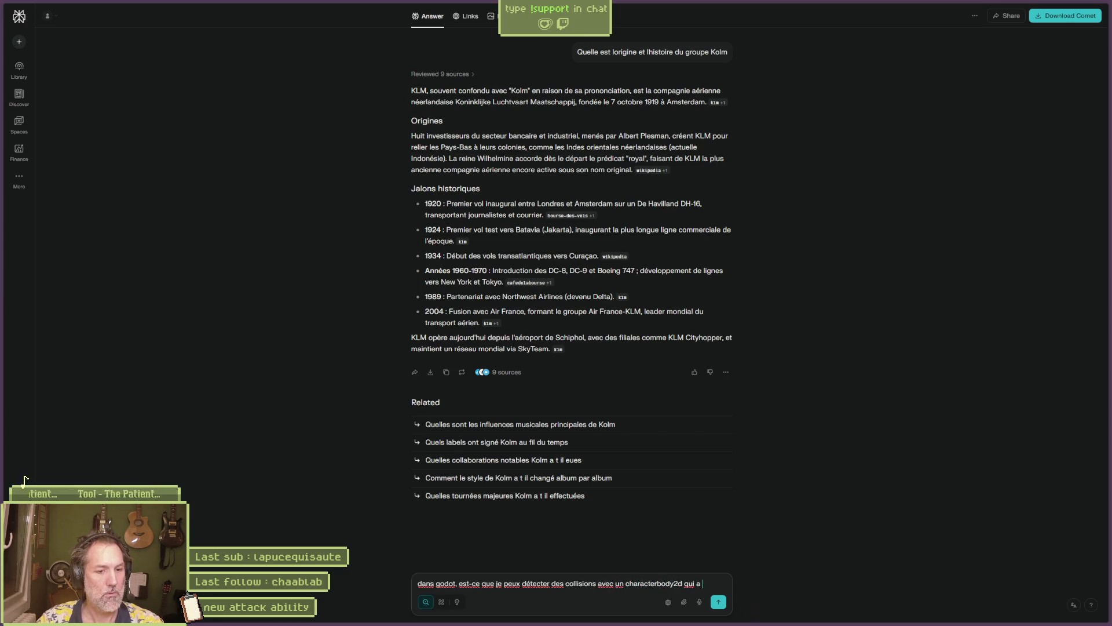
pyautogui.write(' node')
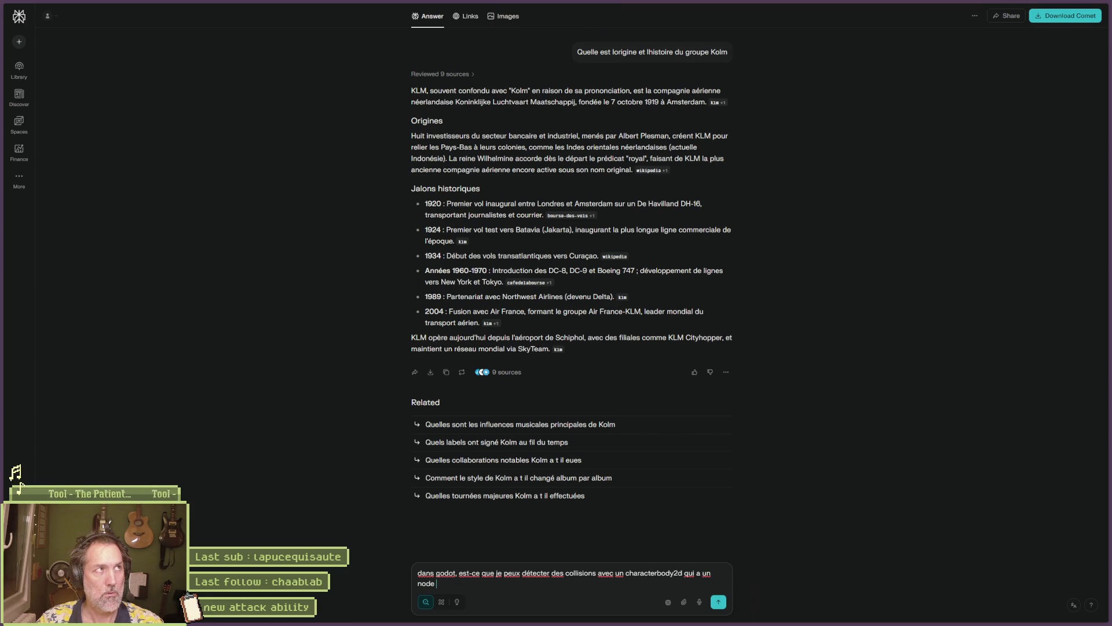
pyautogui.write(' collisionshap')
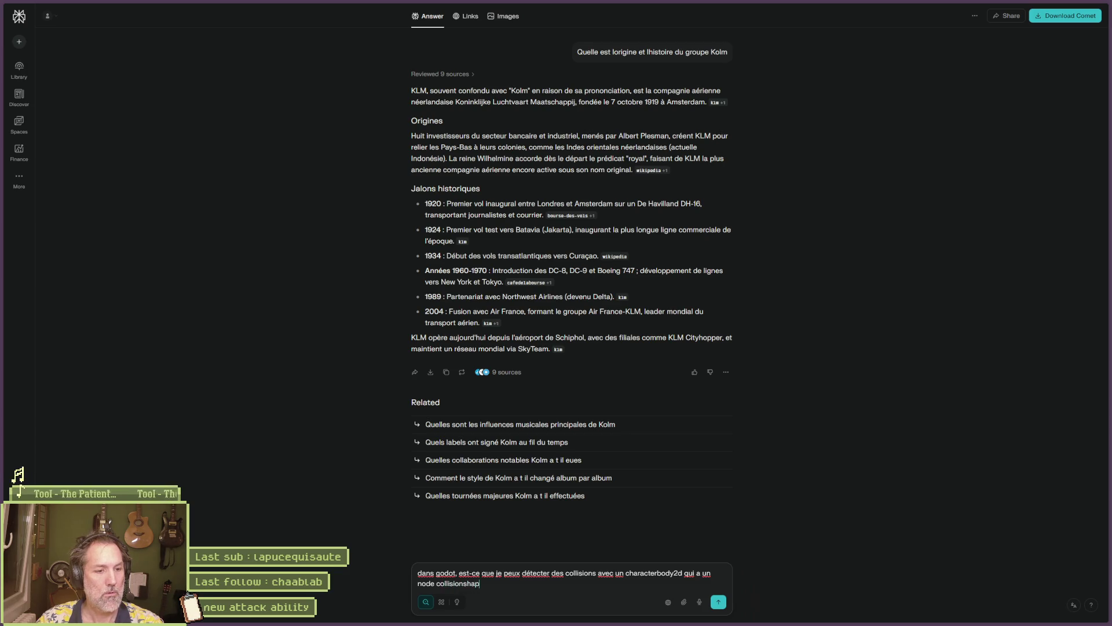
pyautogui.hotkey('alt', 'Tab')
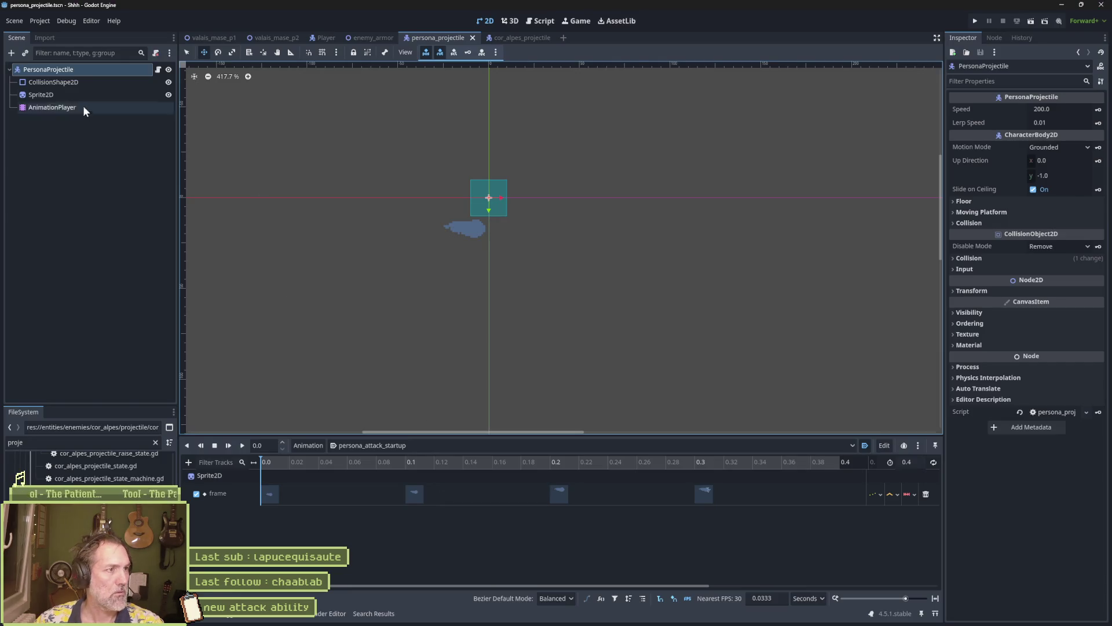
pyautogui.hotkey('alt', 'Tab')
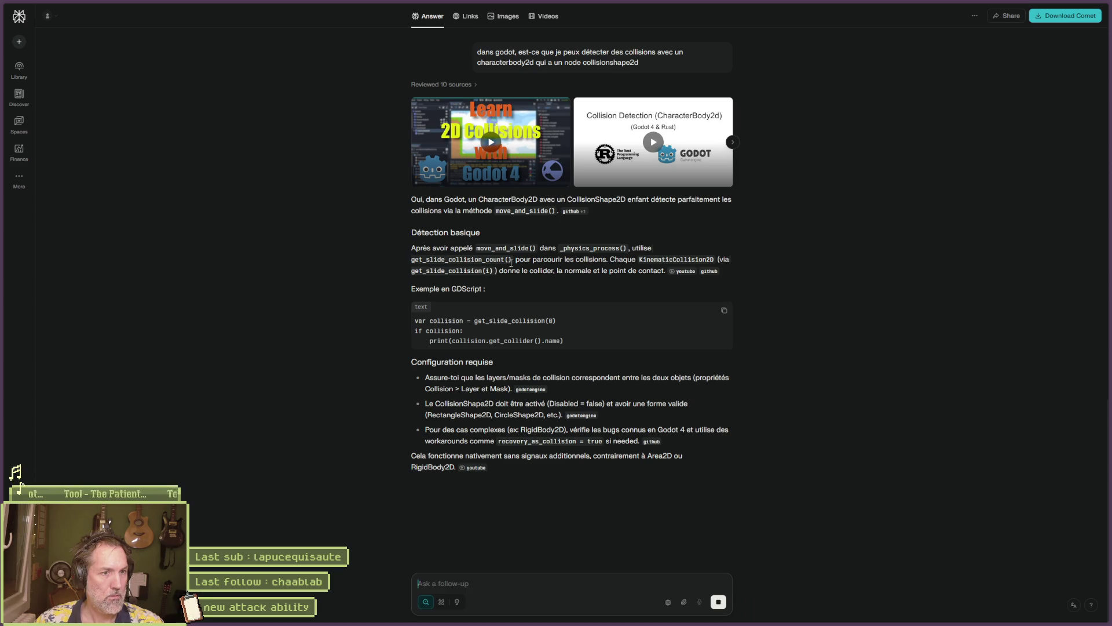
# Copy the GDScript collision example from Perplexity's answer
pyautogui.moveTo(411, 198); pyautogui.dragTo(408, 257)
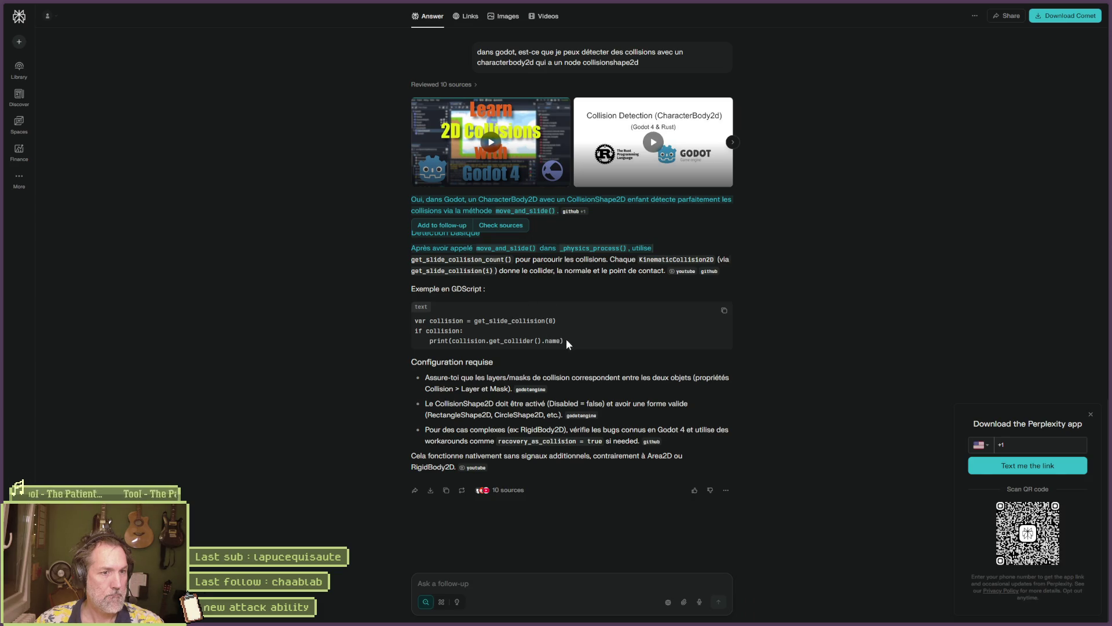
pyautogui.moveTo(566, 338); pyautogui.dragTo(418, 323)
pyautogui.hotkey('alt', 'Tab')
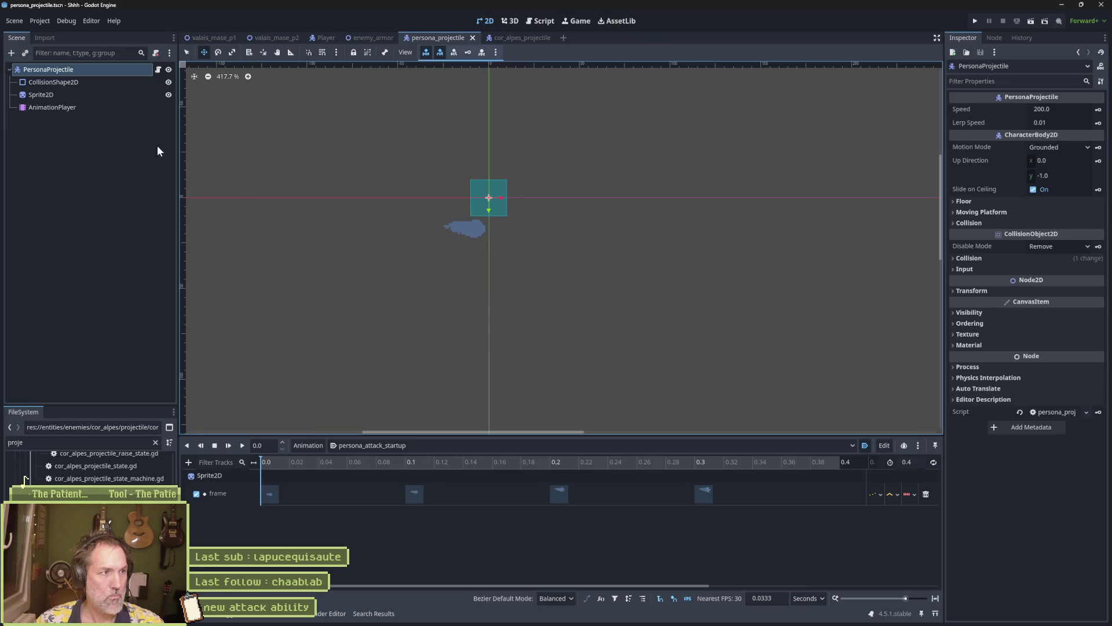
pyautogui.click(157, 69)
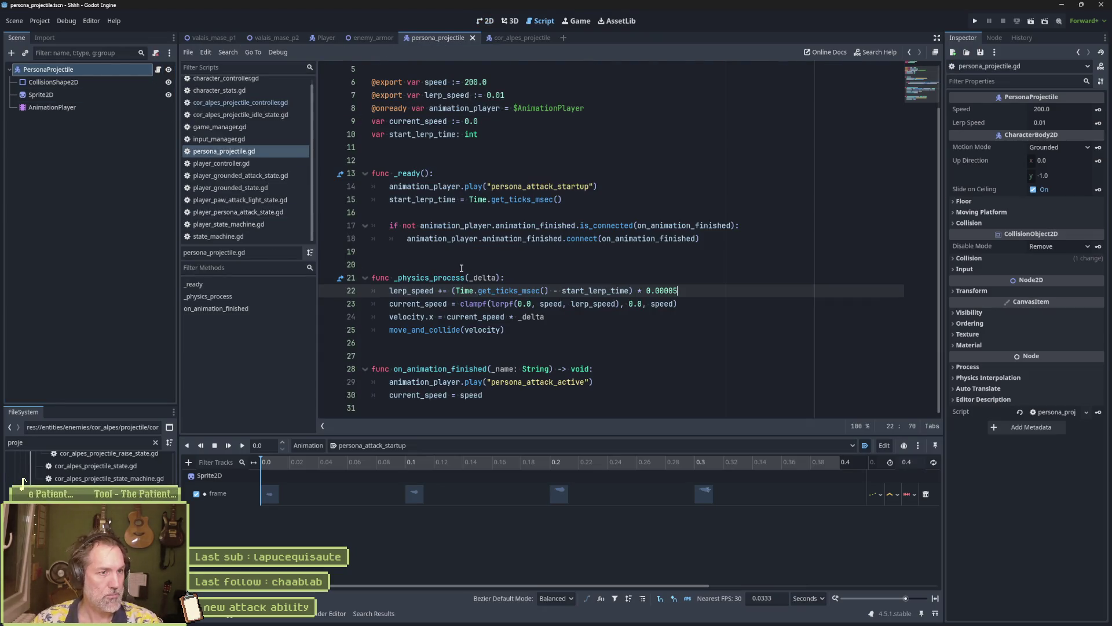
# Paste the get_slide_collision check below move_and_collide, indent the print under the if, and save
pyautogui.click(553, 330)
pyautogui.press('Return')
pyautogui.write('var collision = get_slide_collision(0) if collision: \tprint(collision.get_collider().name)')
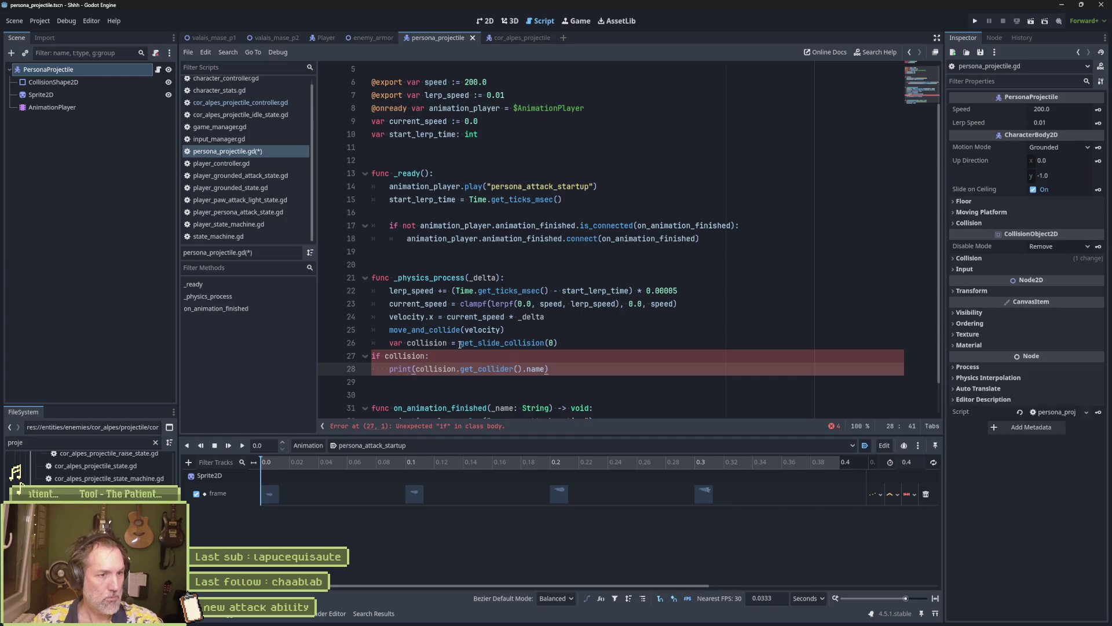
pyautogui.moveTo(408, 342); pyautogui.dragTo(416, 369)
pyautogui.hotkey('shift', 'Tab')
pyautogui.press('Tab')
pyautogui.click(390, 368)
pyautogui.press('Tab')
pyautogui.click(631, 328)
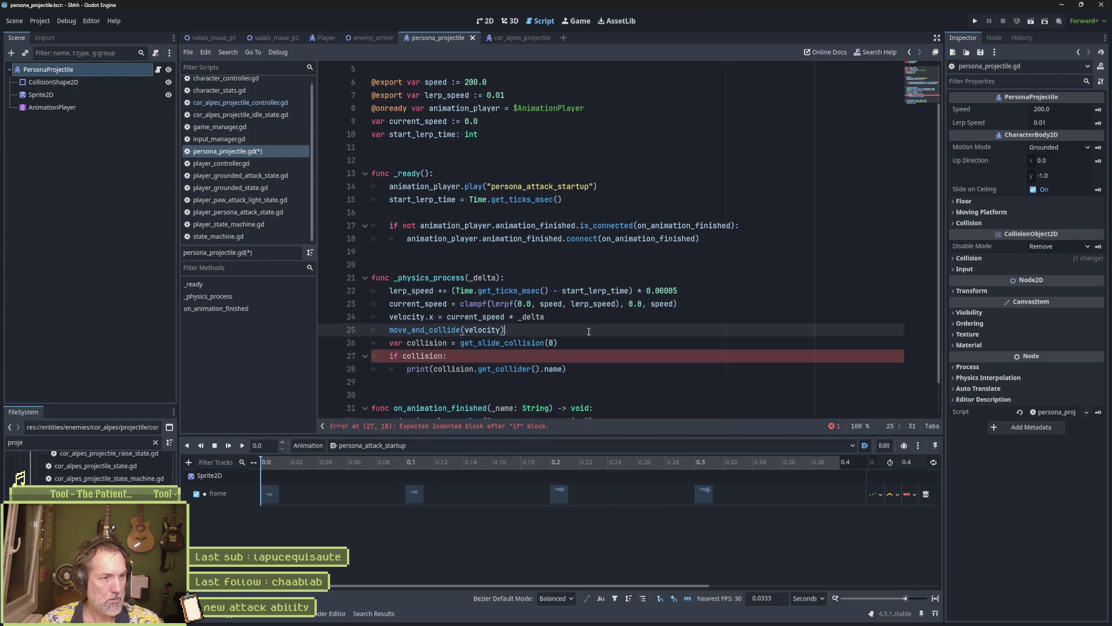
pyautogui.hotkey('ctrl', 's')
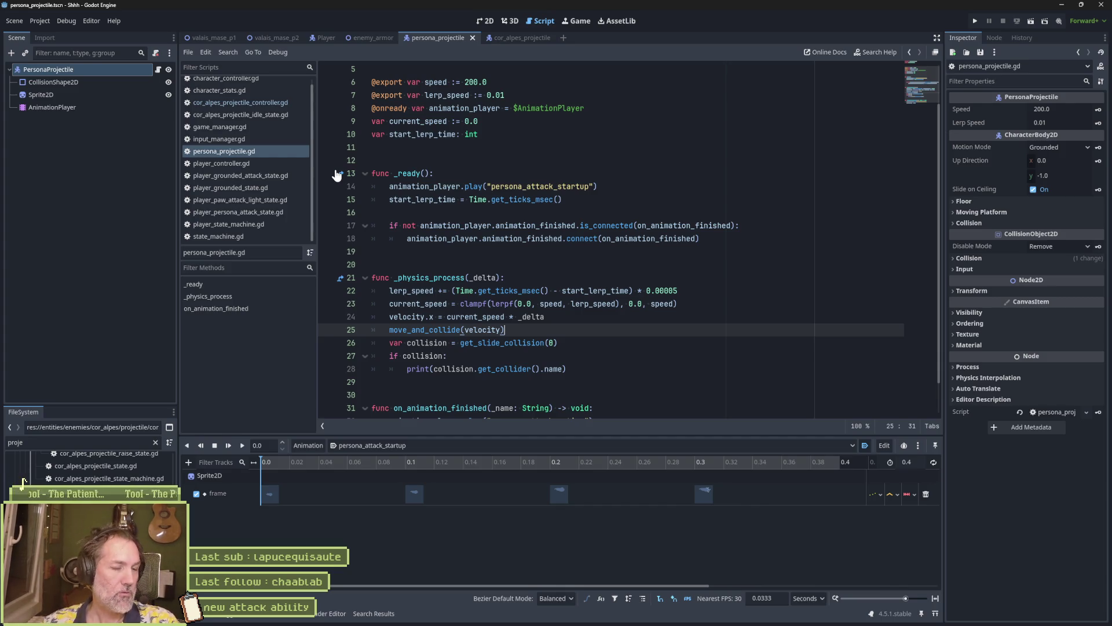
pyautogui.keyDown('ctrl'); pyautogui.click(504, 342); pyautogui.keyUp('ctrl')
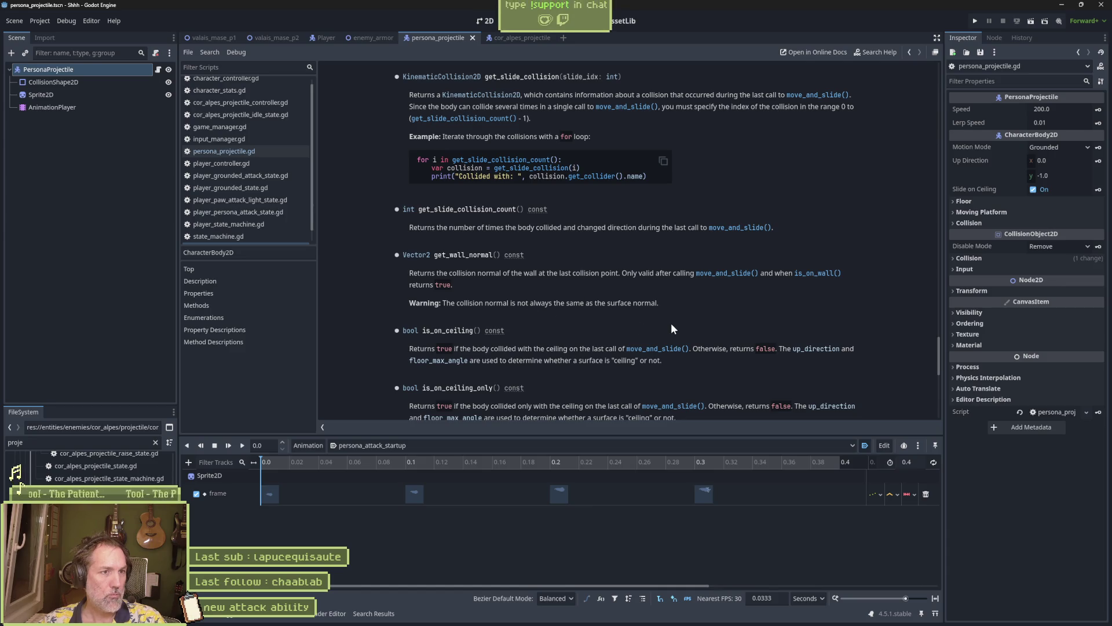
pyautogui.click(158, 70)
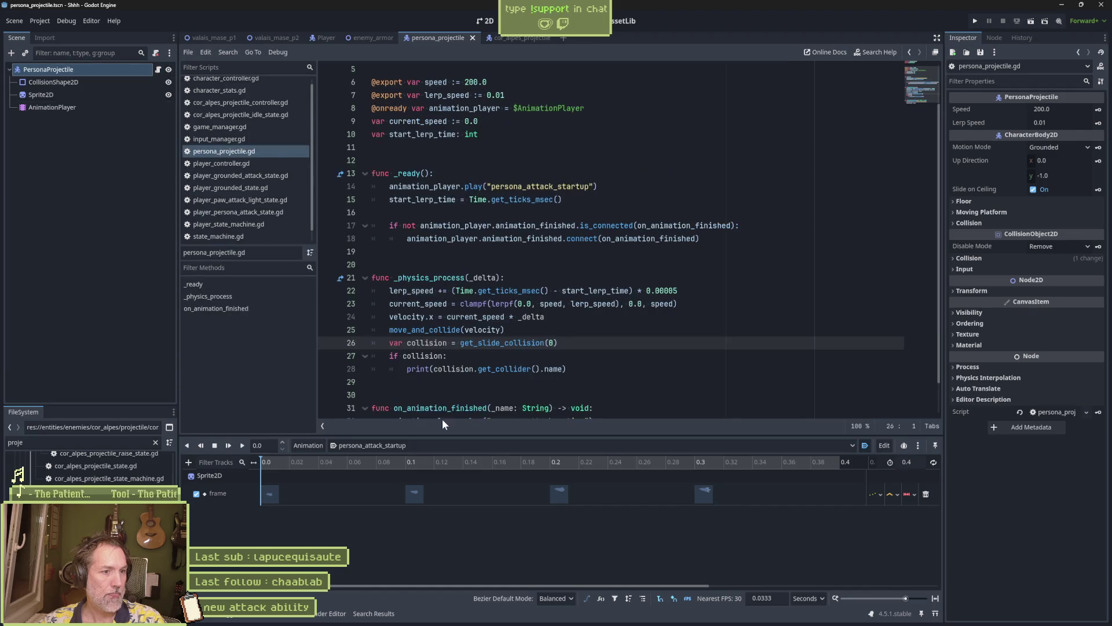
pyautogui.keyDown('ctrl'); pyautogui.click(448, 330); pyautogui.keyUp('ctrl')
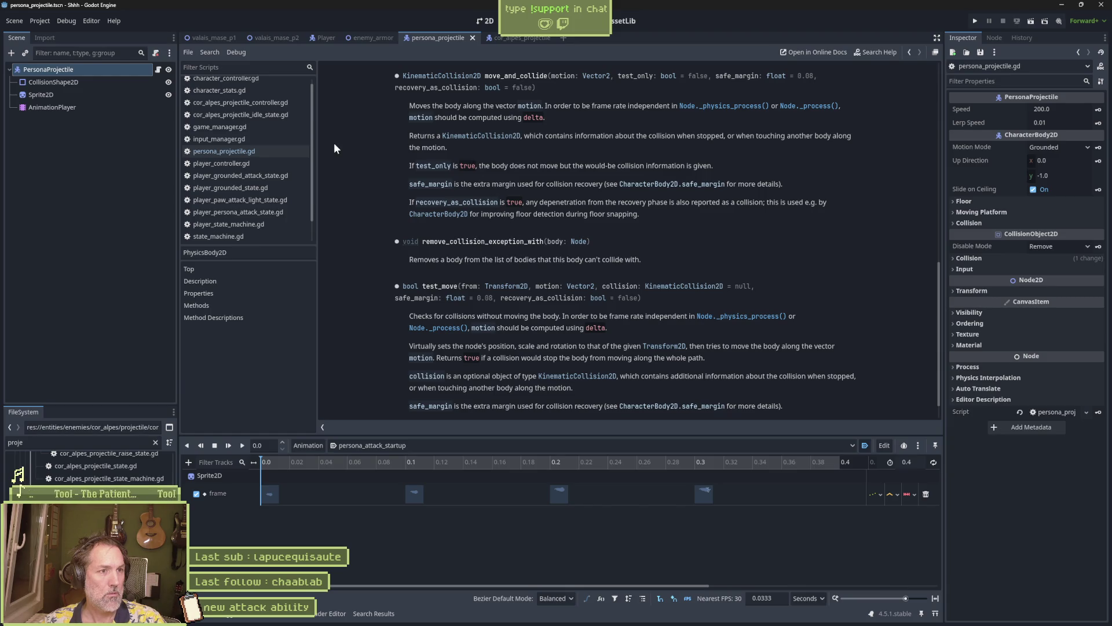
pyautogui.hotkey('alt', 'Left')
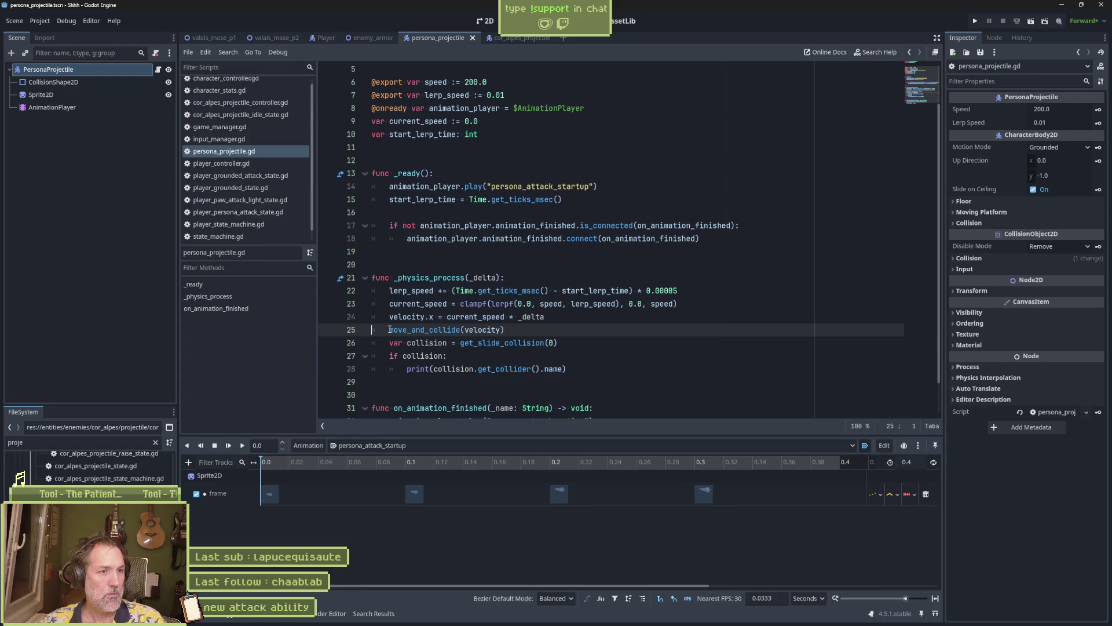
# Replace get_slide_collision(0) with move_and_collide(velocity) and comment out the old line 25 call
pyautogui.moveTo(556, 327); pyautogui.dragTo(389, 329)
pyautogui.hotkey('ctrl', 'c')
pyautogui.moveTo(461, 342); pyautogui.dragTo(593, 346)
pyautogui.hotkey('ctrl', 'v')
pyautogui.click(481, 329)
pyautogui.hotkey('ctrl', 's')
pyautogui.press('Home')
pyautogui.write('$')
pyautogui.press('BackSpace')
pyautogui.write('#')
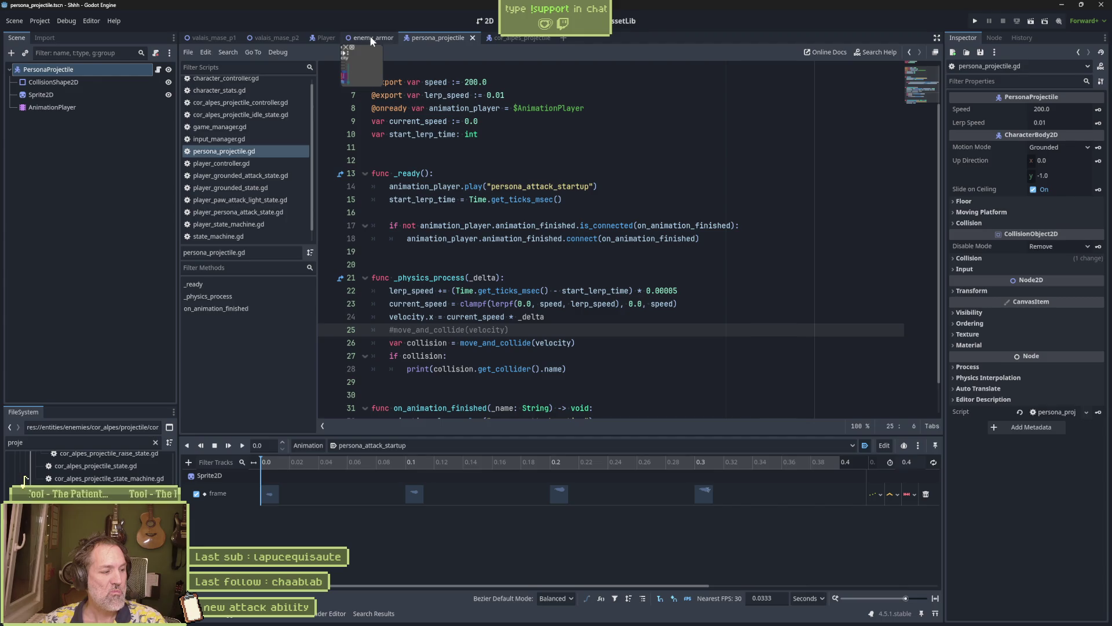
# Test-run the scene with F6, then stop it with F8
pyautogui.press('F6')
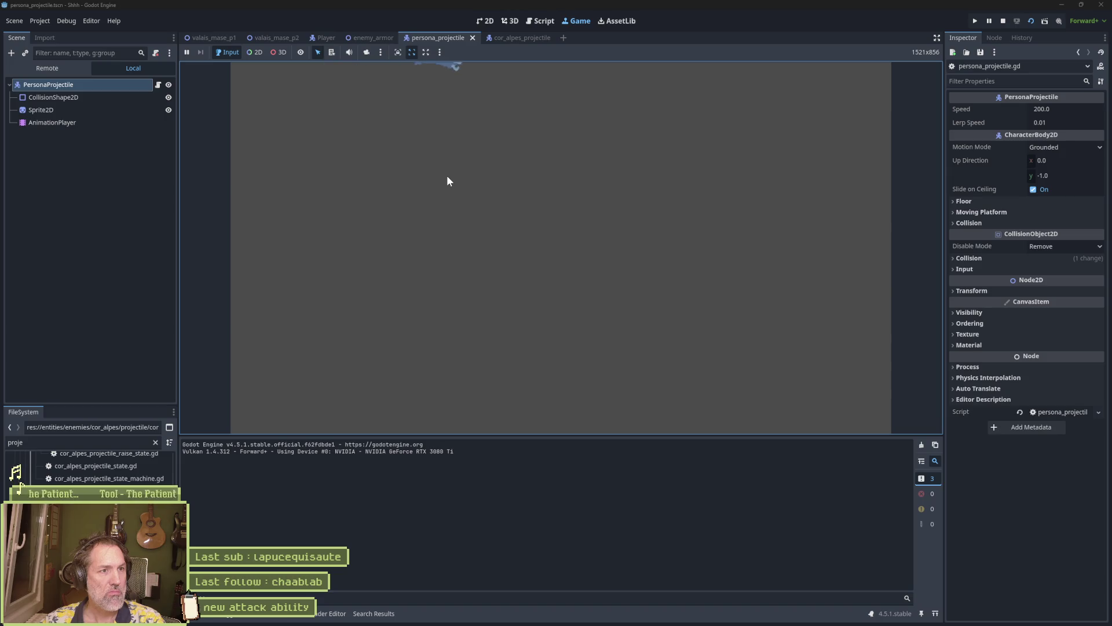
pyautogui.press('F8')
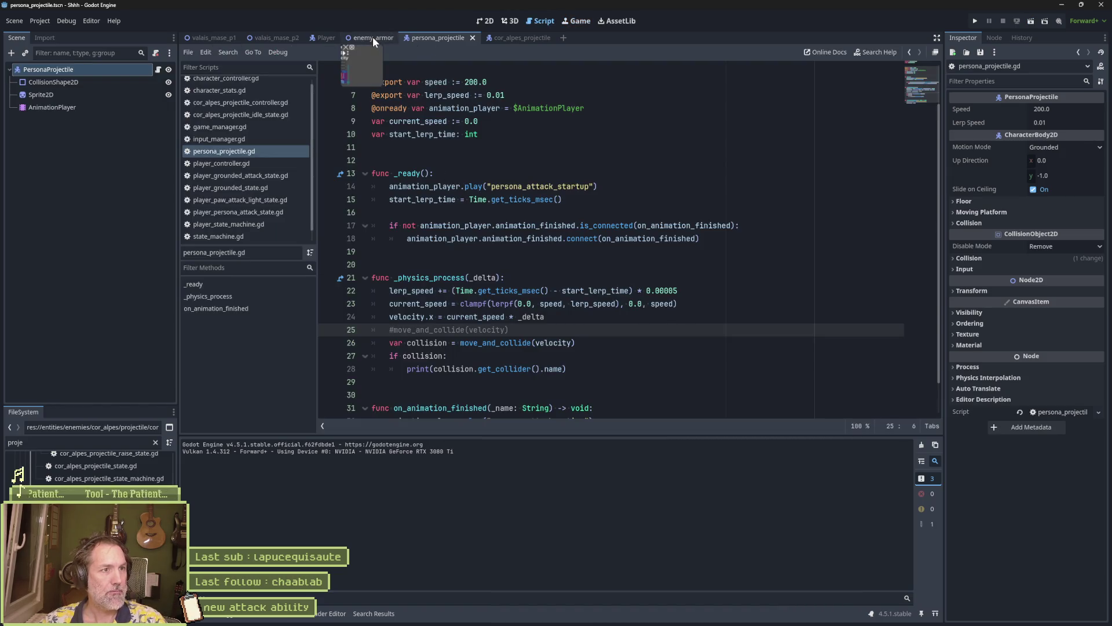
pyautogui.click(373, 38)
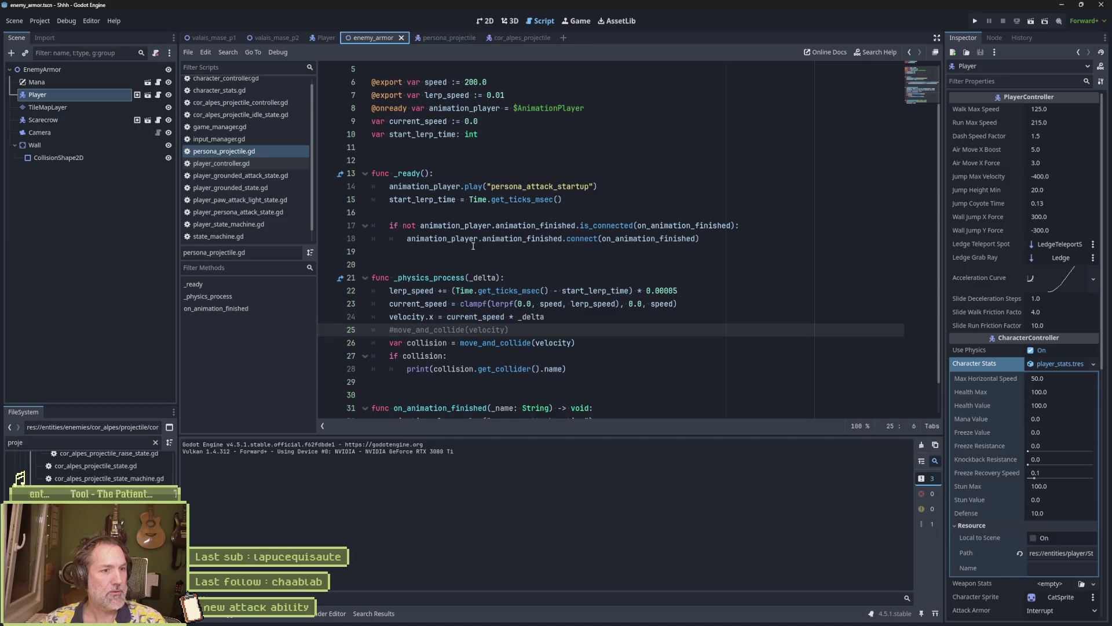
# Instance persona_projectile.tscn under Player, drag it left of the player, and run with F6
pyautogui.click(486, 21)
pyautogui.scroll(-4, 524, 170)
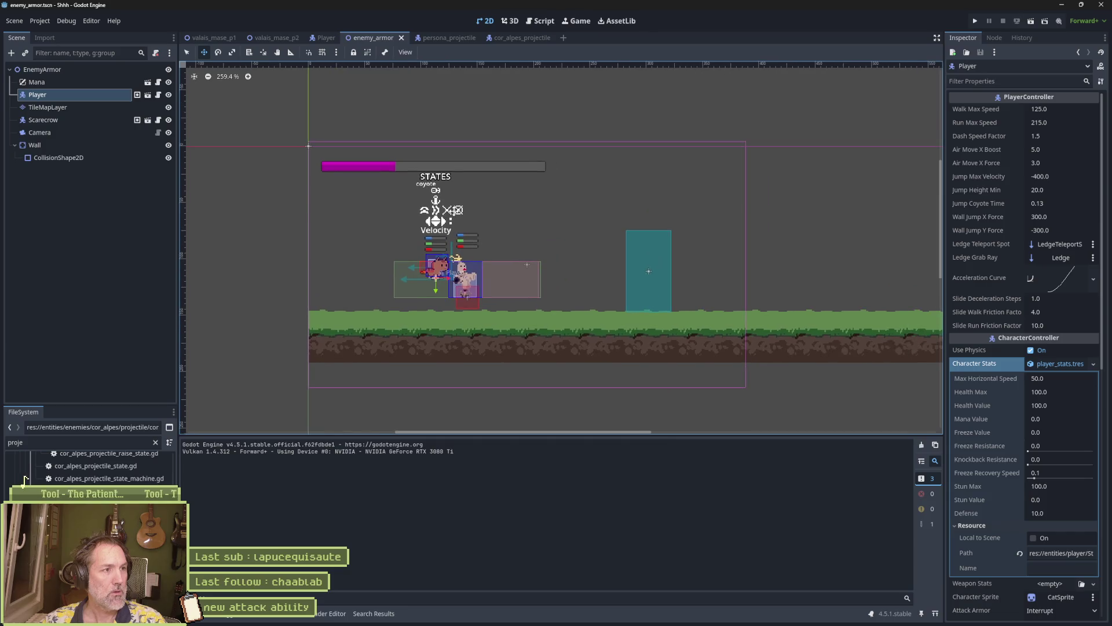
pyautogui.click(25, 52)
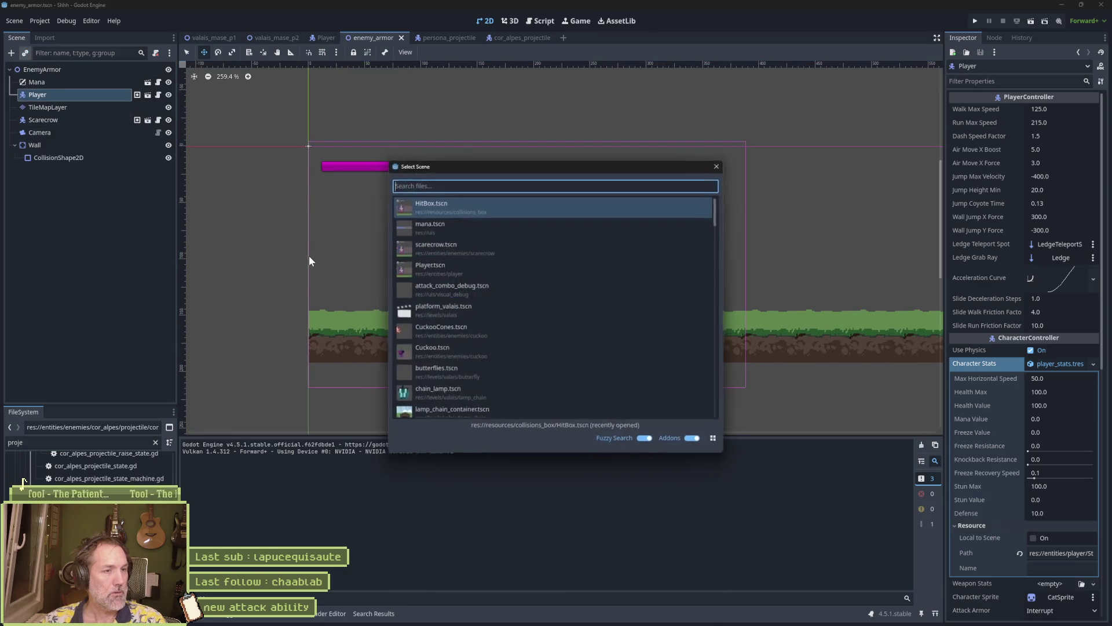
pyautogui.write('person')
pyautogui.press('Return')
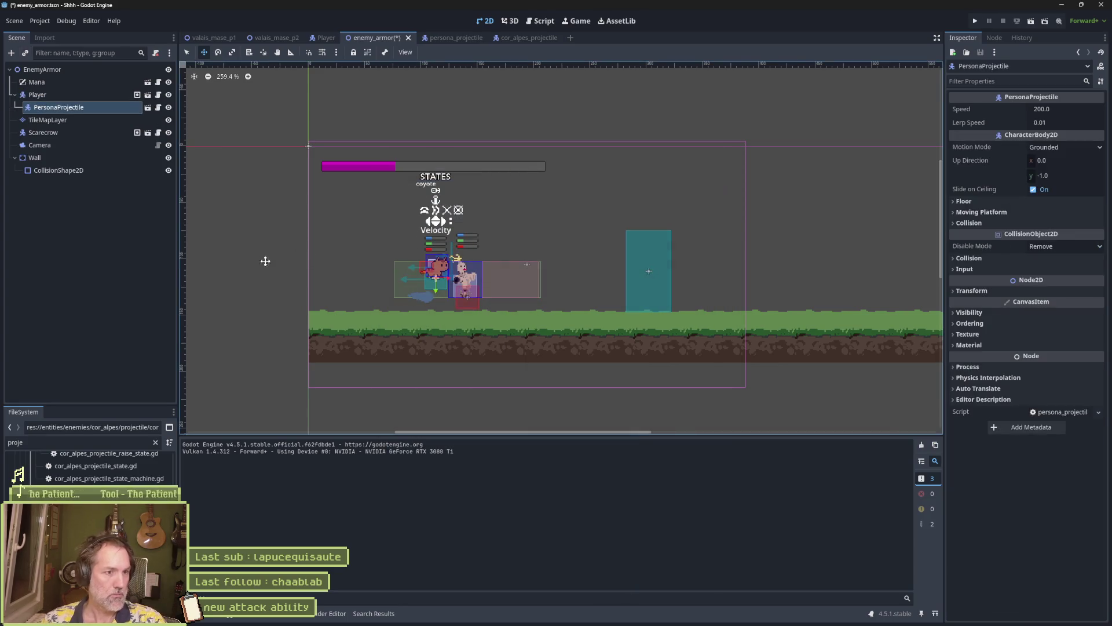
pyautogui.moveTo(372, 273); pyautogui.dragTo(273, 291)
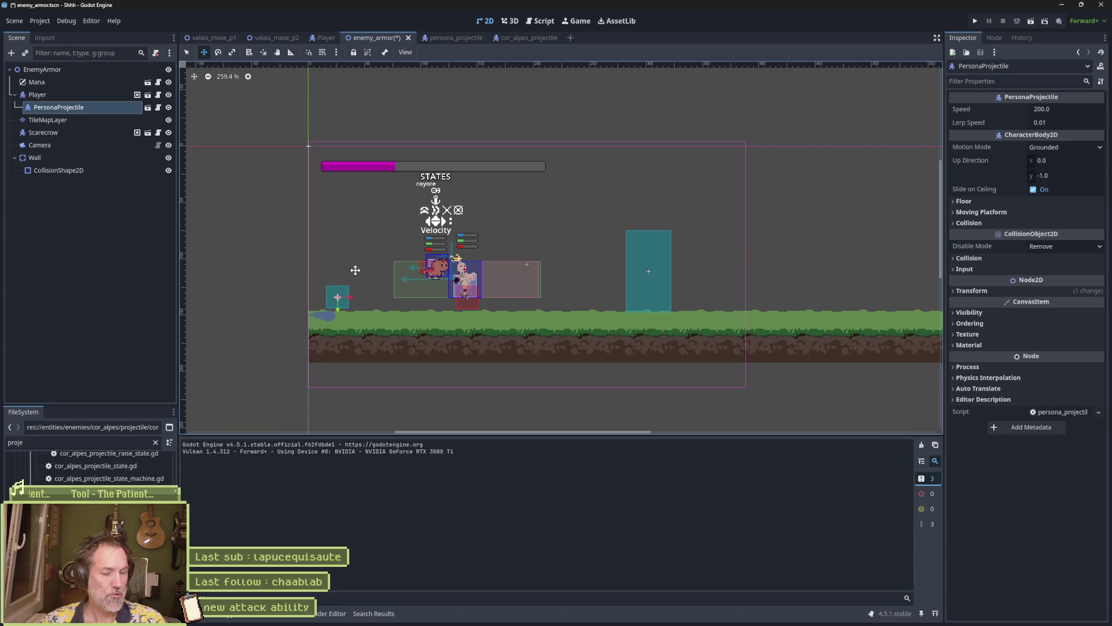
pyautogui.press('F6')
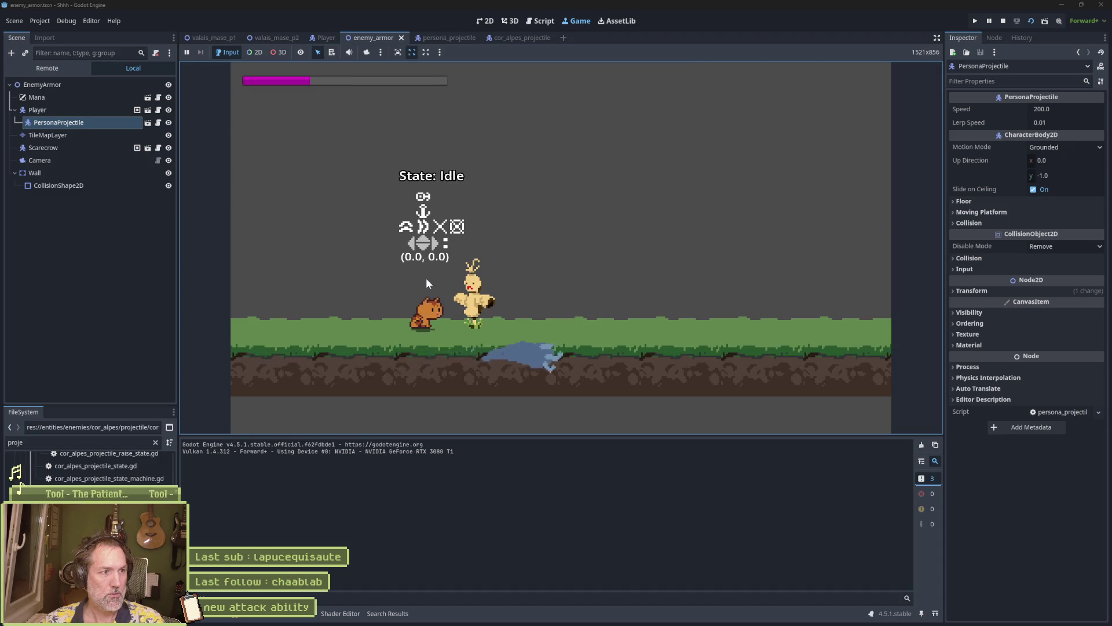
# Stop the game, nudge the PersonaProjectile upward, then rerun and stop the scene
pyautogui.press('F8')
pyautogui.moveTo(375, 291); pyautogui.dragTo(370, 250)
pyautogui.press('F6')
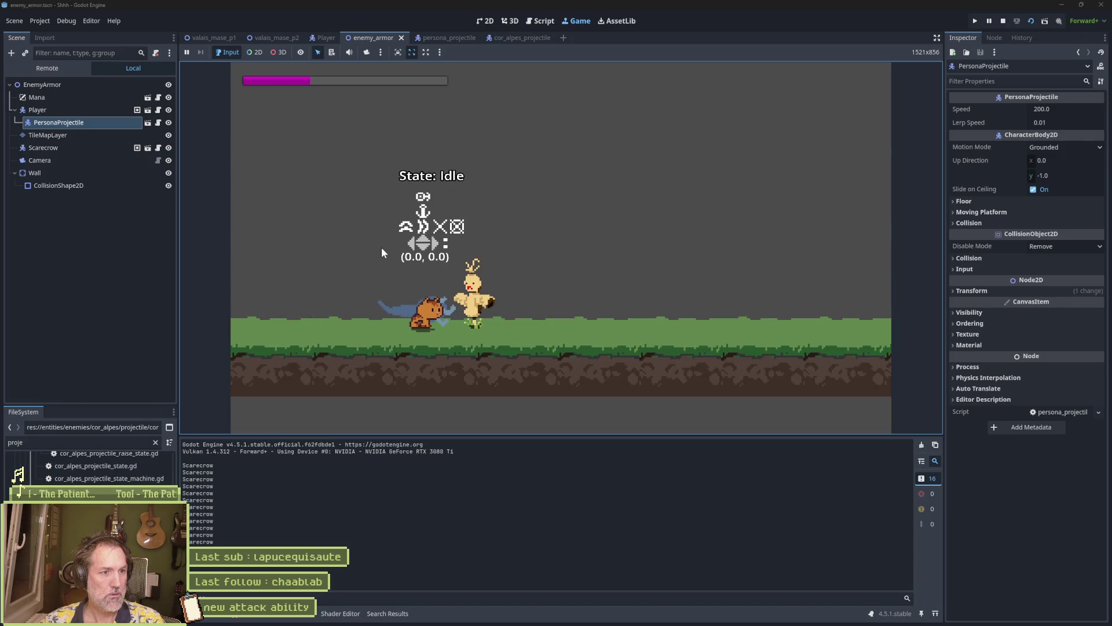
pyautogui.press('F8')
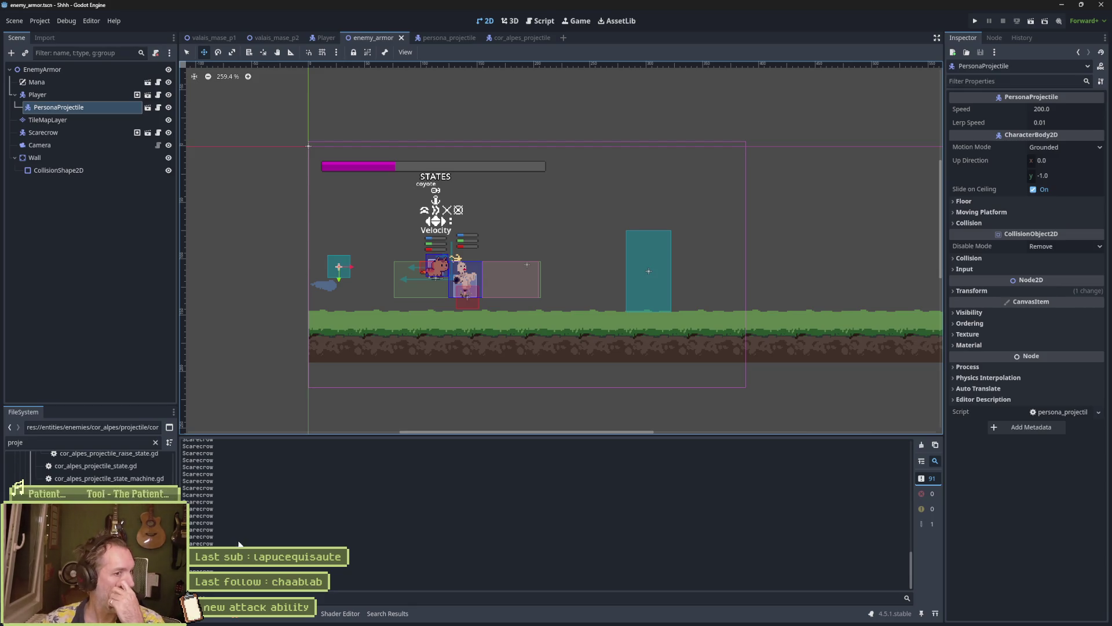
# Open the debugger's Errors (3) list and expand, then collapse, the first error's source details
pyautogui.click(244, 613)
pyautogui.click(241, 442)
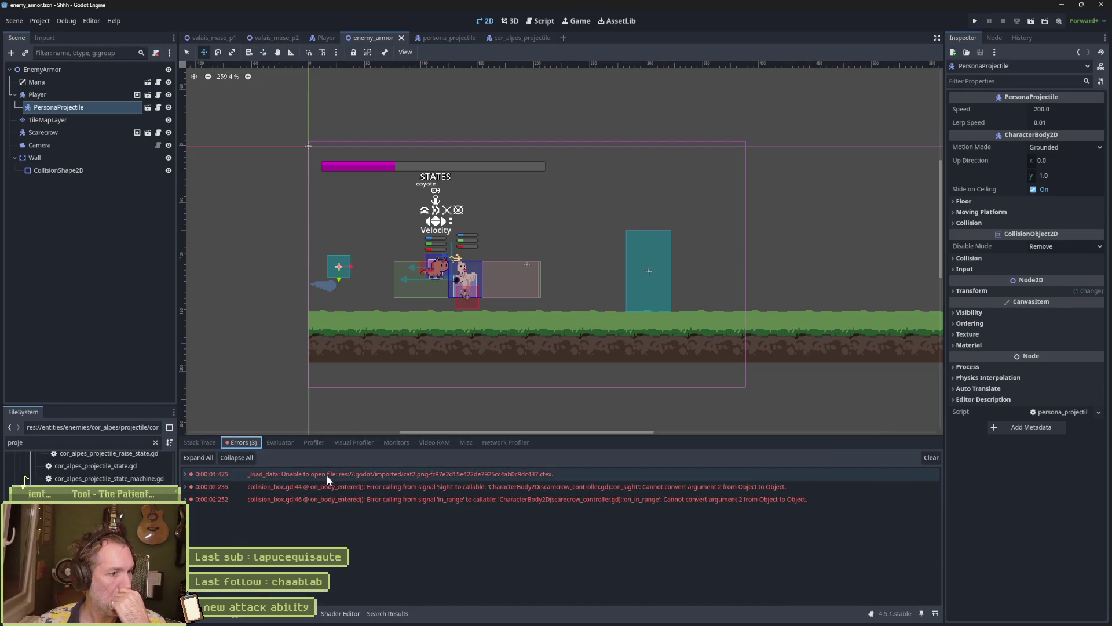
pyautogui.moveTo(458, 479)
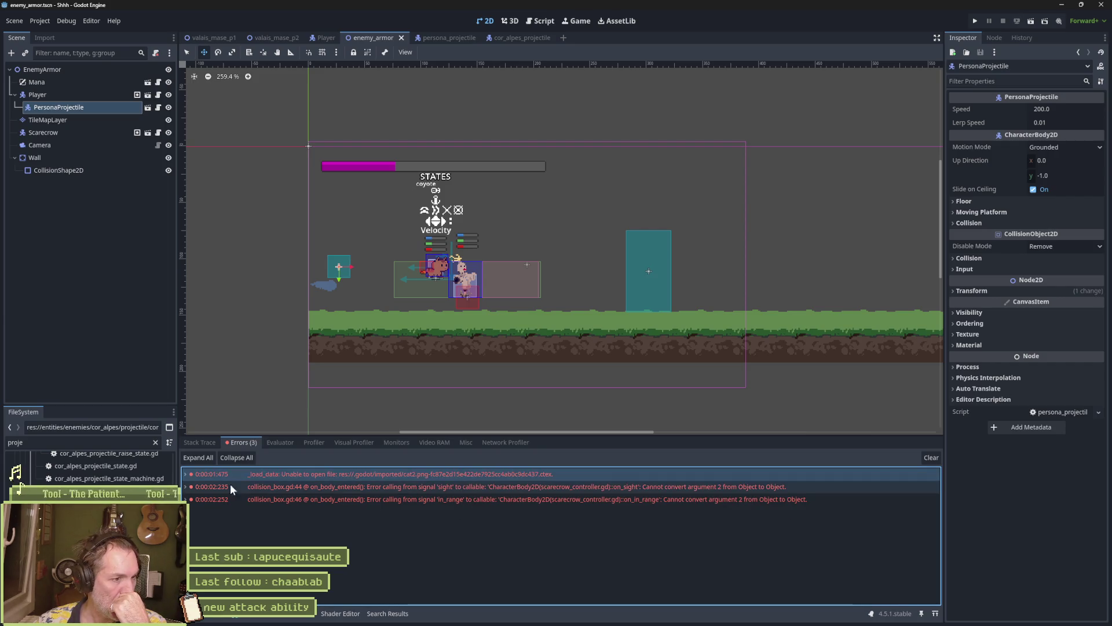
pyautogui.click(186, 474)
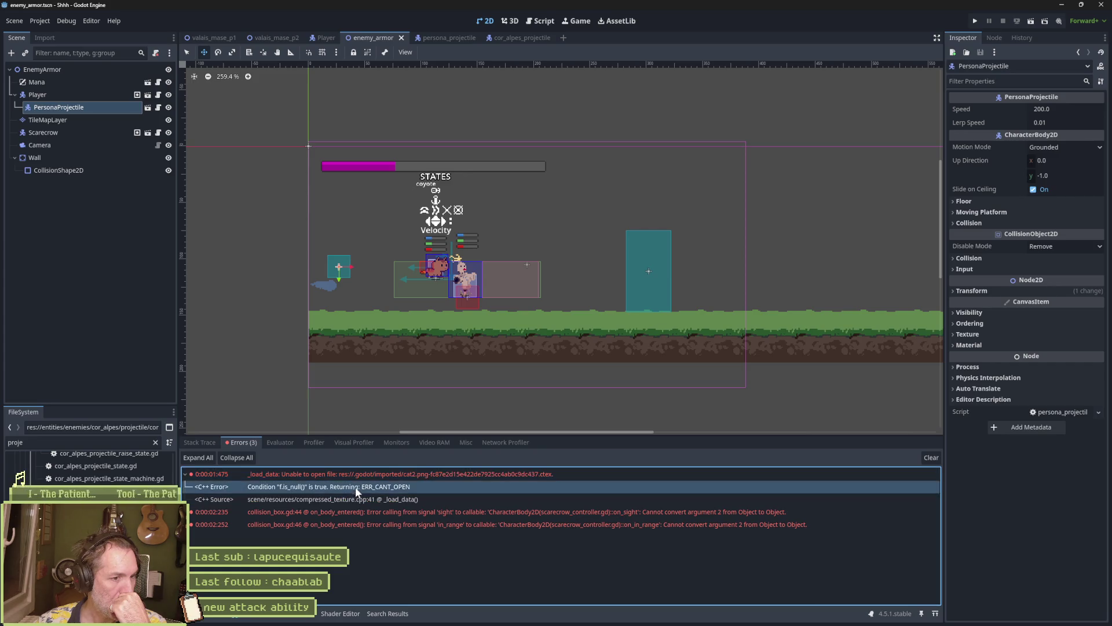
pyautogui.click(190, 473)
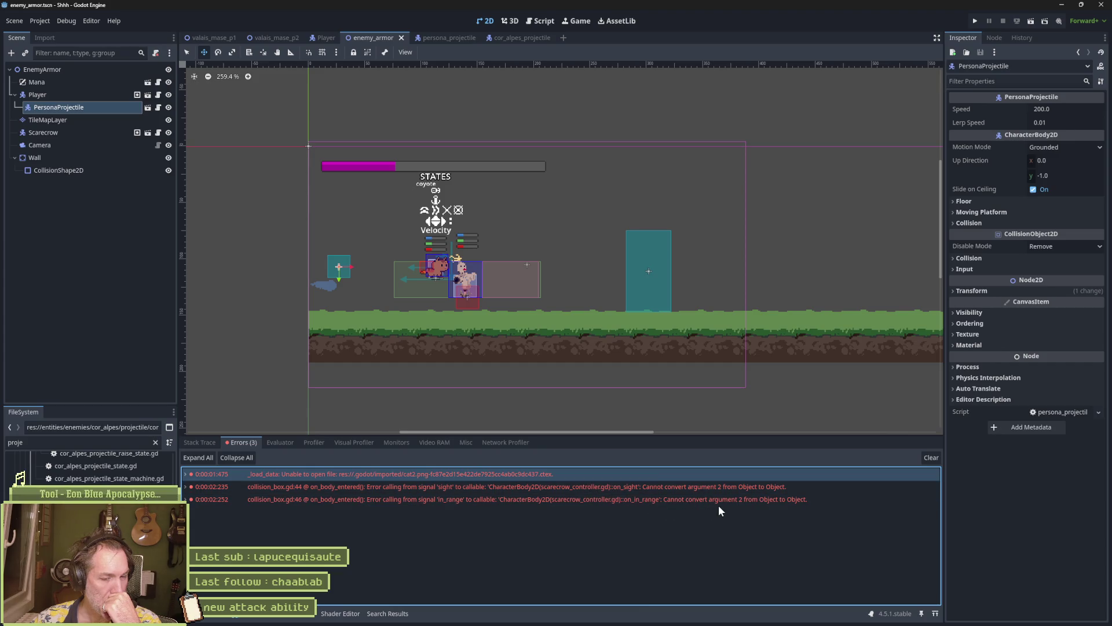
pyautogui.moveTo(720, 505)
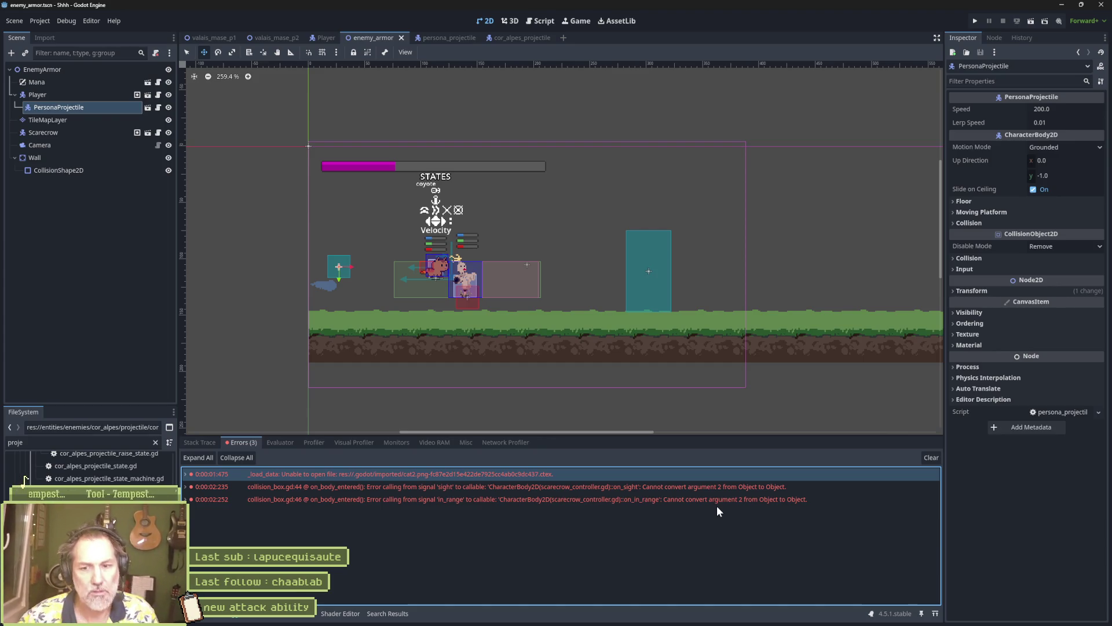
# Drag PersonaProjectile from under Player to the enemy_armor root, then open the cor_alpes_projectile scene
pyautogui.click(63, 186)
pyautogui.moveTo(73, 106); pyautogui.dragTo(75, 88)
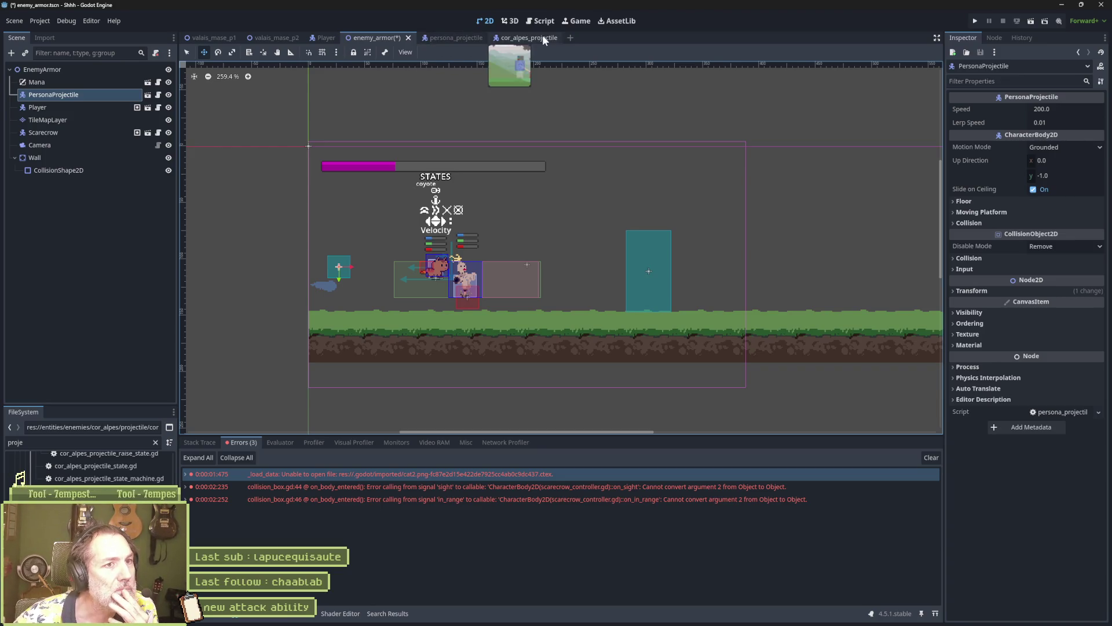
pyautogui.click(440, 37)
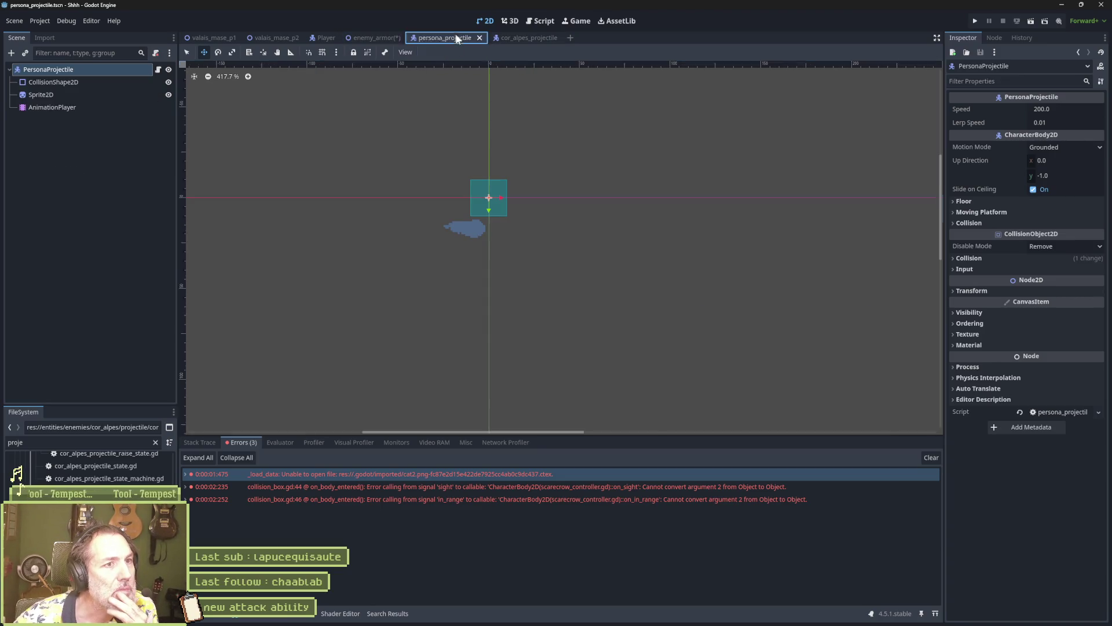
pyautogui.click(530, 41)
pyautogui.click(17, 98)
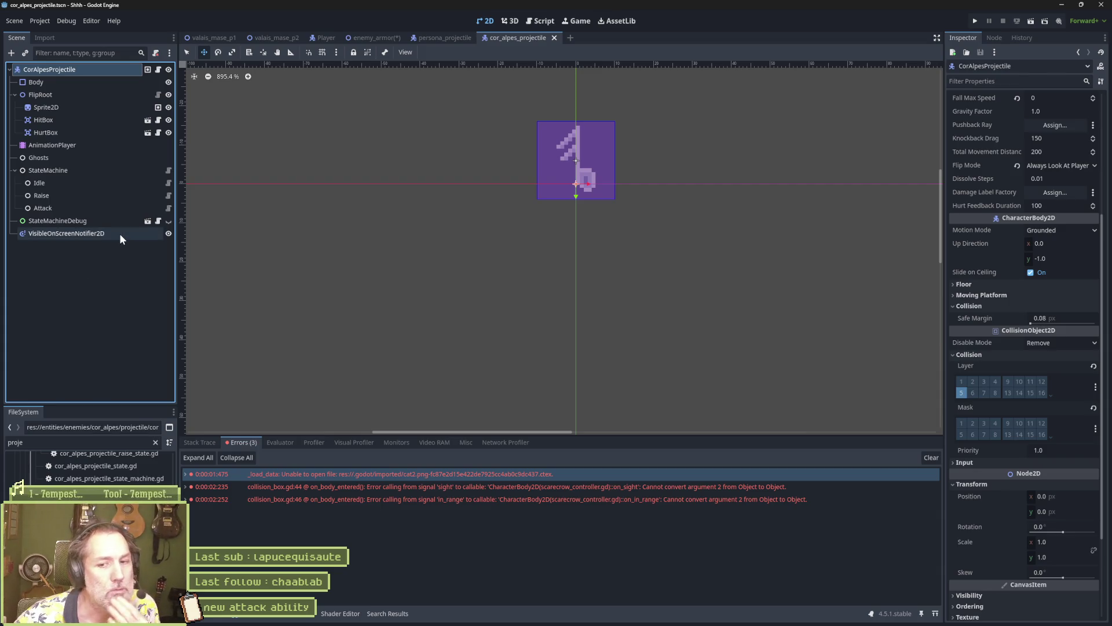
# Compare the PersonaProjectile and CorAlpesProjectile scenes, then open cor_alpes_projectile_controller.gd
pyautogui.click(445, 39)
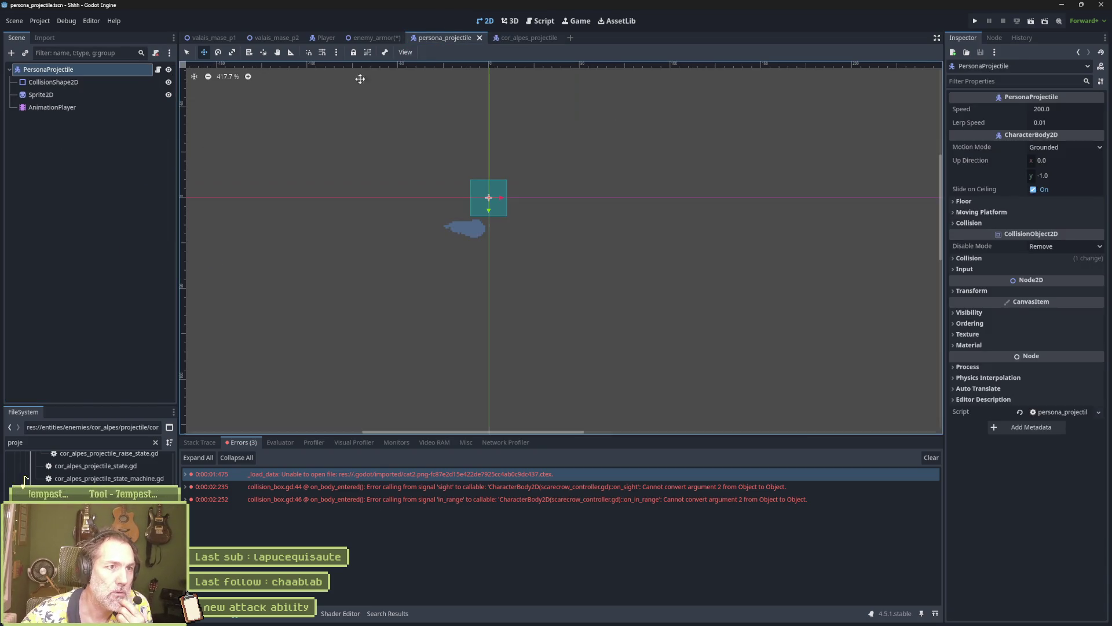
pyautogui.click(526, 37)
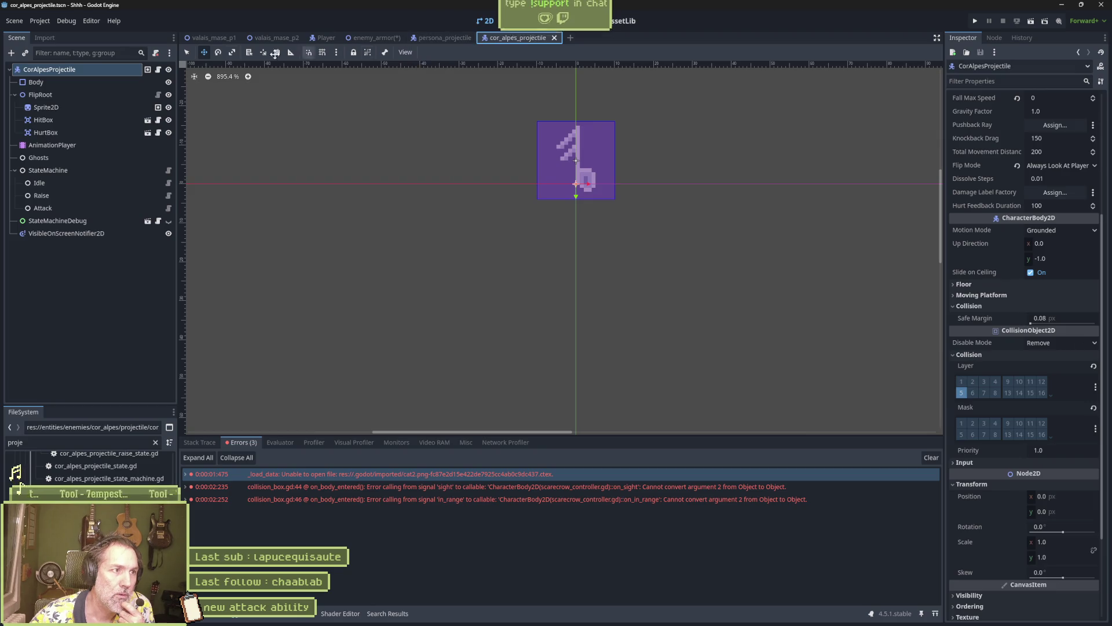
pyautogui.moveTo(146, 71)
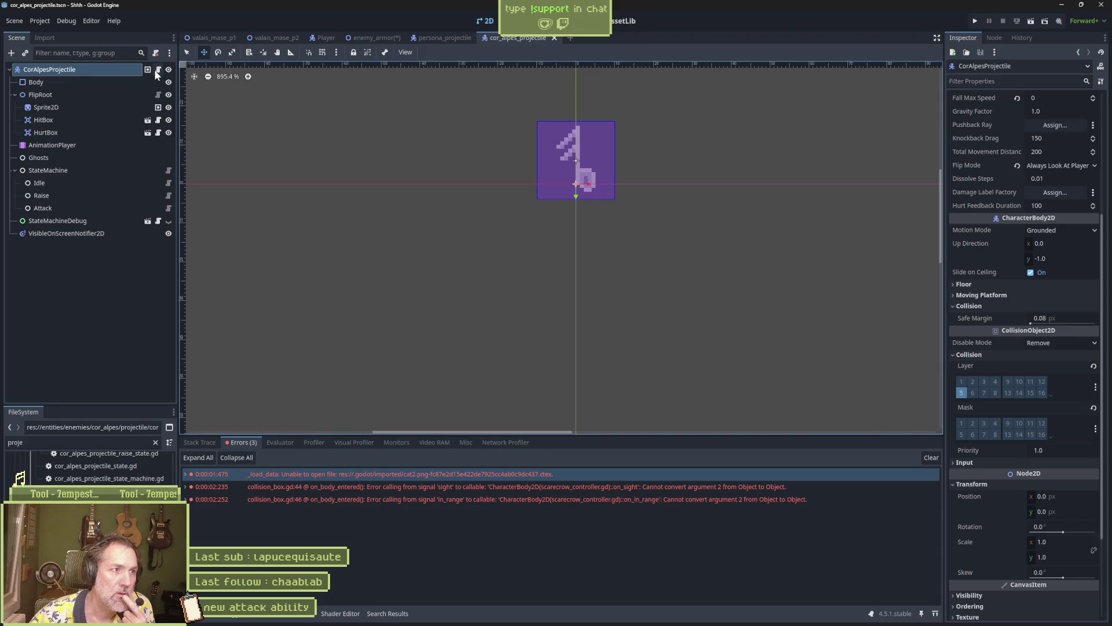
pyautogui.click(157, 70)
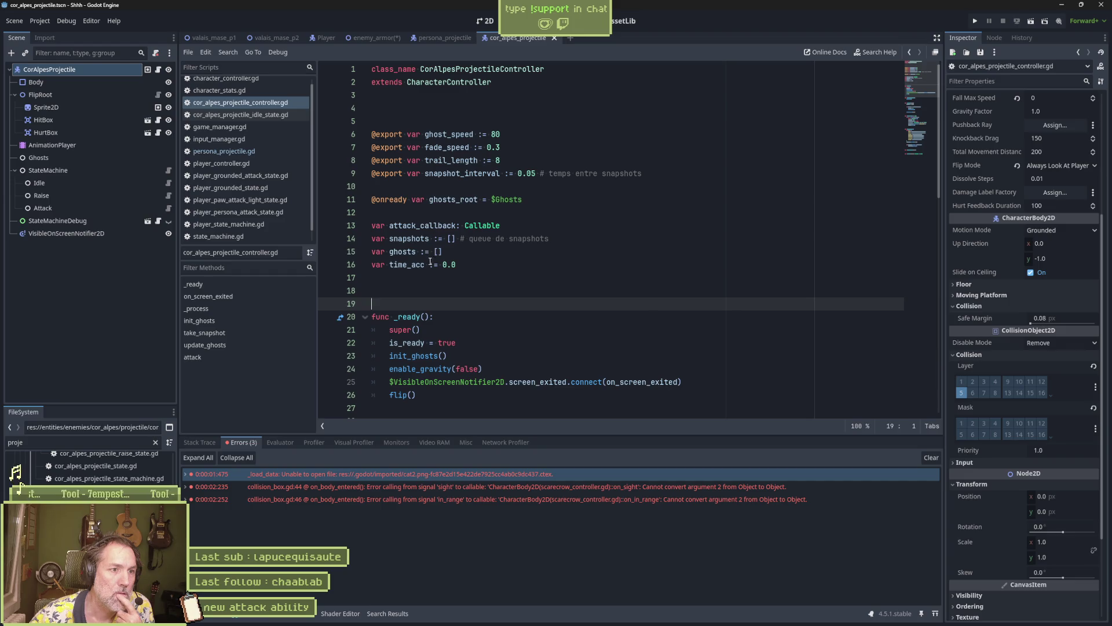
# Fold all functions in the CorAlpesProjectile controller, then unfold and refold _ready
pyautogui.scroll(-1, 447, 272)
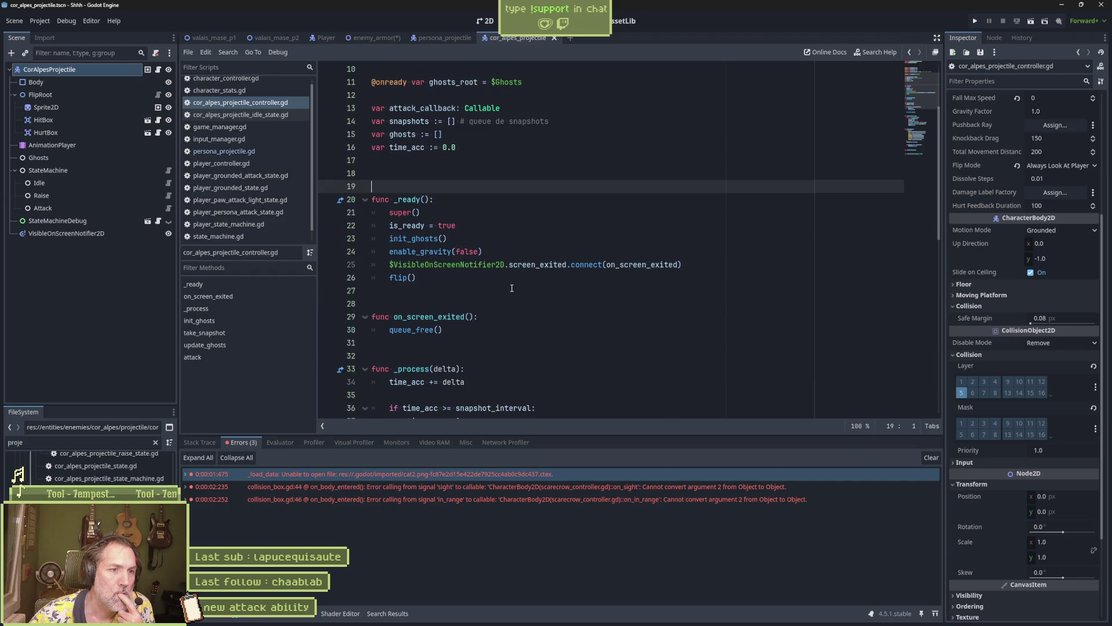
pyautogui.scroll(-5, 511, 288)
pyautogui.click(541, 291)
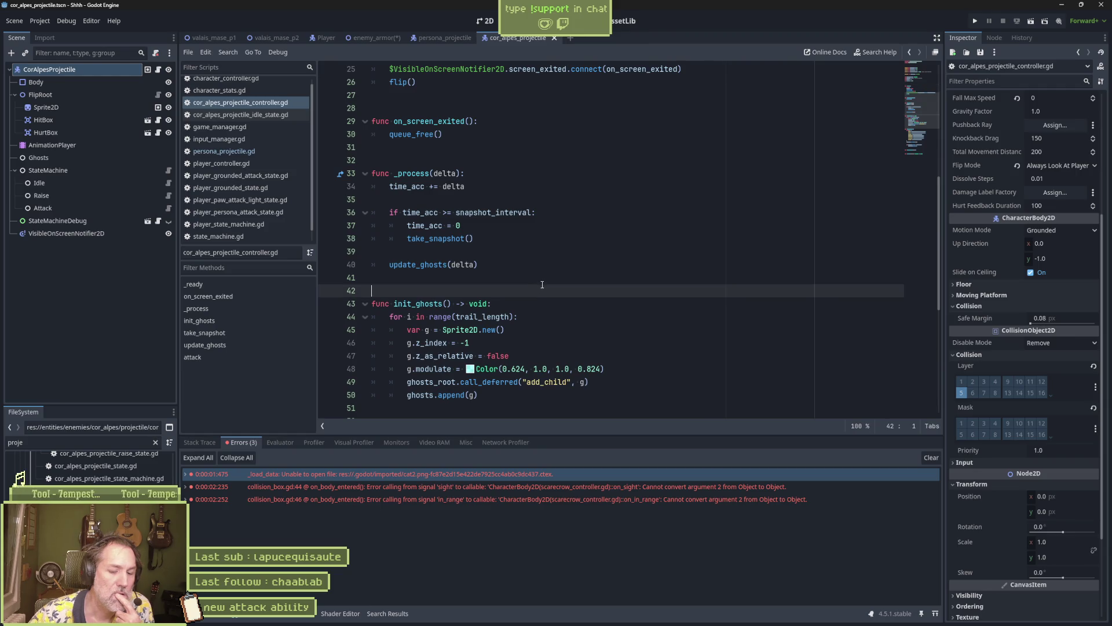
pyautogui.hotkey('ctrl', 'alt', 'f')
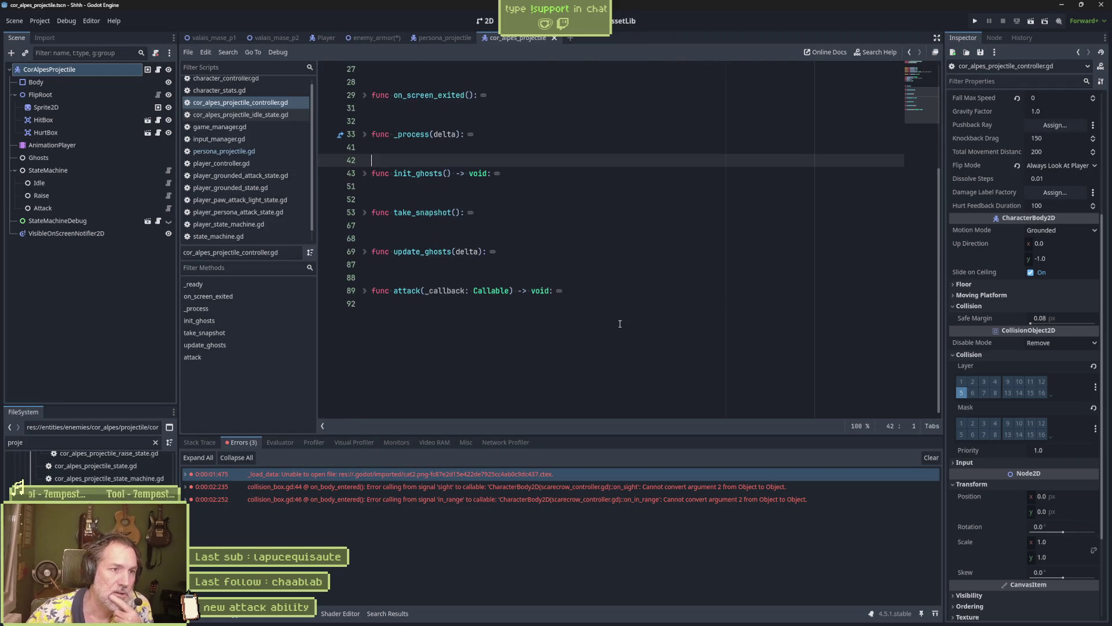
pyautogui.scroll(7, 579, 284)
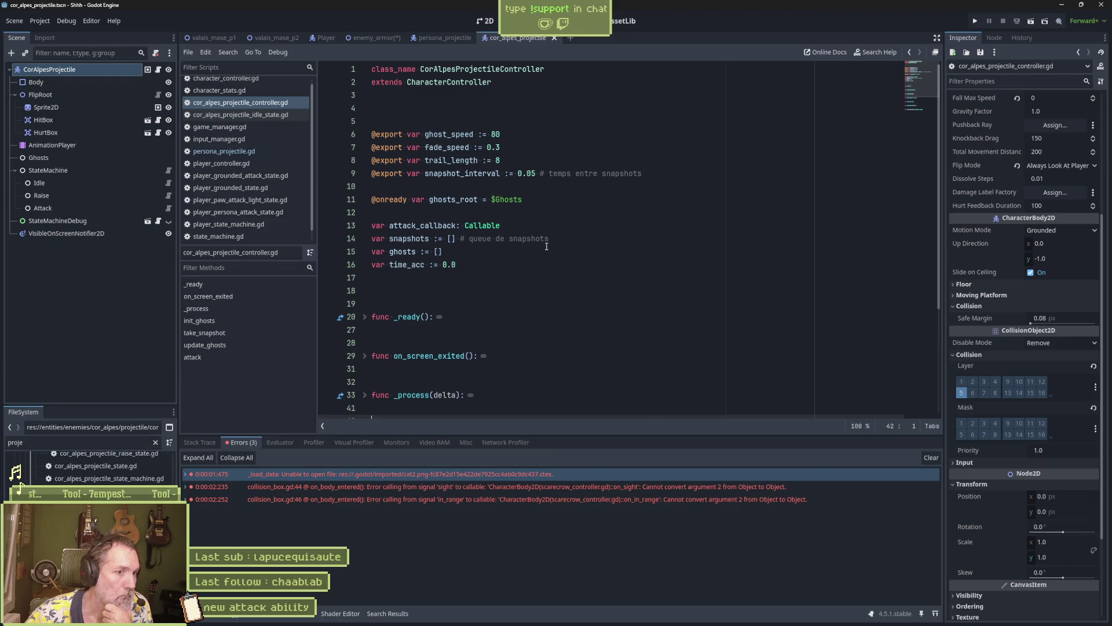
pyautogui.scroll(-2, 546, 246)
pyautogui.keyDown('shift'); pyautogui.click(369, 242); pyautogui.keyUp('shift')
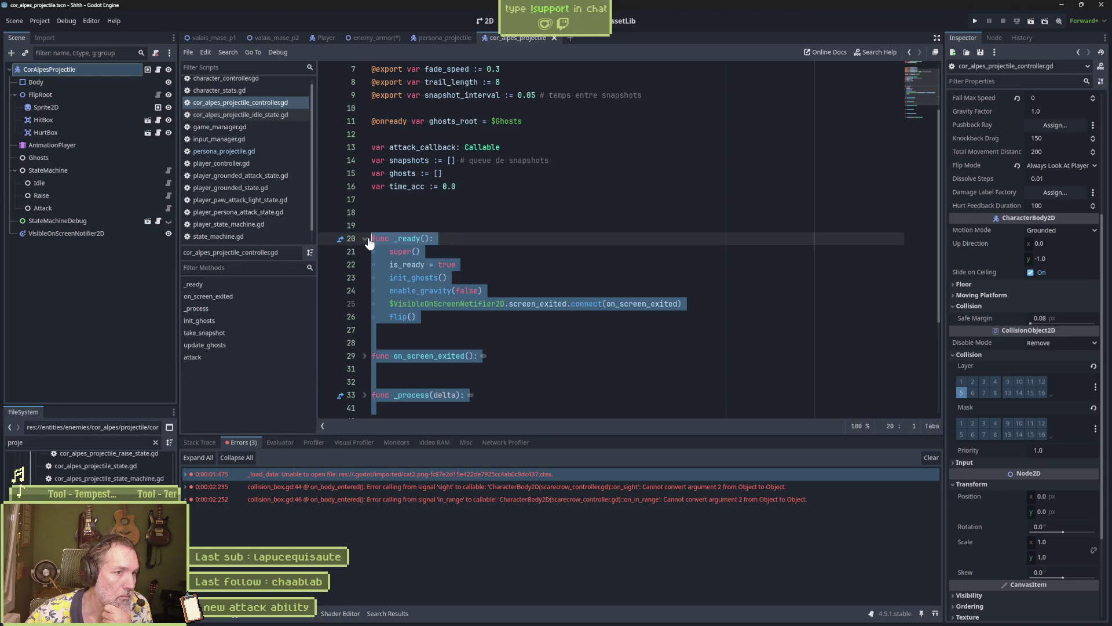
pyautogui.click(365, 238)
# Unfold and refold _process, then return to the persona_projectile scene's script
pyautogui.click(433, 292)
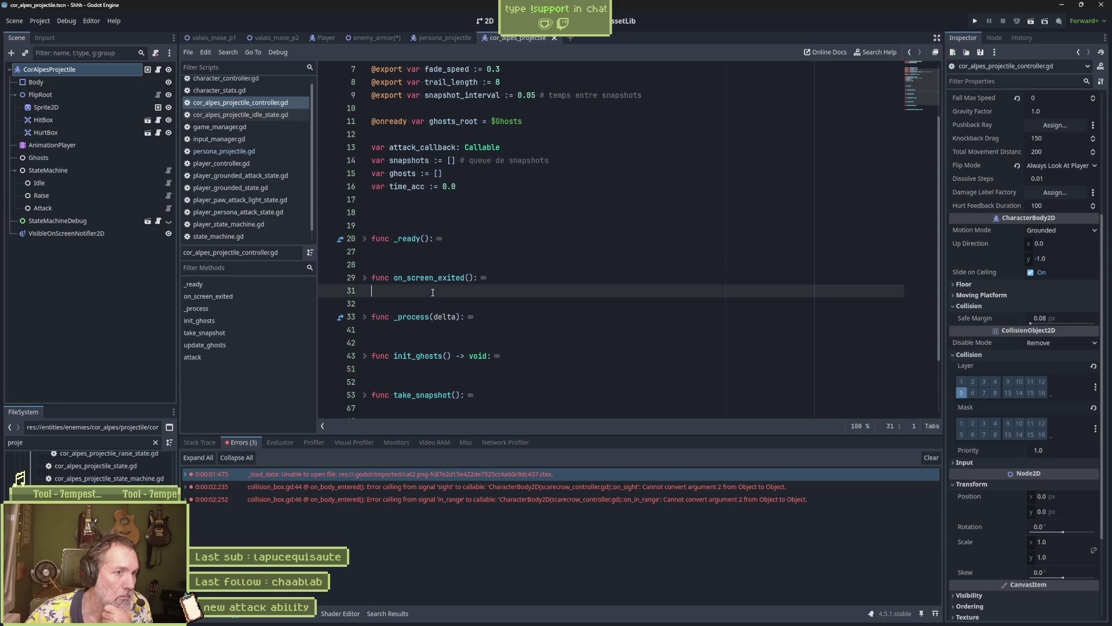
pyautogui.click(365, 318)
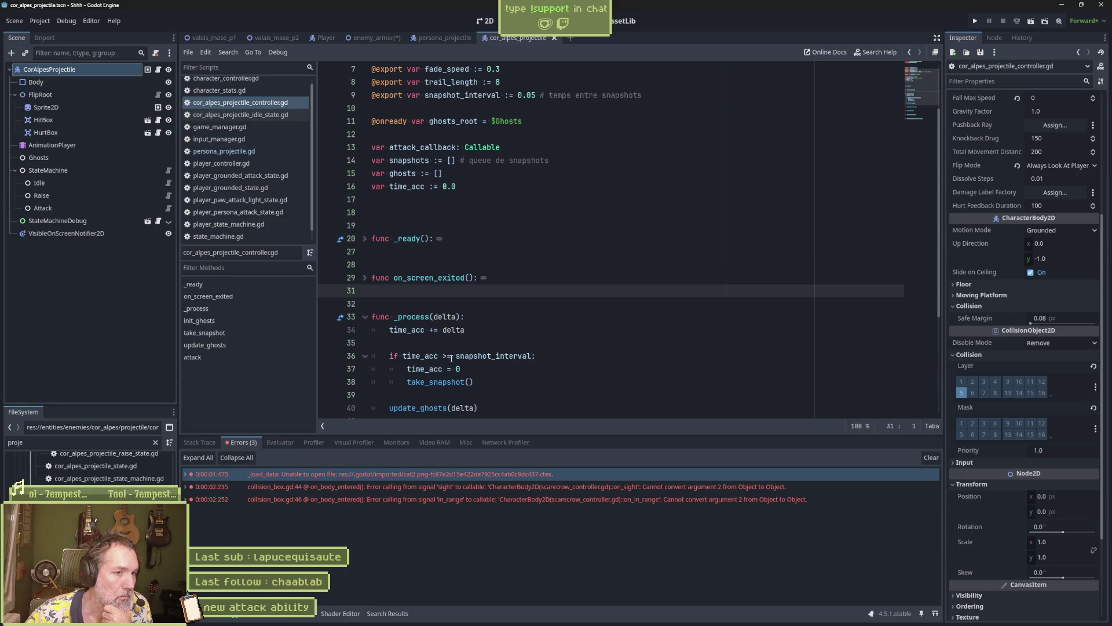
pyautogui.scroll(-1, 451, 358)
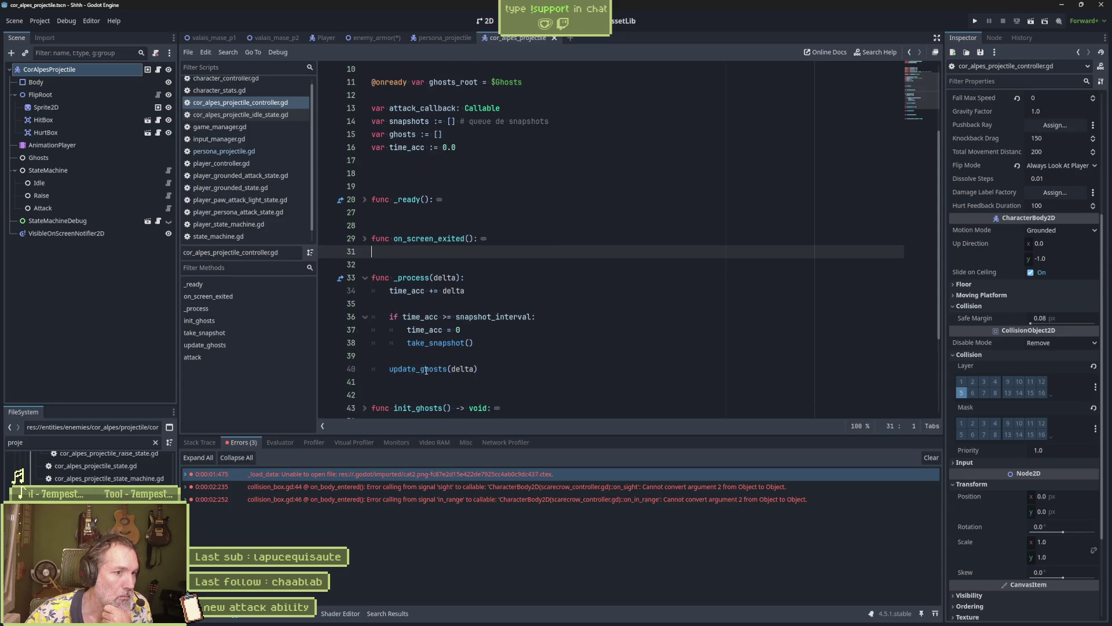
pyautogui.click(365, 278)
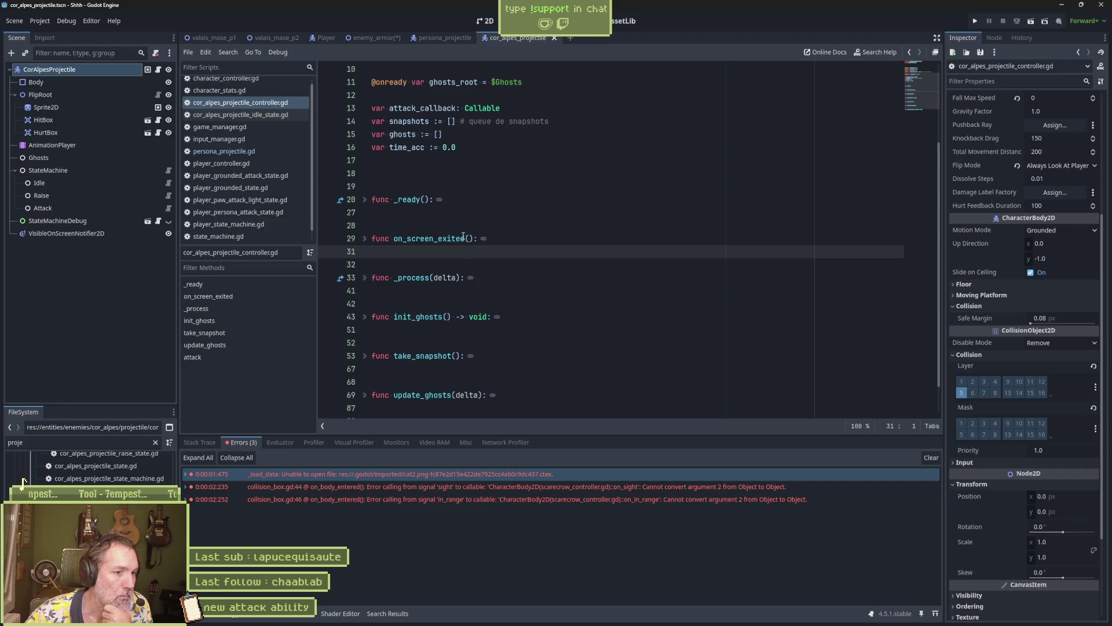
pyautogui.click(436, 39)
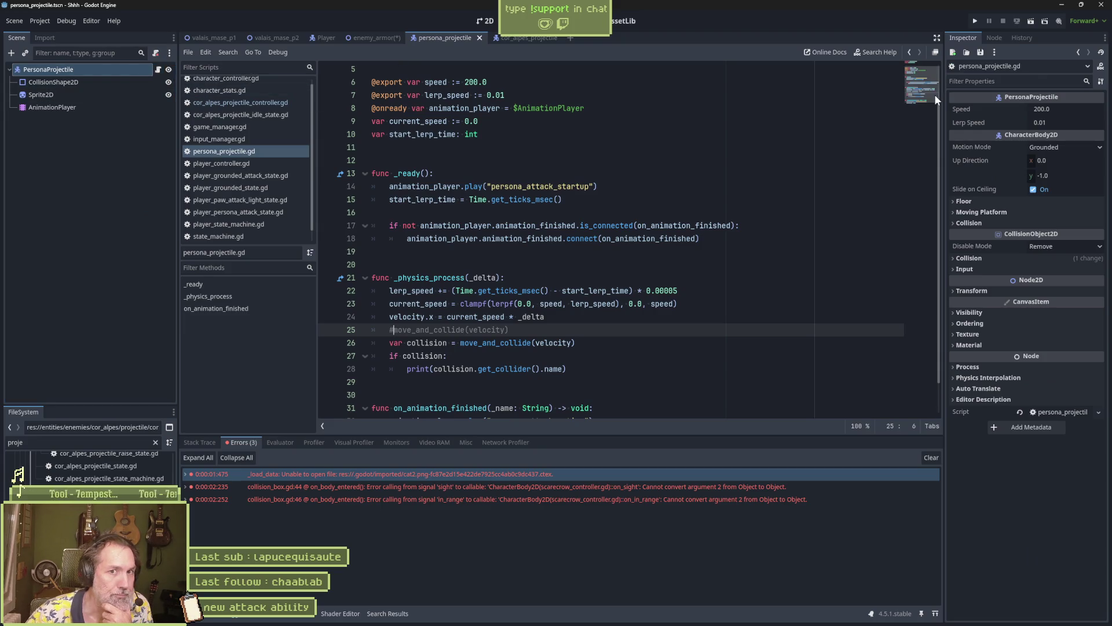
# Make persona_projectile.gd extend CharacterController, delete the duplicate animation_player line, and save
pyautogui.scroll(2, 930, 95)
pyautogui.doubleClick(441, 82)
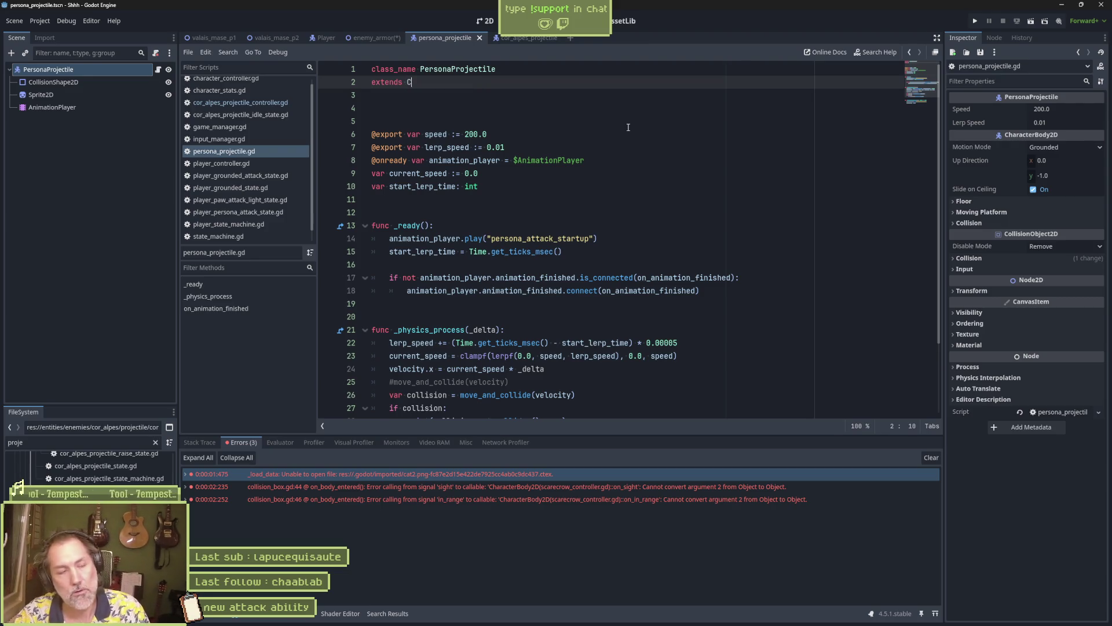
pyautogui.write('Chara')
pyautogui.press('Return')
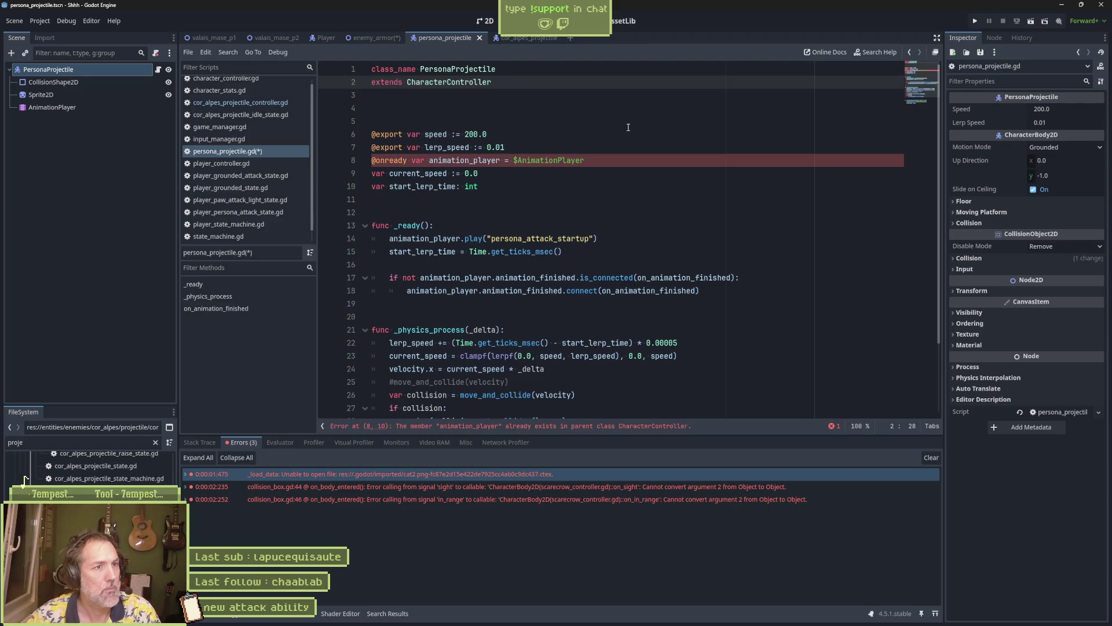
pyautogui.click(568, 160)
pyautogui.hotkey('ctrl', 'shift', 'k')
pyautogui.hotkey('ctrl', 's')
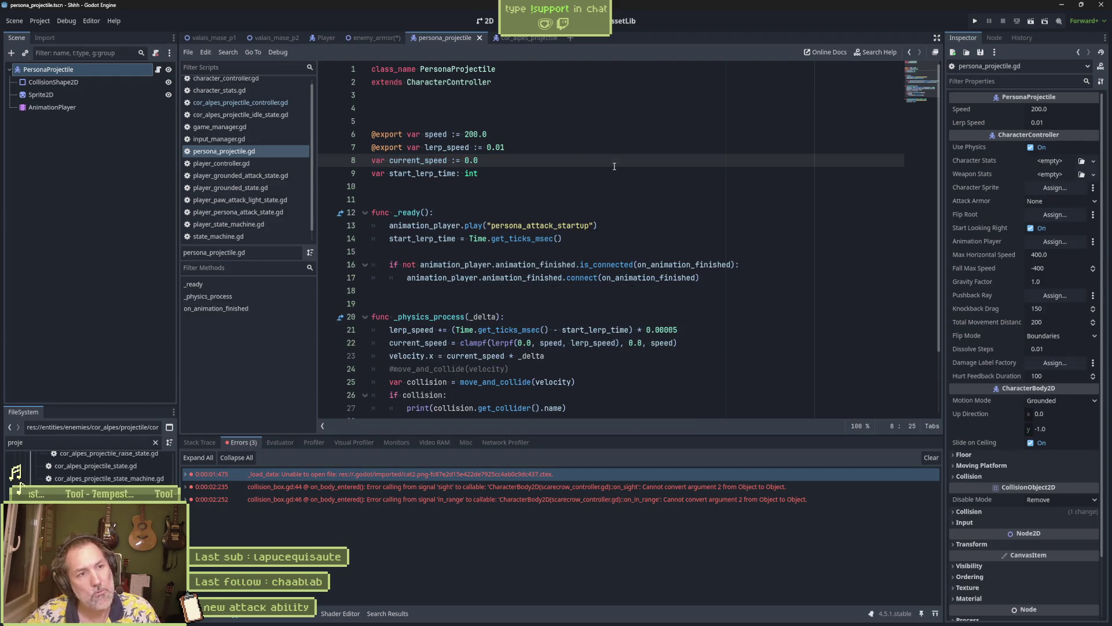
# Detach the script from the PersonaProjectile node, cancelling the Attach Node Script dialog
pyautogui.doubleClick(437, 134)
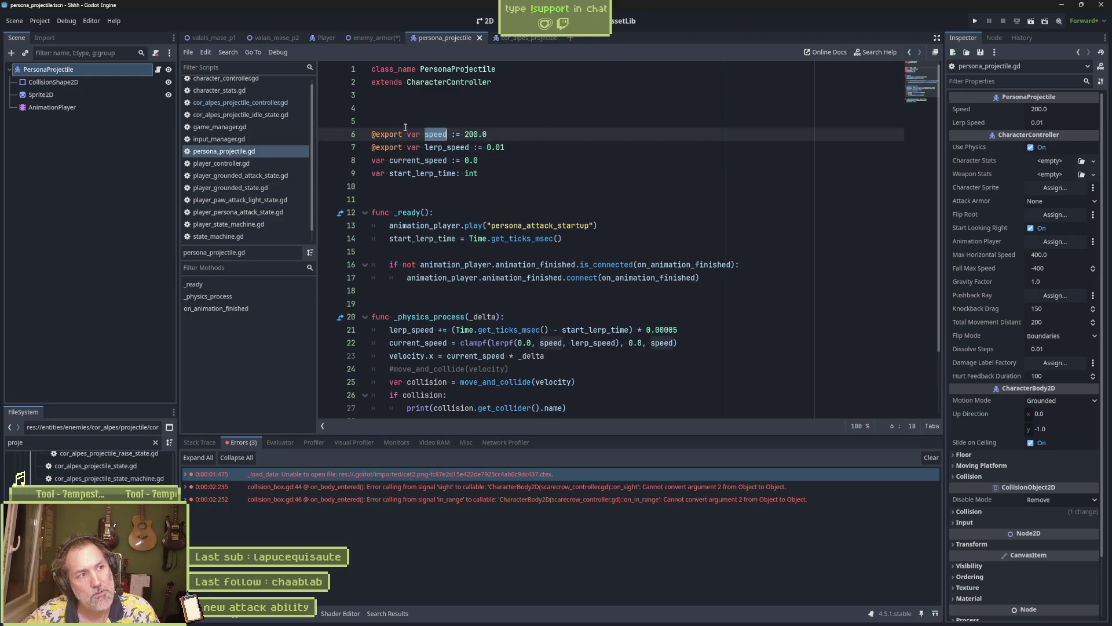
pyautogui.click(104, 71)
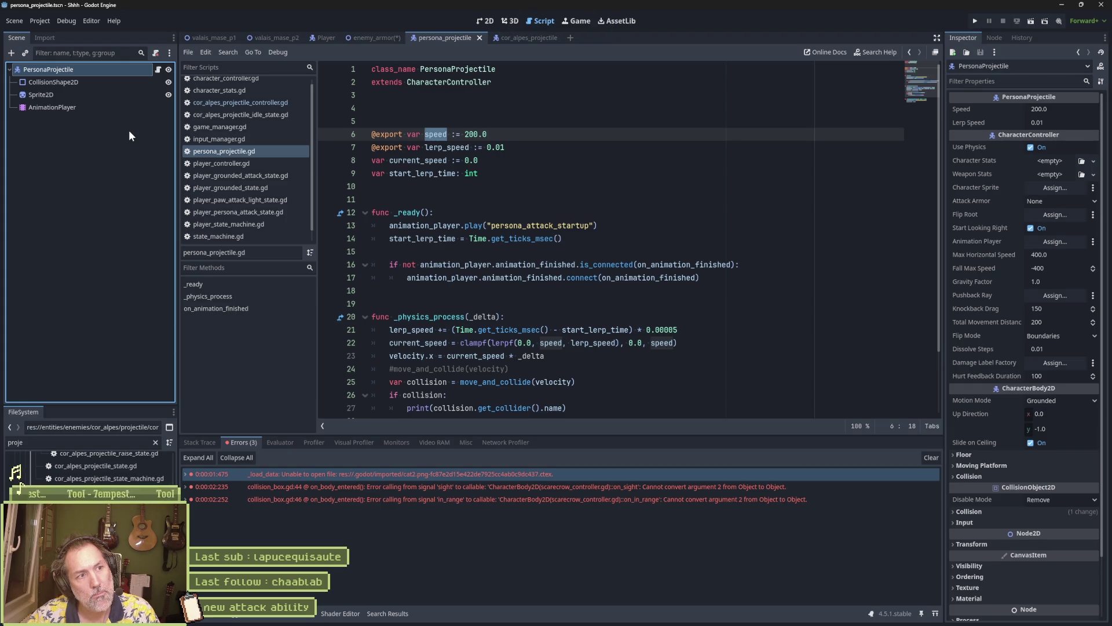
pyautogui.click(155, 52)
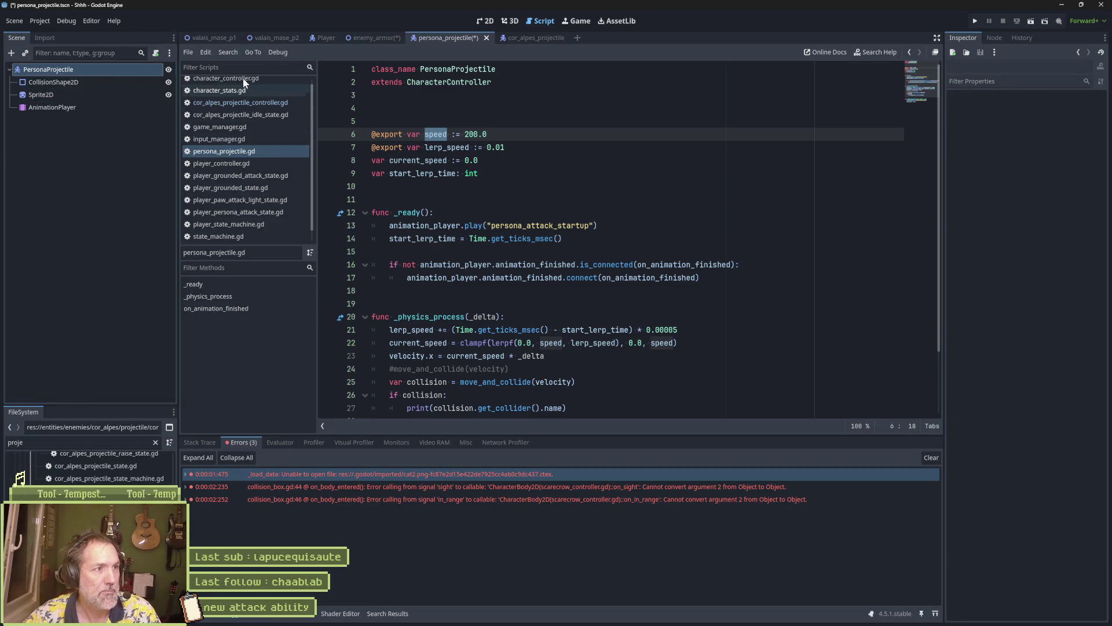
pyautogui.click(155, 52)
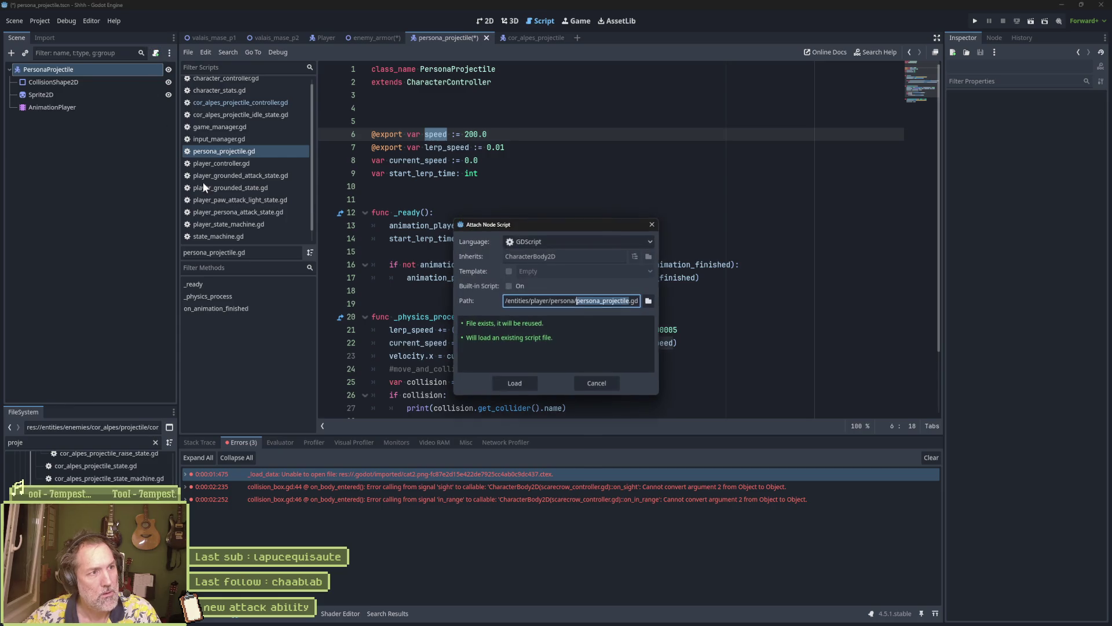
pyautogui.press('Escape')
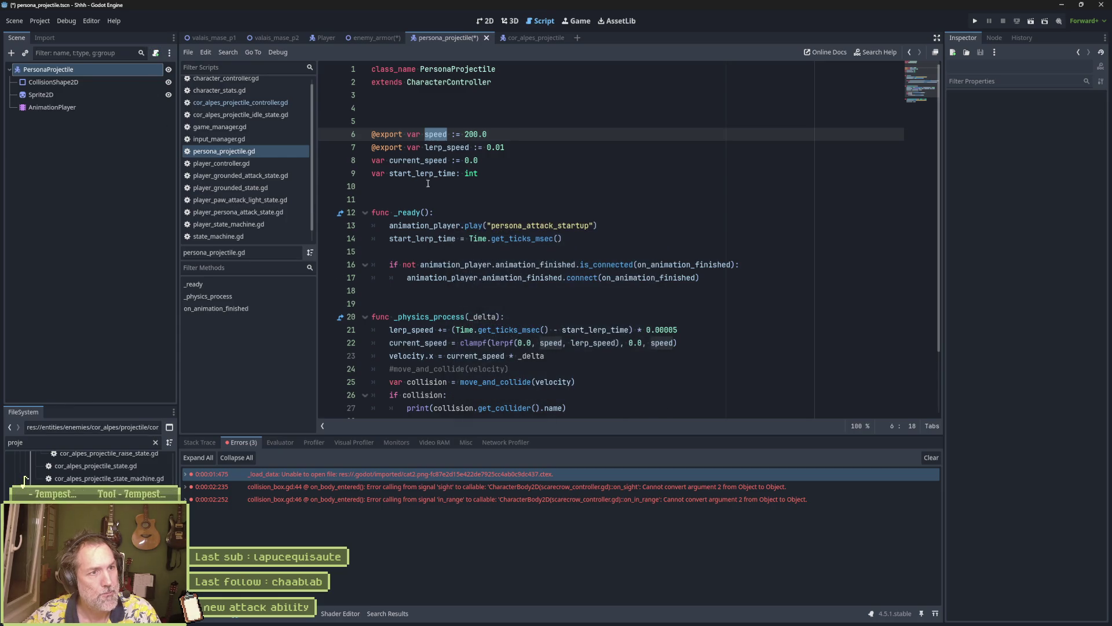
# Show persona_projectile.gd in the FileSystem dock, then save and run the scene
pyautogui.rightClick(246, 151)
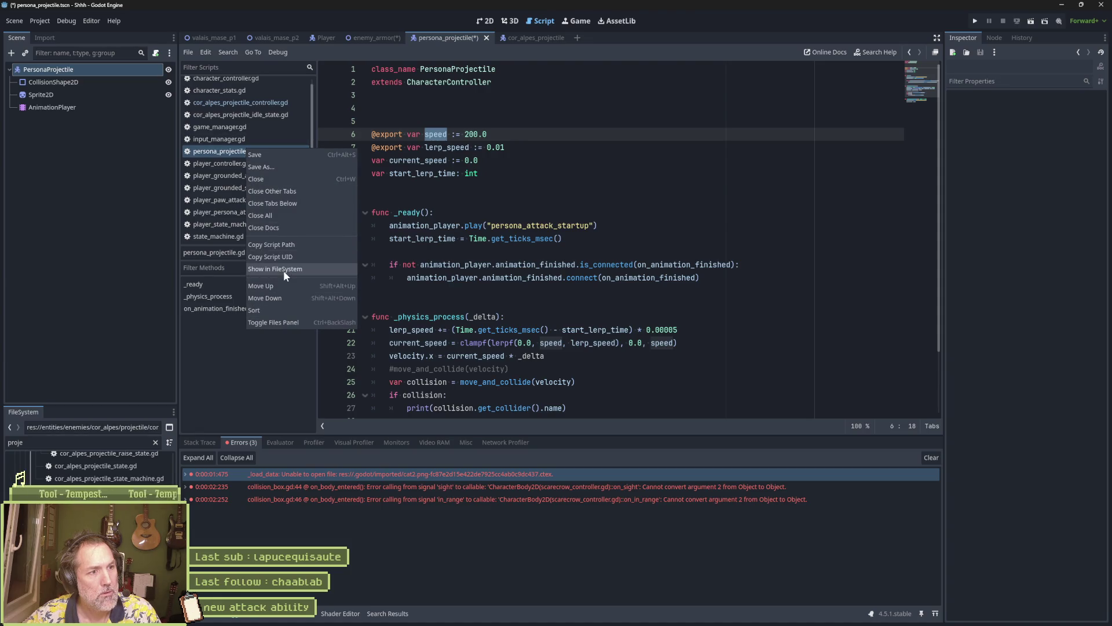
pyautogui.click(283, 269)
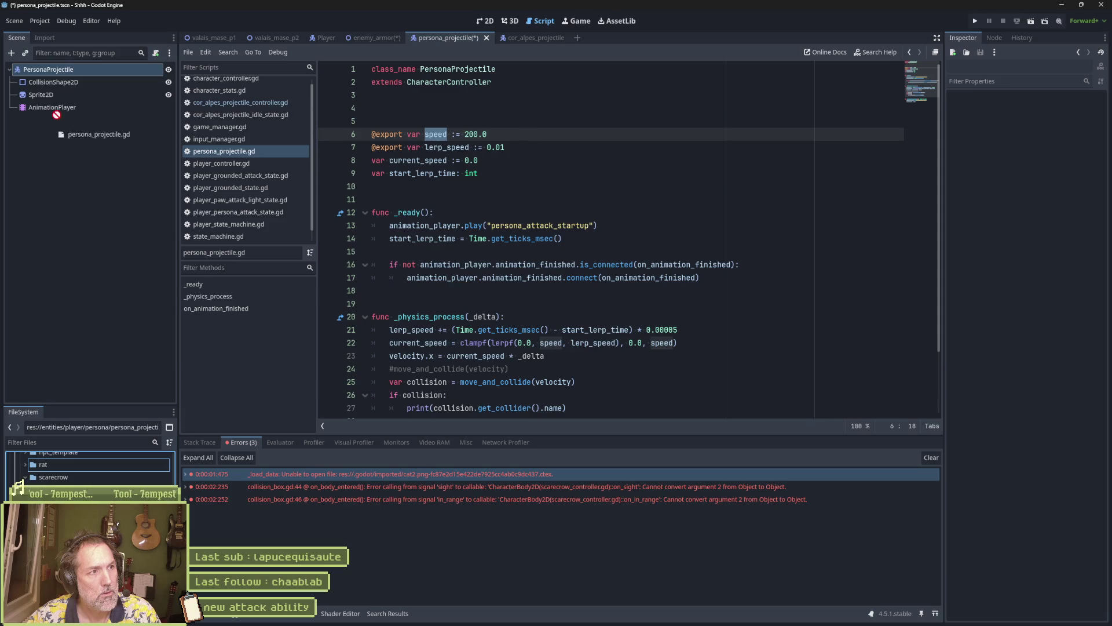
pyautogui.click(61, 71)
pyautogui.hotkey('ctrl', 's')
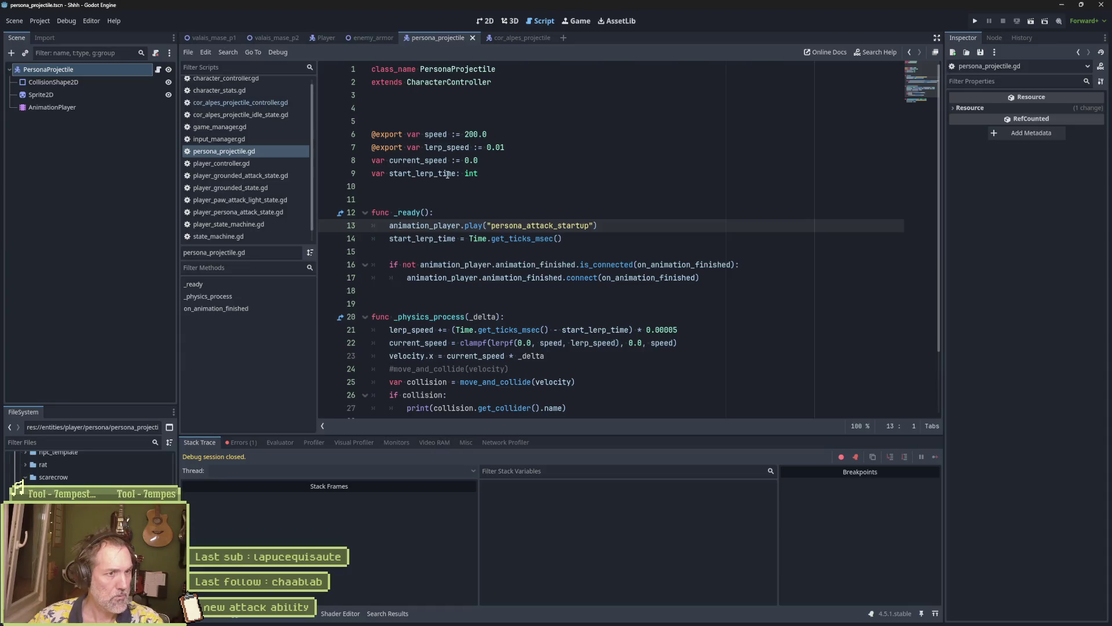
# Trace the null 'play' error in the Errors tab to the animation_player call on line 13
pyautogui.click(553, 210)
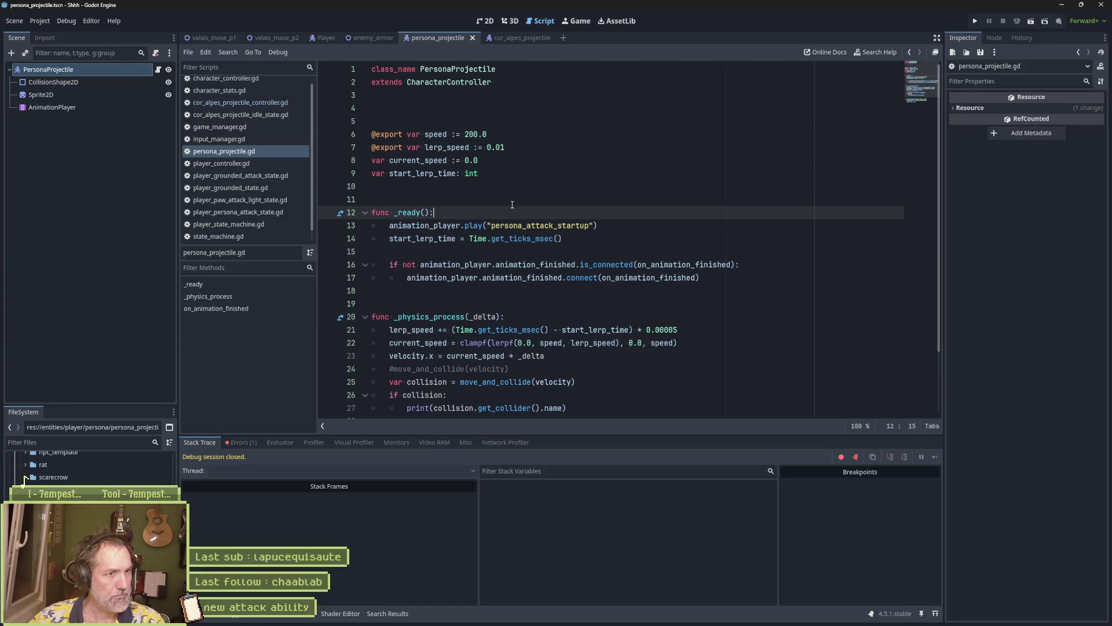
pyautogui.click(240, 442)
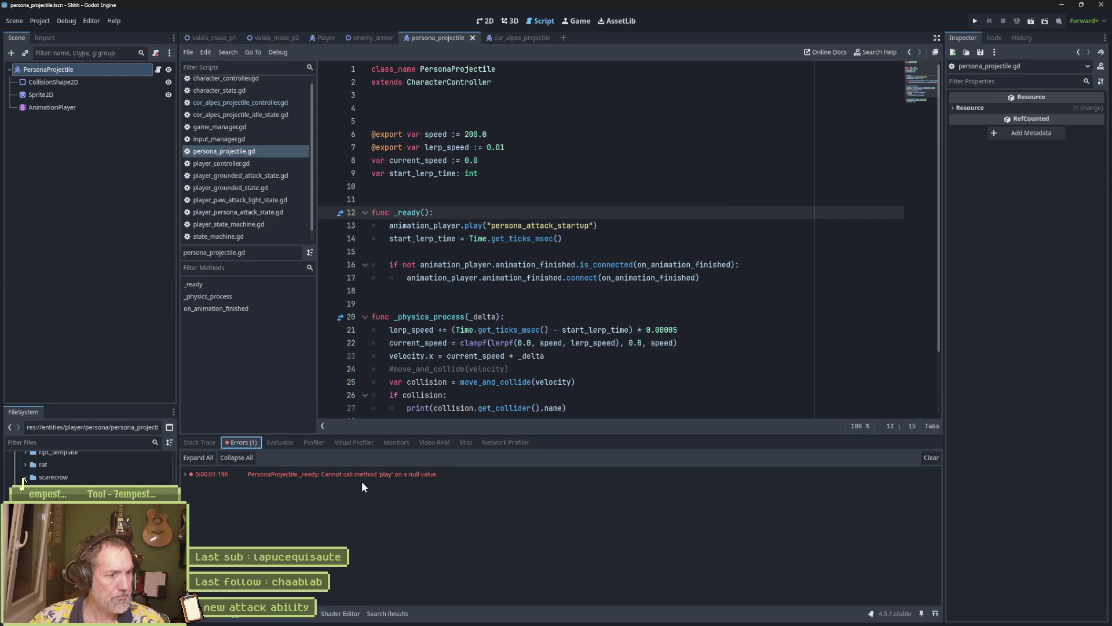
pyautogui.doubleClick(424, 481)
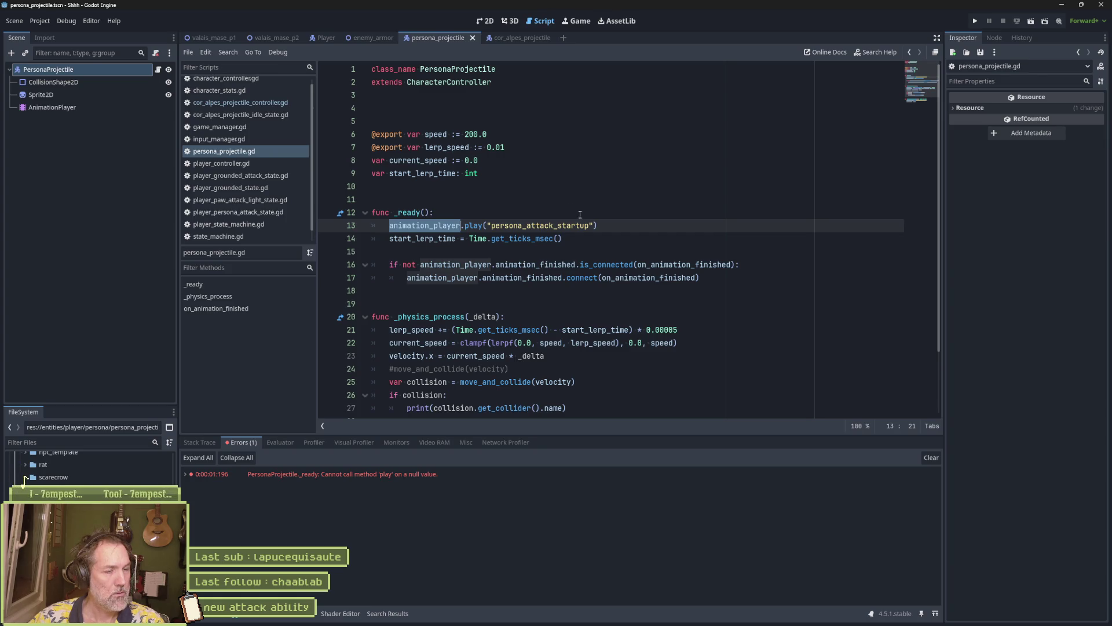
pyautogui.click(143, 120)
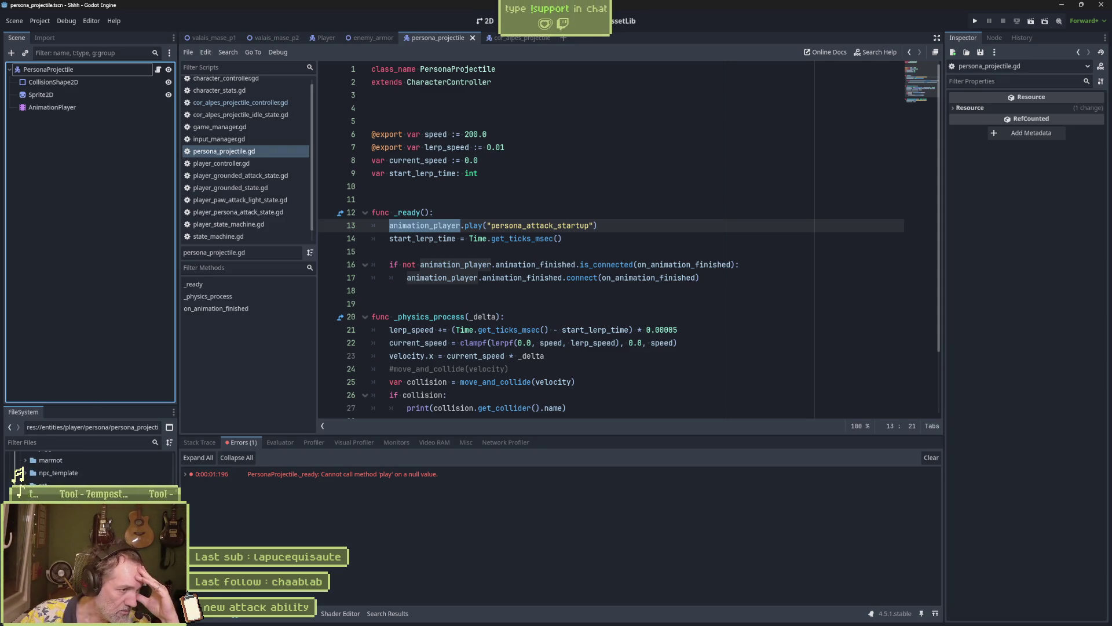
pyautogui.scroll(1, 87, 463)
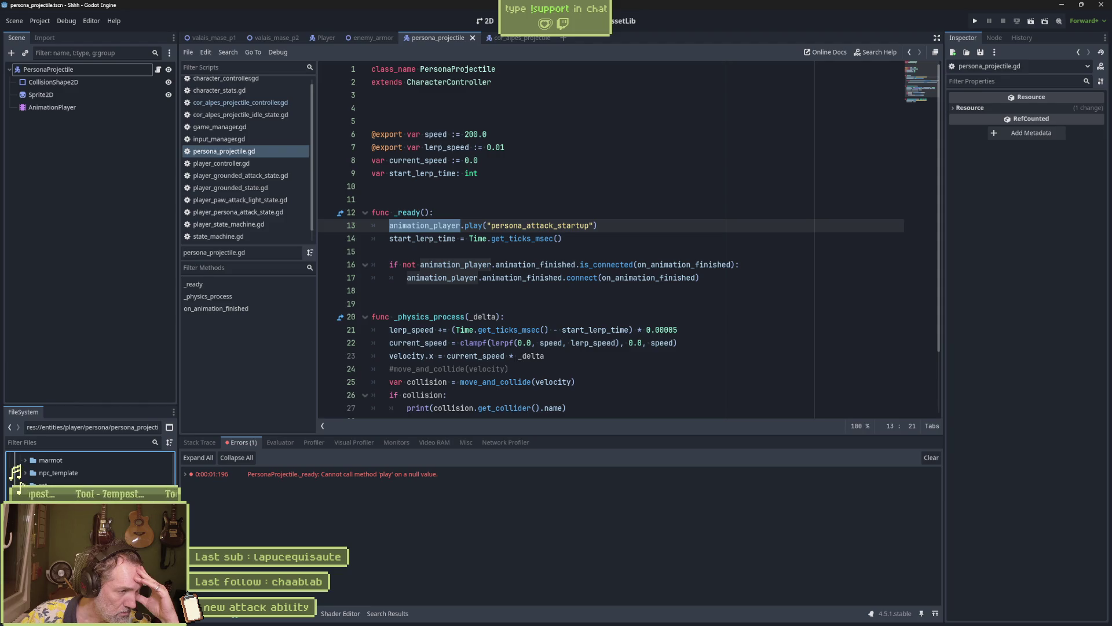
pyautogui.scroll(-3, 90, 470)
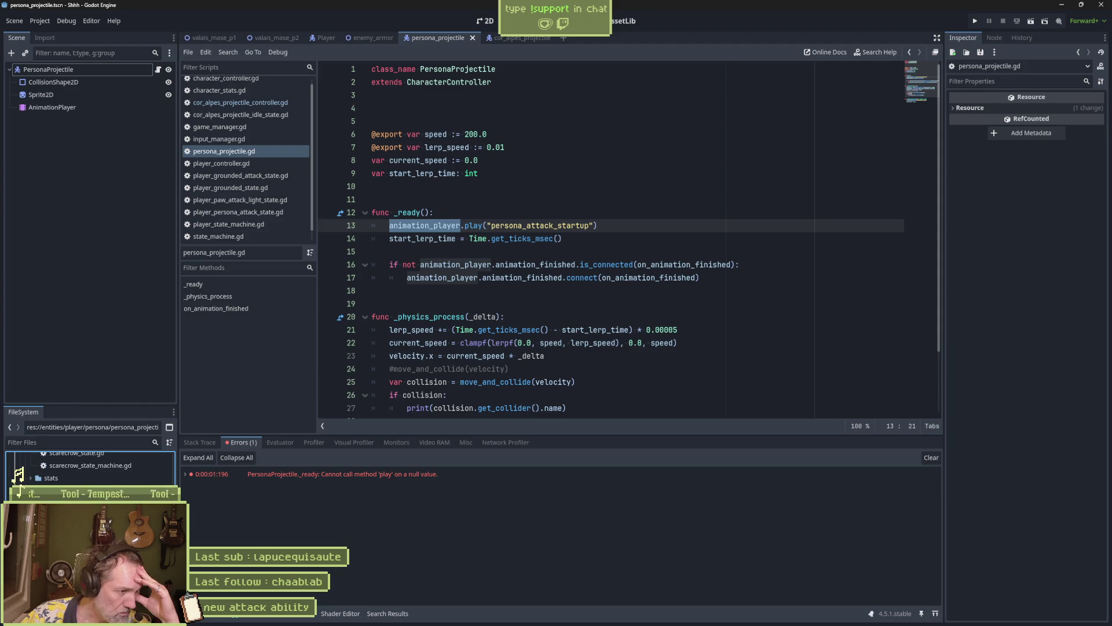
pyautogui.scroll(3, 22, 483)
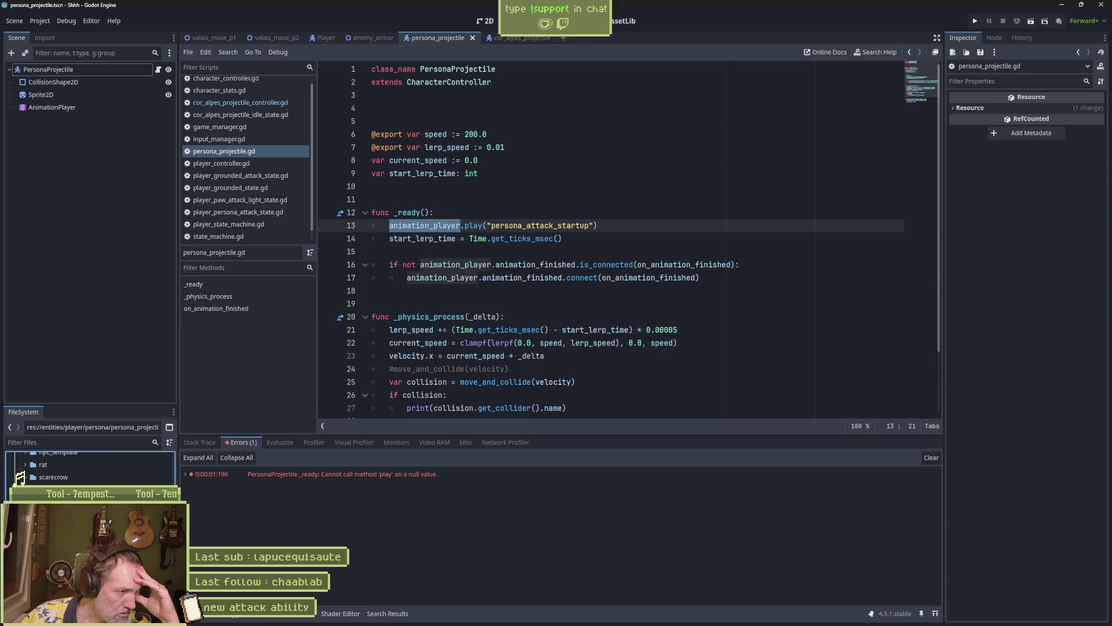
pyautogui.scroll(-3, 21, 484)
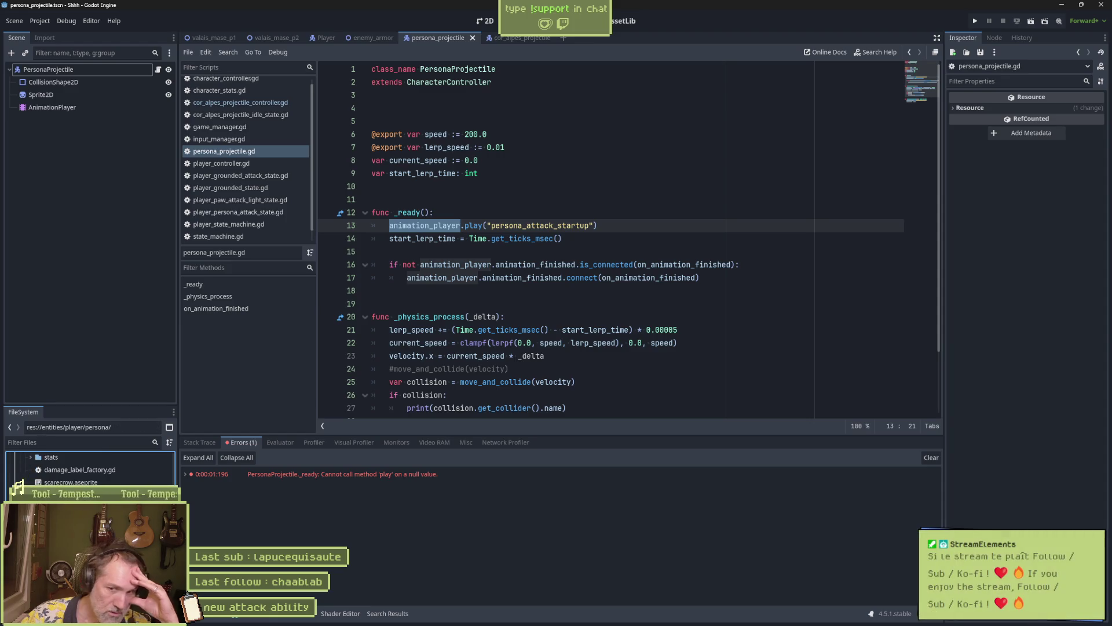
# Create a new script persona_projectile_state_machine.gd in the persona folder
pyautogui.rightClick(53, 438)
pyautogui.moveTo(116, 442)
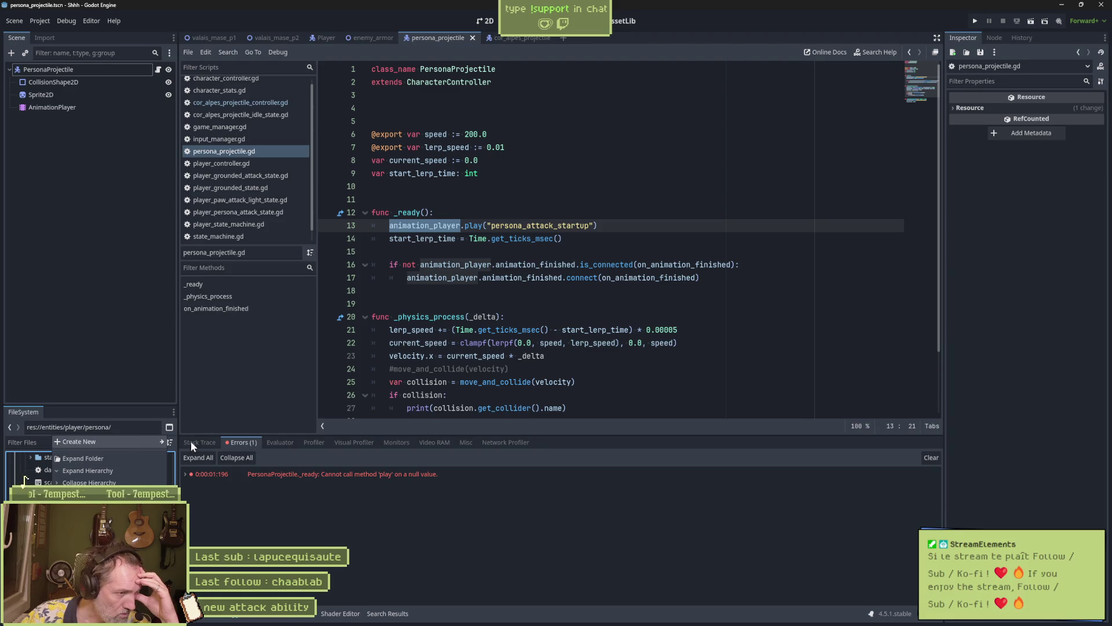
pyautogui.click(190, 467)
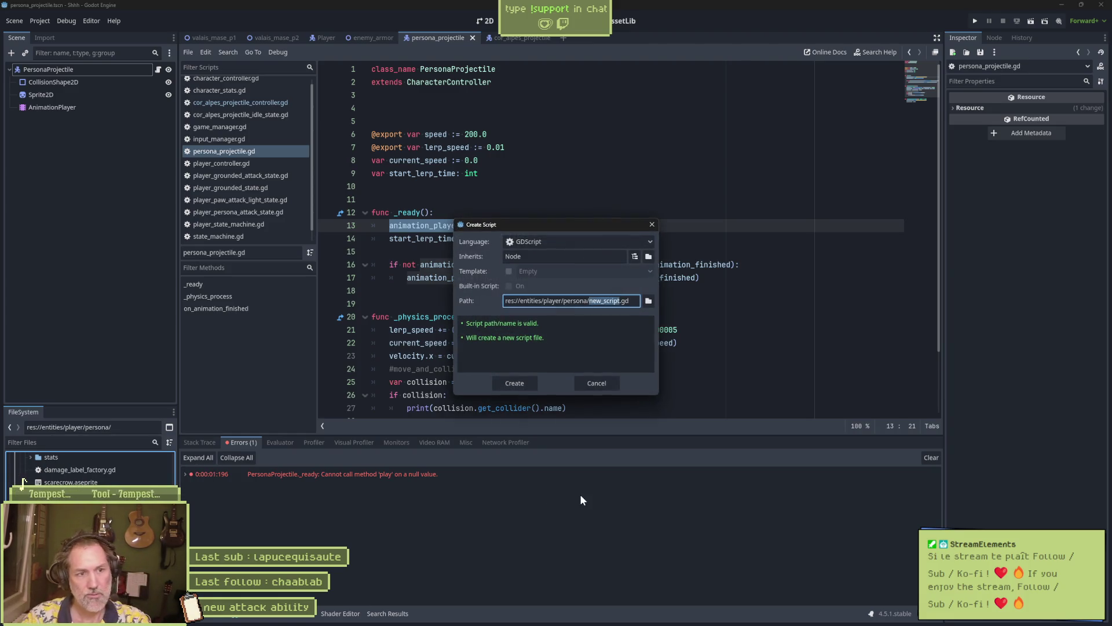
pyautogui.write('persona_p')
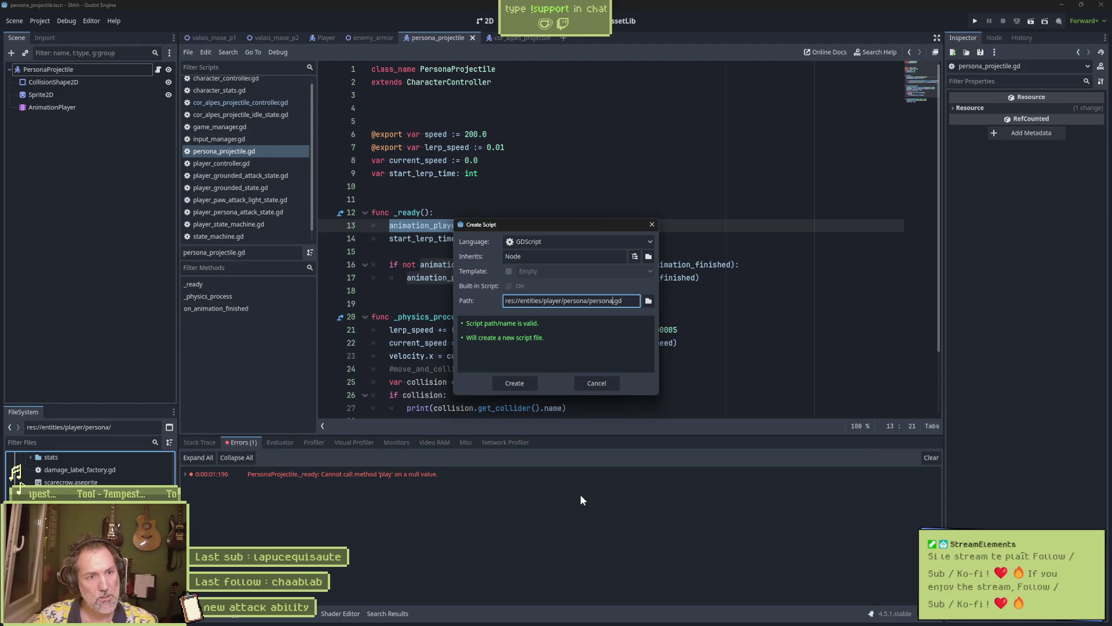
pyautogui.write('rojectile')
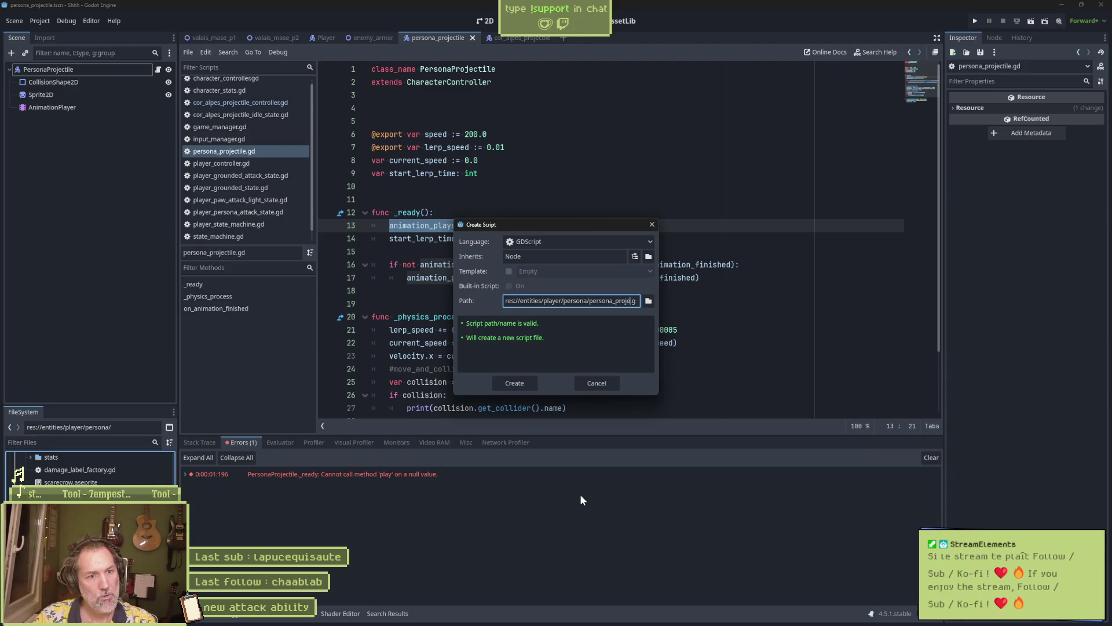
pyautogui.write('_state_machine')
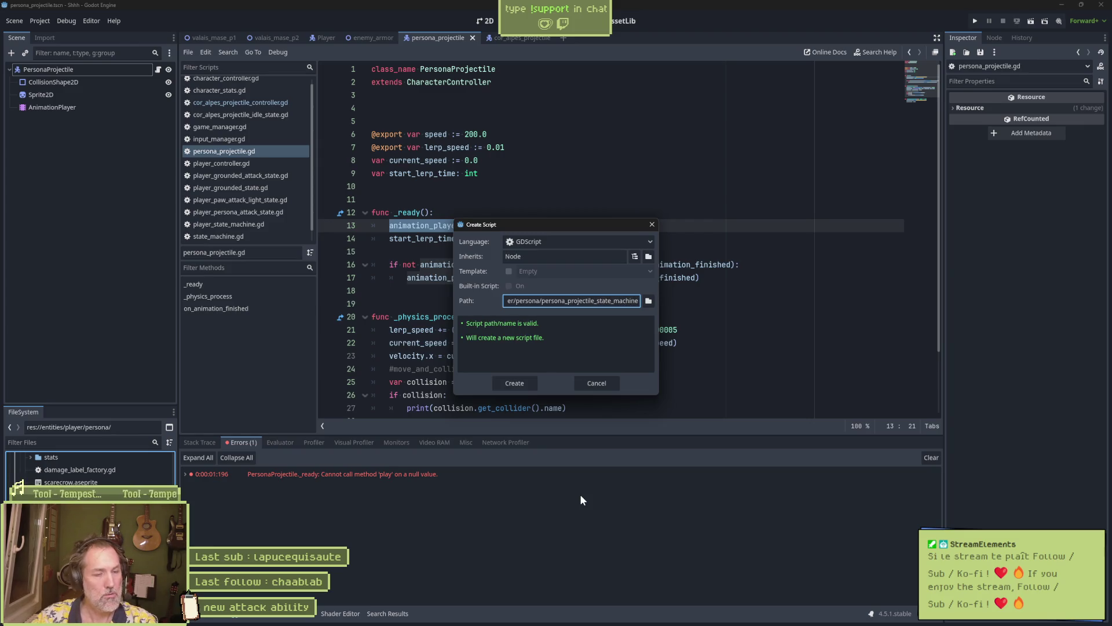
pyautogui.press('Escape')
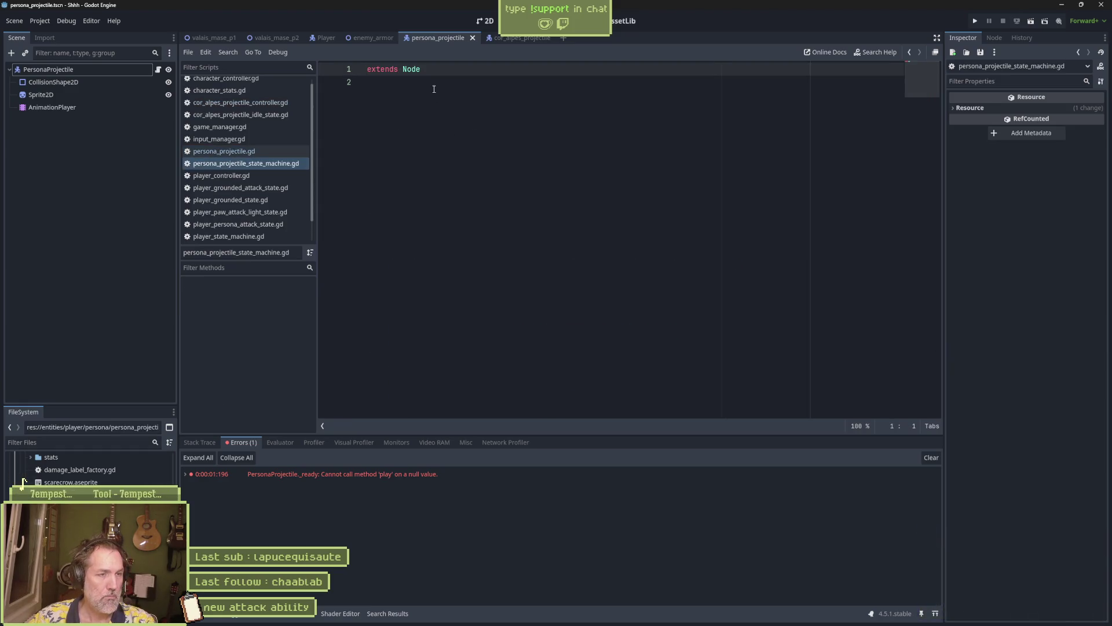
# Declare class_name PersonaProjectileStateMachine extending StateMachine and save the script
pyautogui.press('Return')
pyautogui.press('Up')
pyautogui.write('cl')
pyautogui.press('BackSpace')
pyautogui.write('_name Perso')
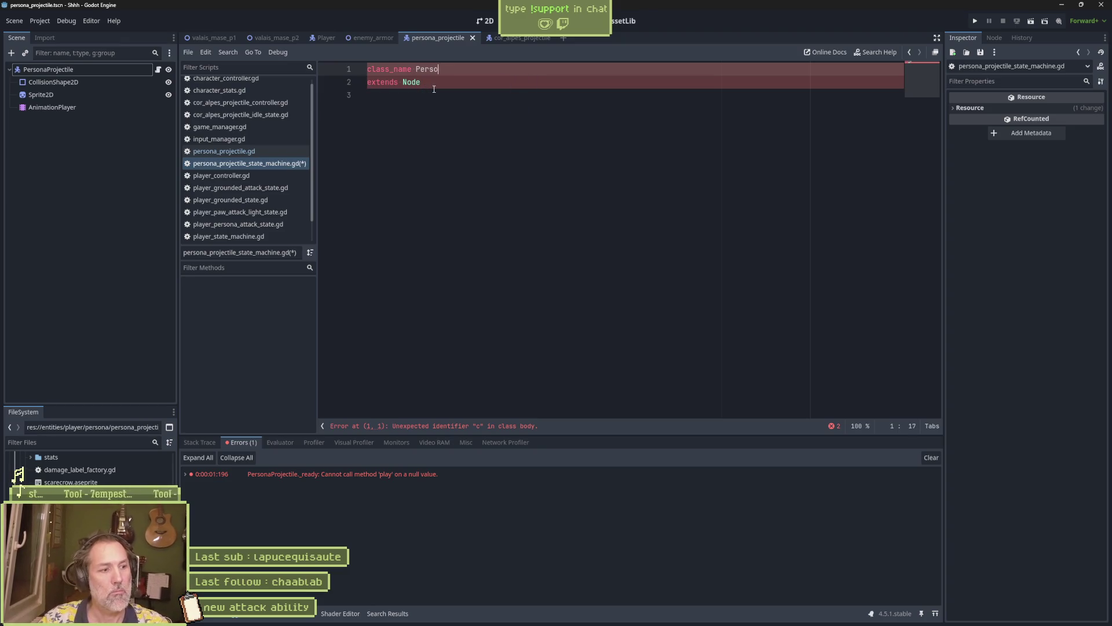
pyautogui.write('naProjecti')
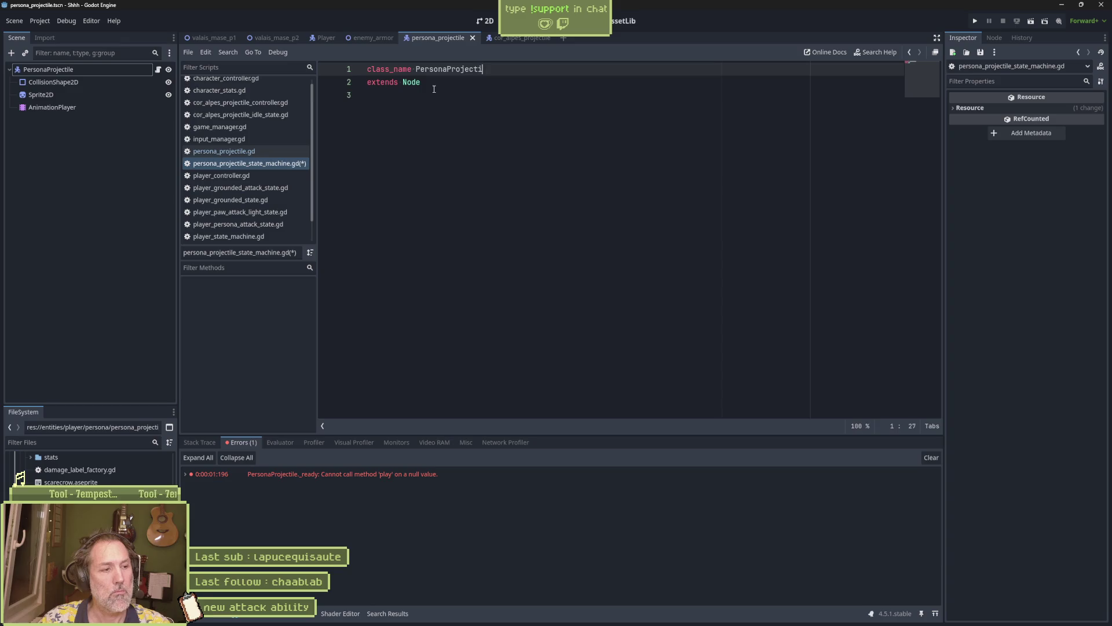
pyautogui.write('leStateMachine')
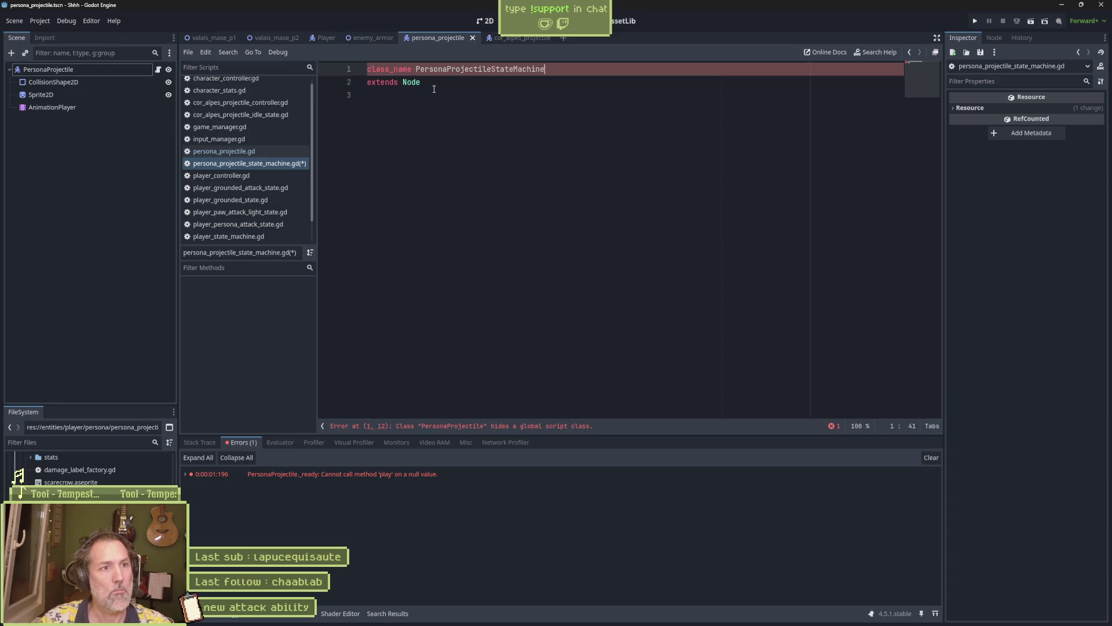
pyautogui.press('Right')
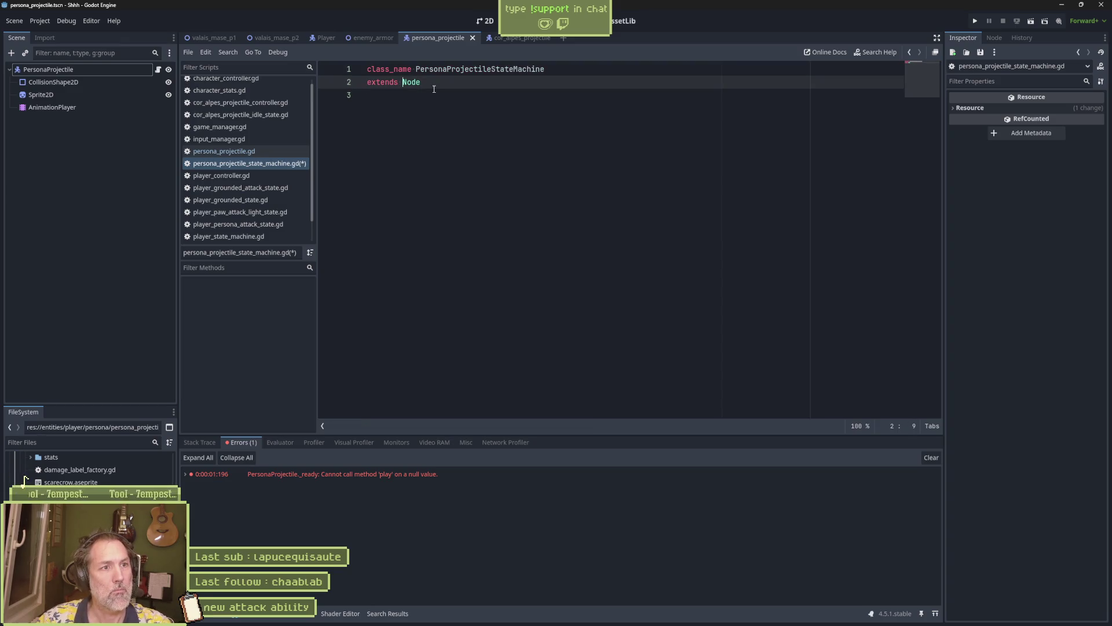
pyautogui.write('Sta')
pyautogui.press('Down')
pyautogui.press('Return')
pyautogui.press('Return')
pyautogui.press('Return')
pyautogui.press('Return')
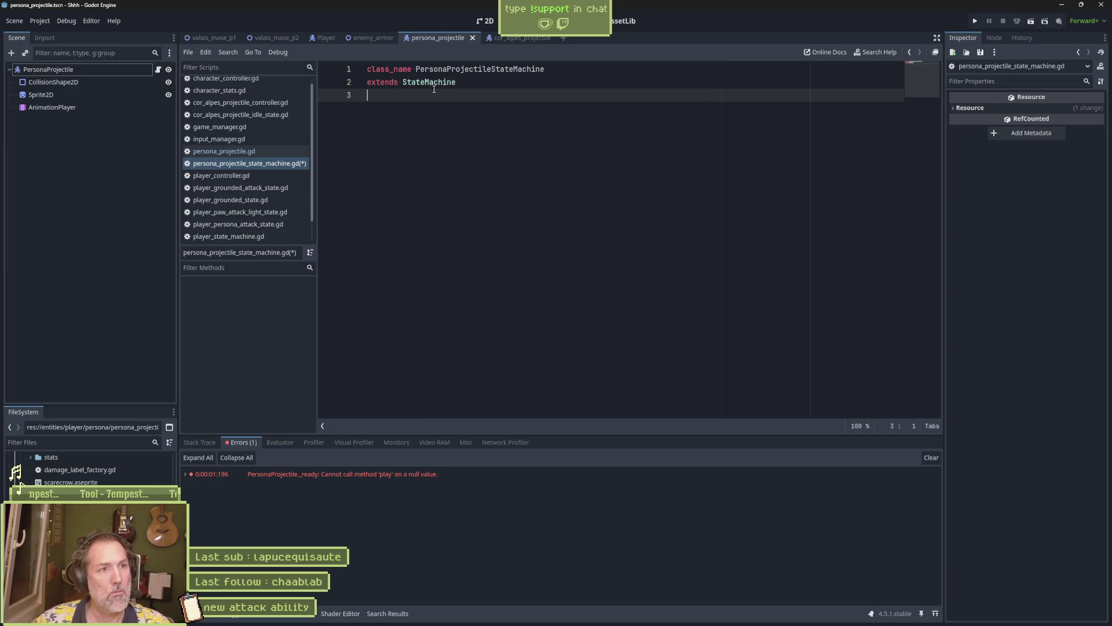
pyautogui.hotkey('ctrl', 's')
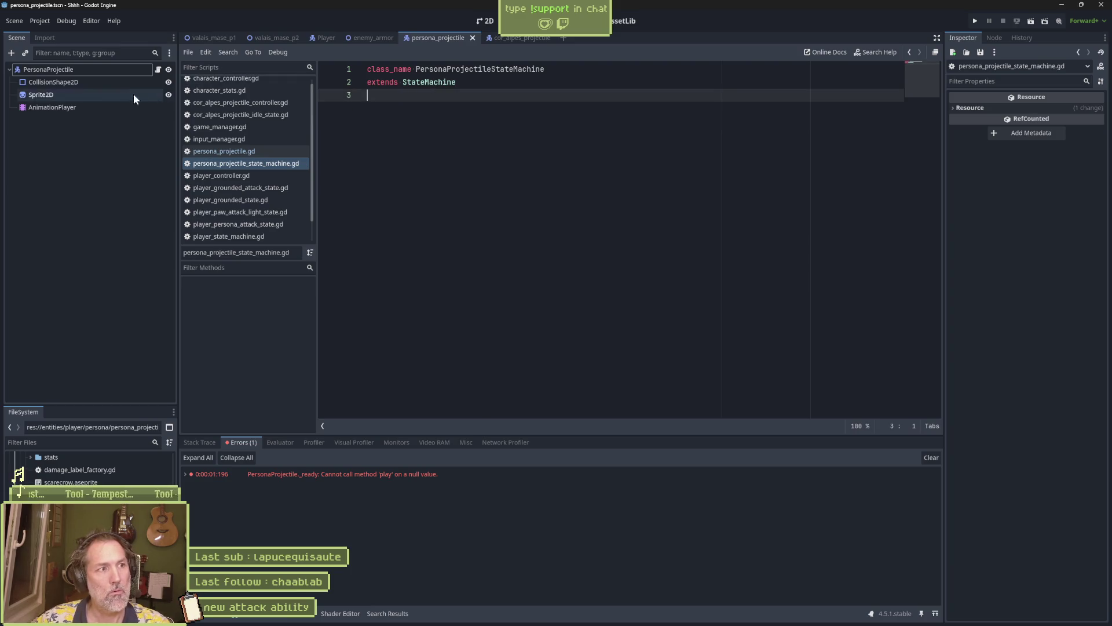
# Add a PersonaProjectileStateMachine child node under the PersonaProjectile root
pyautogui.click(131, 125)
pyautogui.hotkey('ctrl', 'a')
pyautogui.write('c')
pyautogui.press('BackSpace')
pyautogui.write('state')
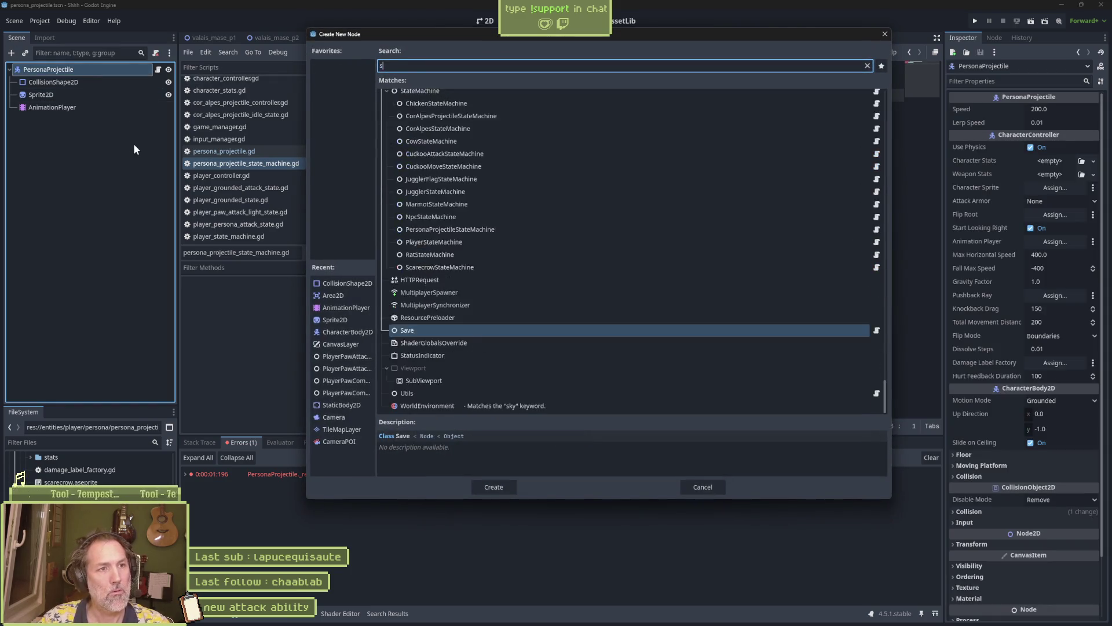
pyautogui.hotkey('ctrl', 'a')
pyautogui.write('persona')
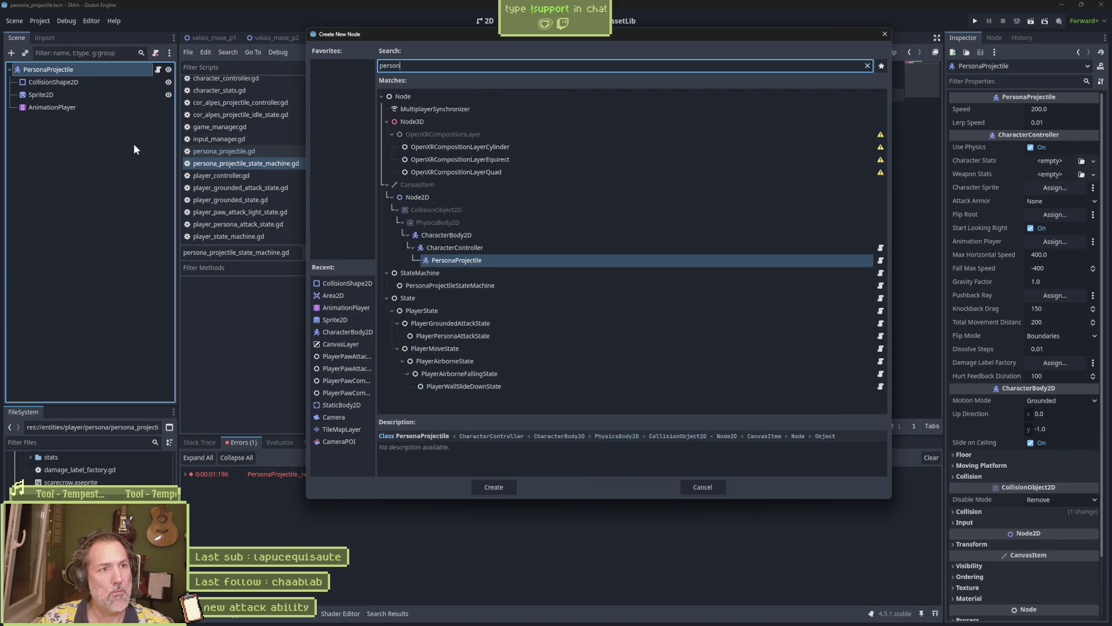
pyautogui.press('Down')
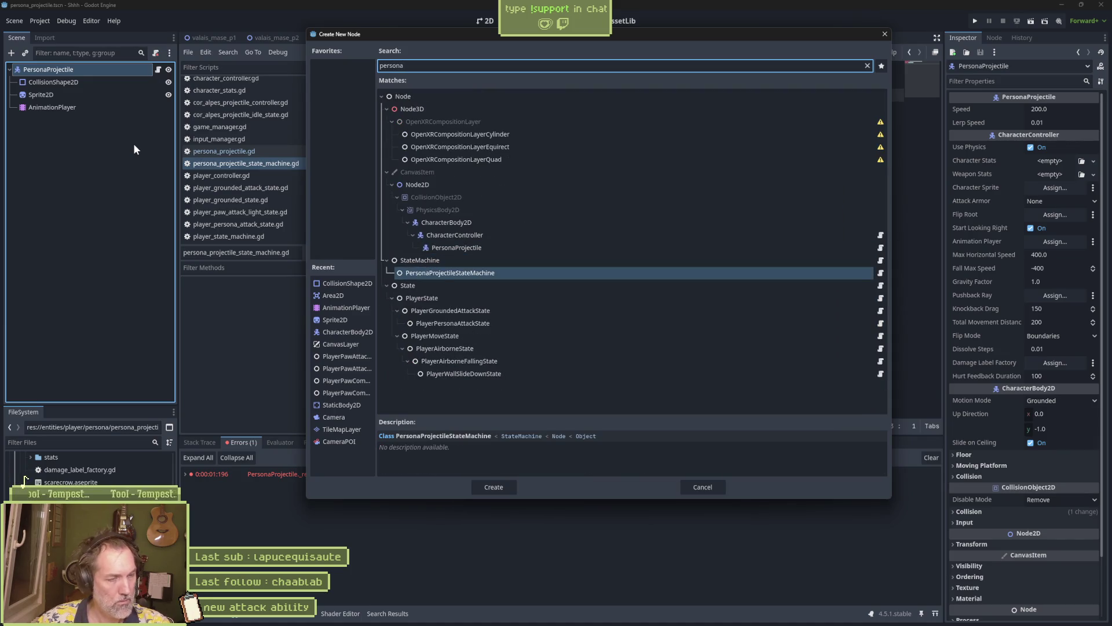
pyautogui.press('Return')
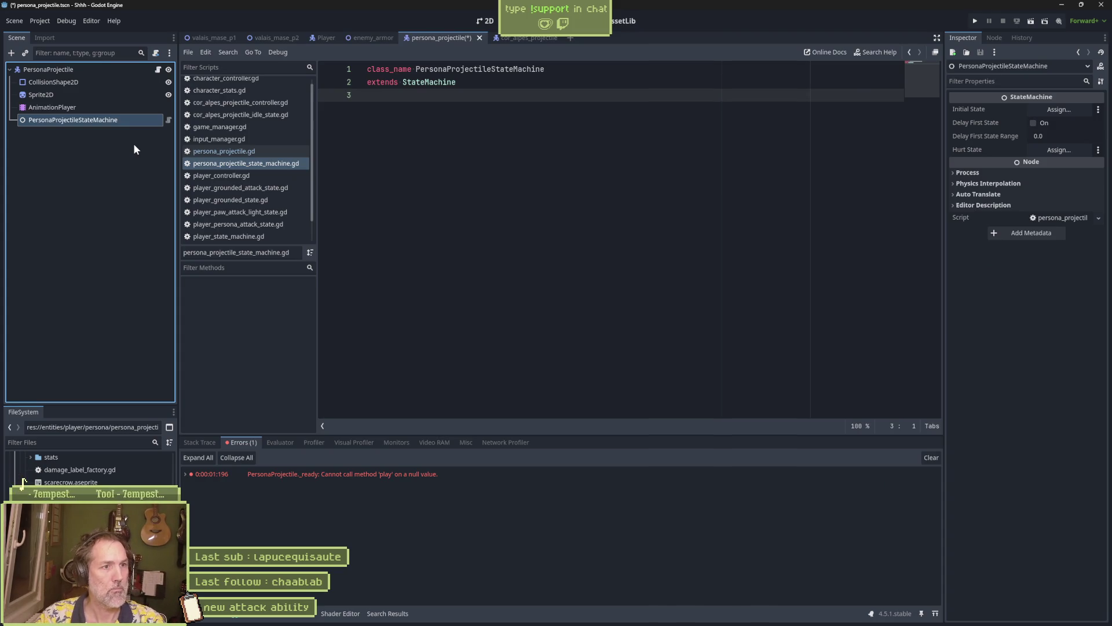
# Rename the new node to StateMachine and save the scene
pyautogui.press('F2')
pyautogui.write('Statemachine')
pyautogui.press('Return')
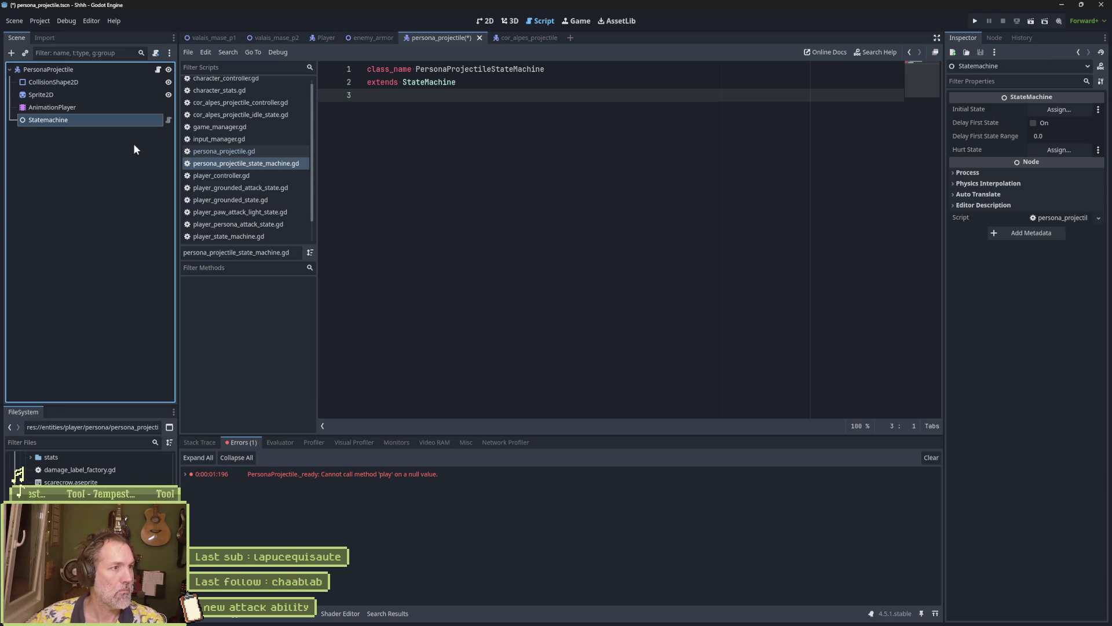
pyautogui.press('F2')
pyautogui.press('BackSpace')
pyautogui.write('M')
pyautogui.press('Return')
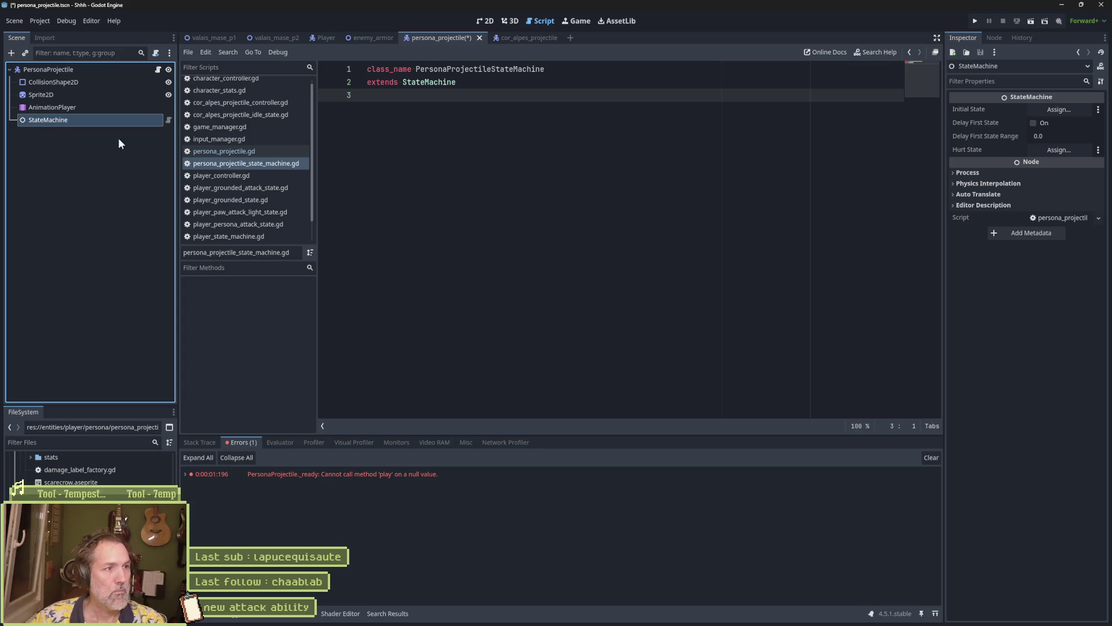
pyautogui.hotkey('ctrl', 's')
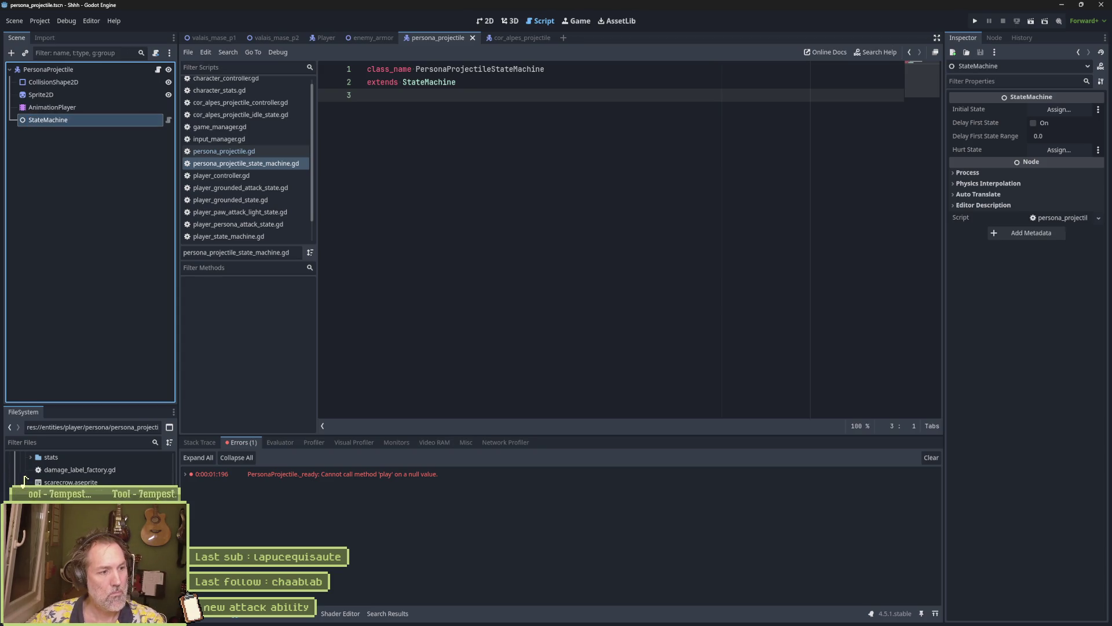
# Create a new script persona_projectile_startup_state.gd in the persona folder
pyautogui.rightClick(84, 458)
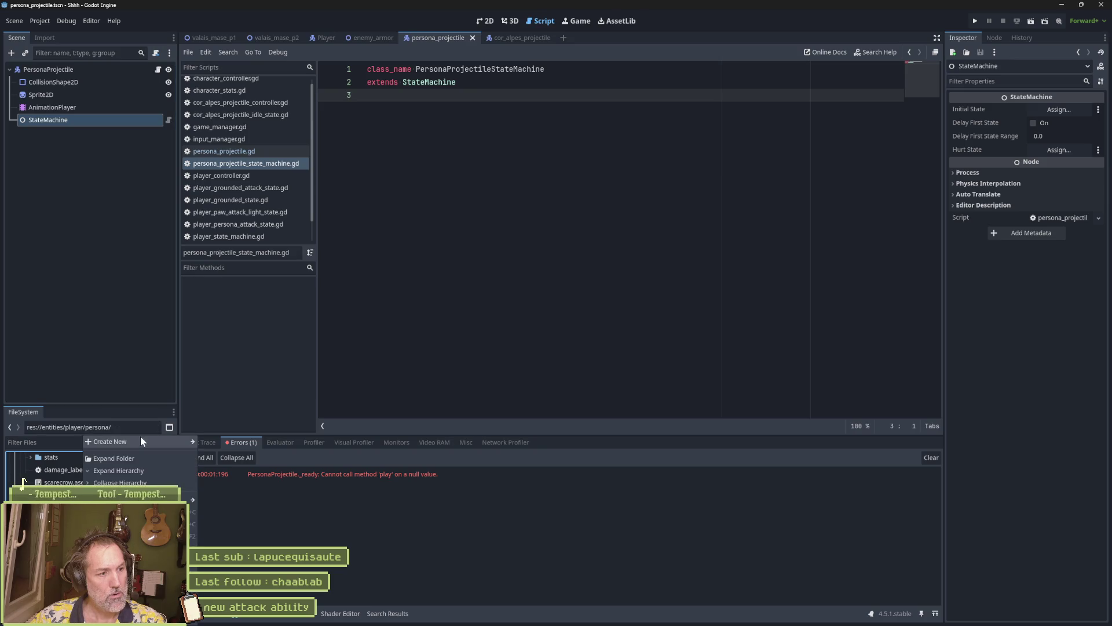
pyautogui.moveTo(140, 441)
pyautogui.click(230, 466)
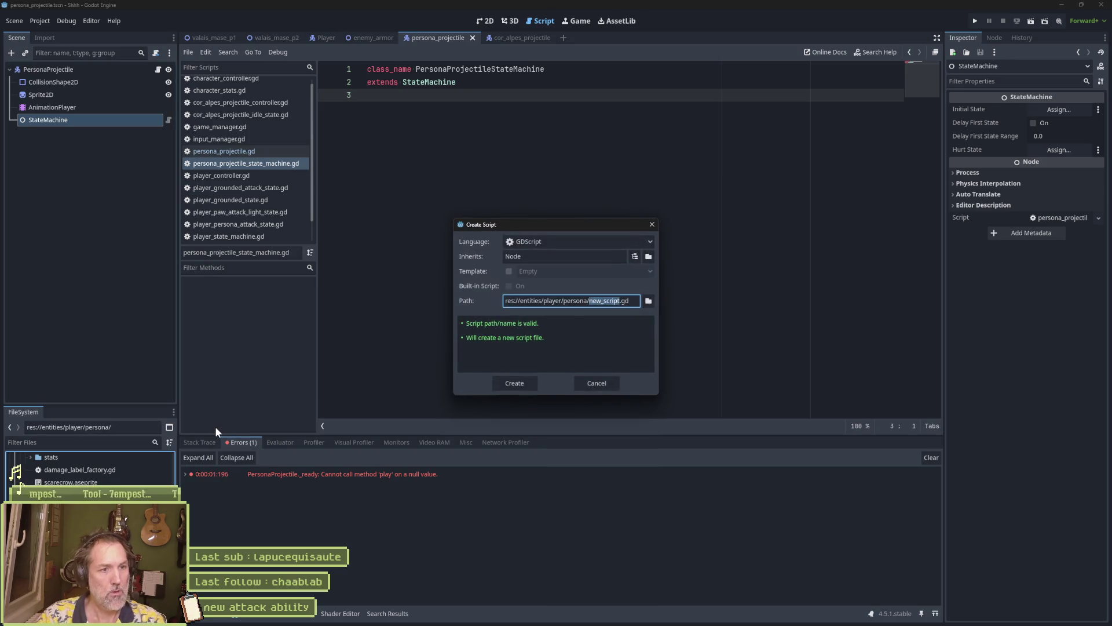
pyautogui.write('persona')
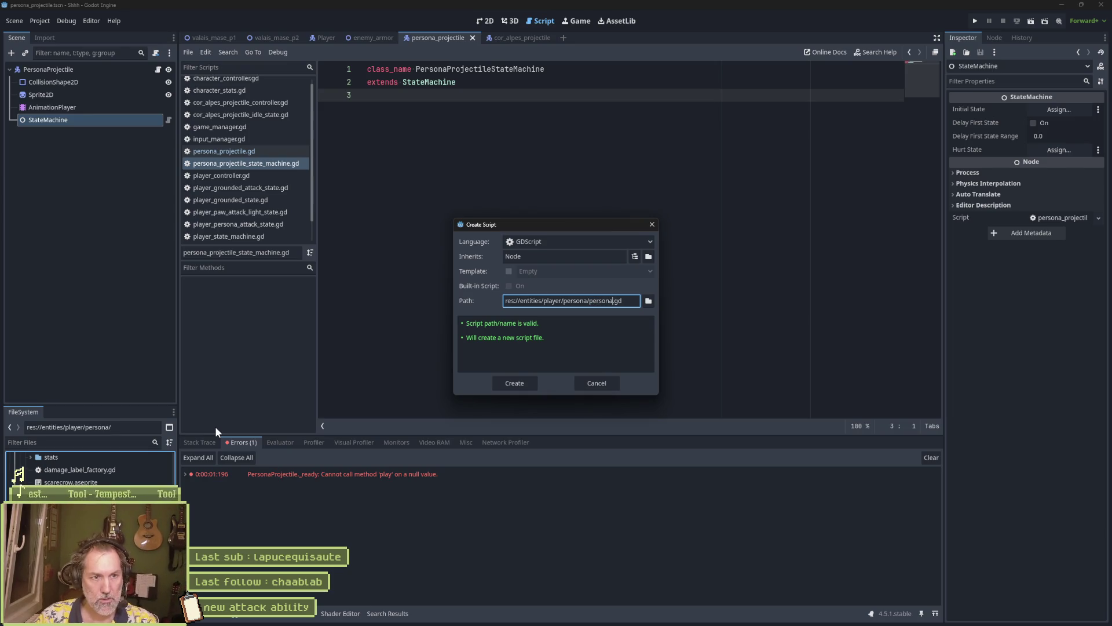
pyautogui.write('_s')
pyautogui.press('BackSpace')
pyautogui.write('proje')
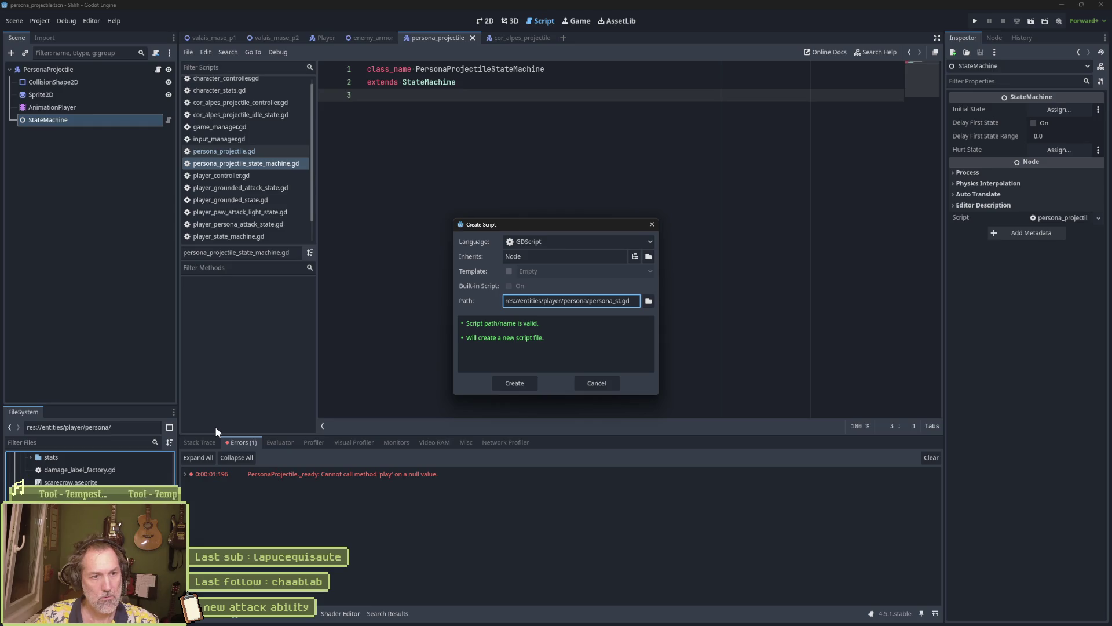
pyautogui.write('ctile')
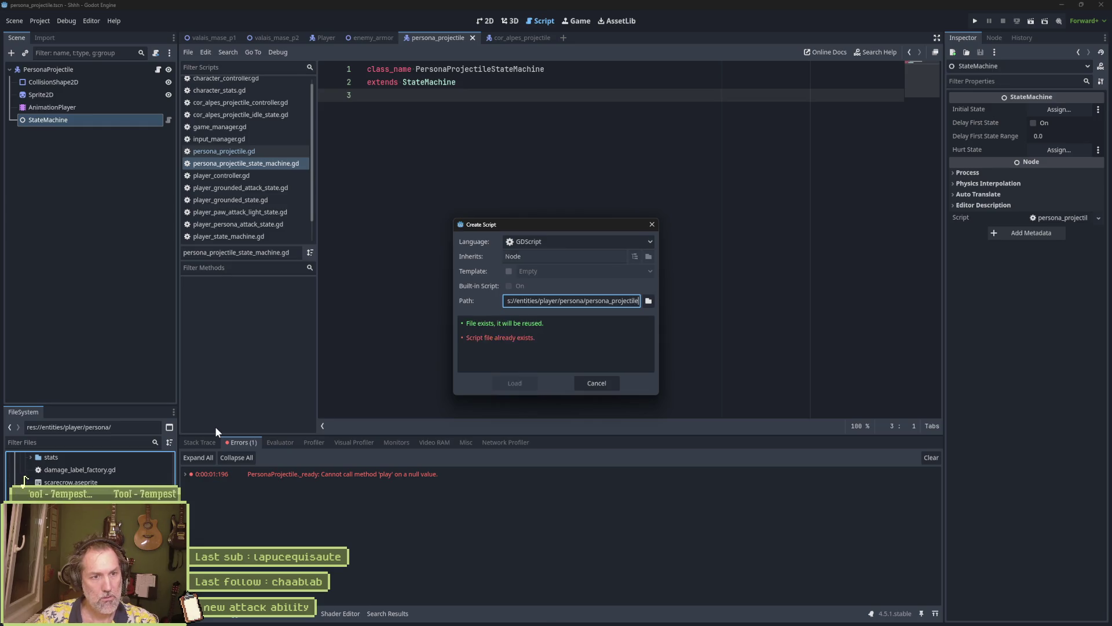
pyautogui.write('_startup_state')
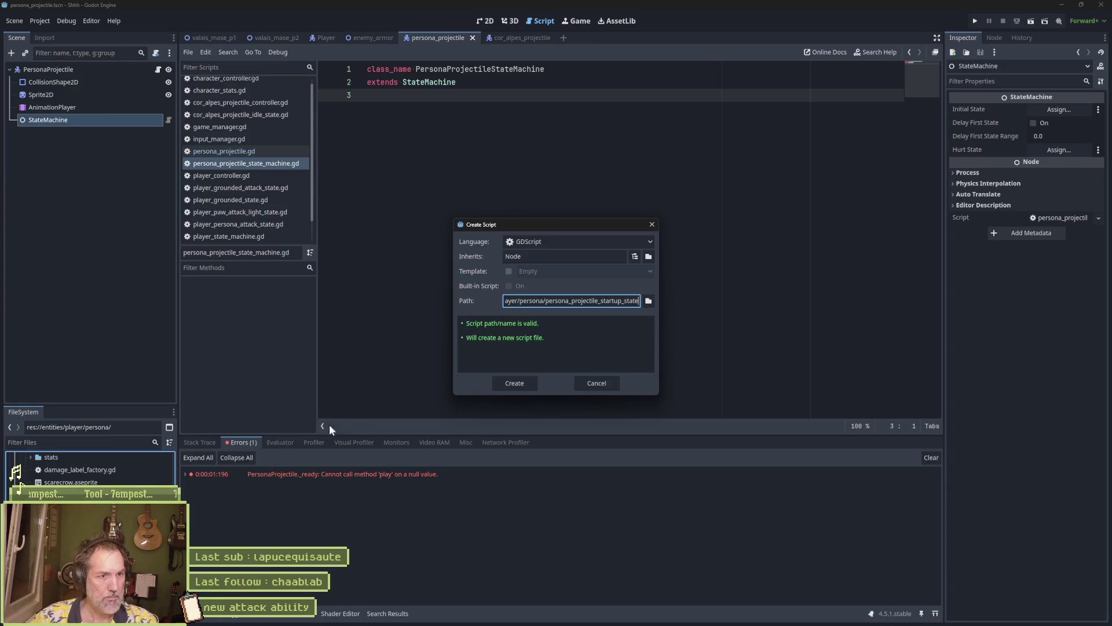
pyautogui.click(507, 385)
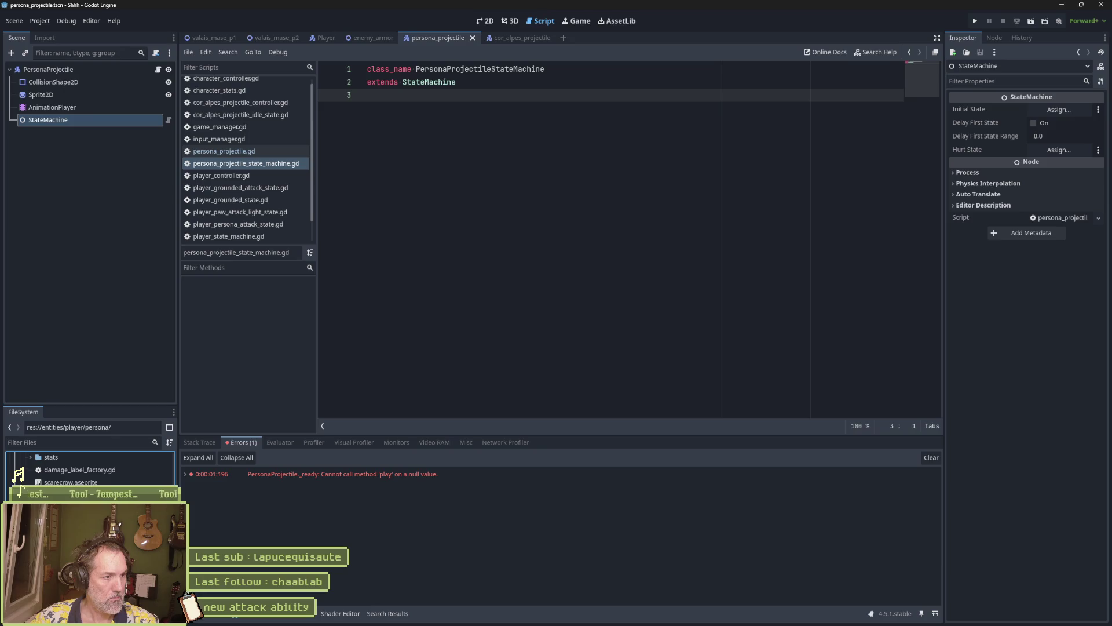
# Add 'class_name PersonaProjectileStartupState' on line 1 of the new script
pyautogui.press('Return')
pyautogui.press('Up')
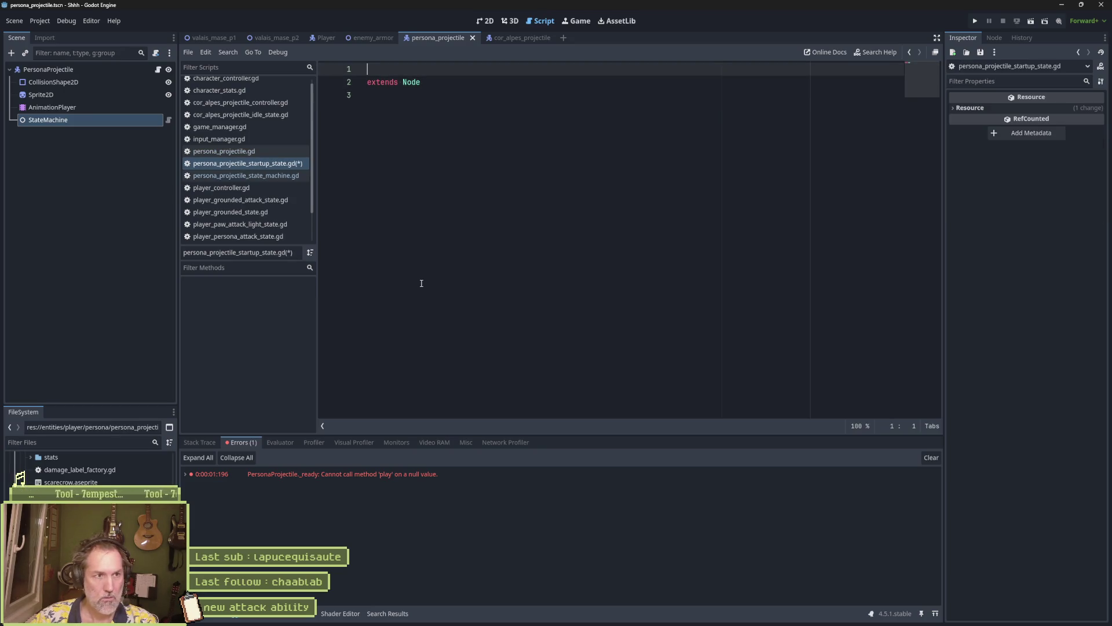
pyautogui.write('class_nanme PersonaPr')
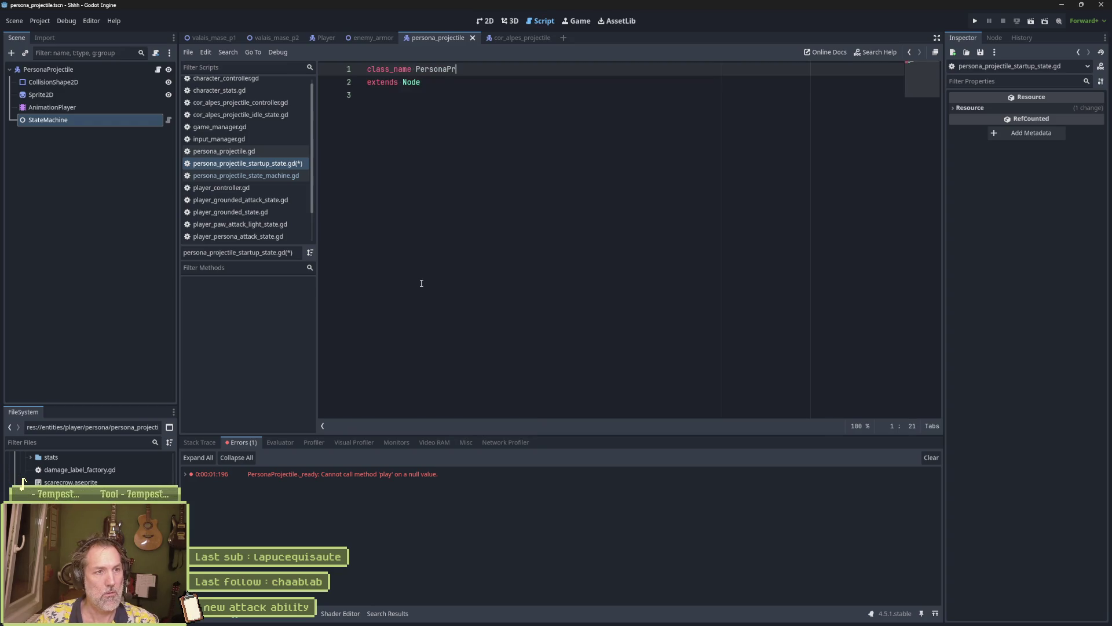
pyautogui.write('ileStartup')
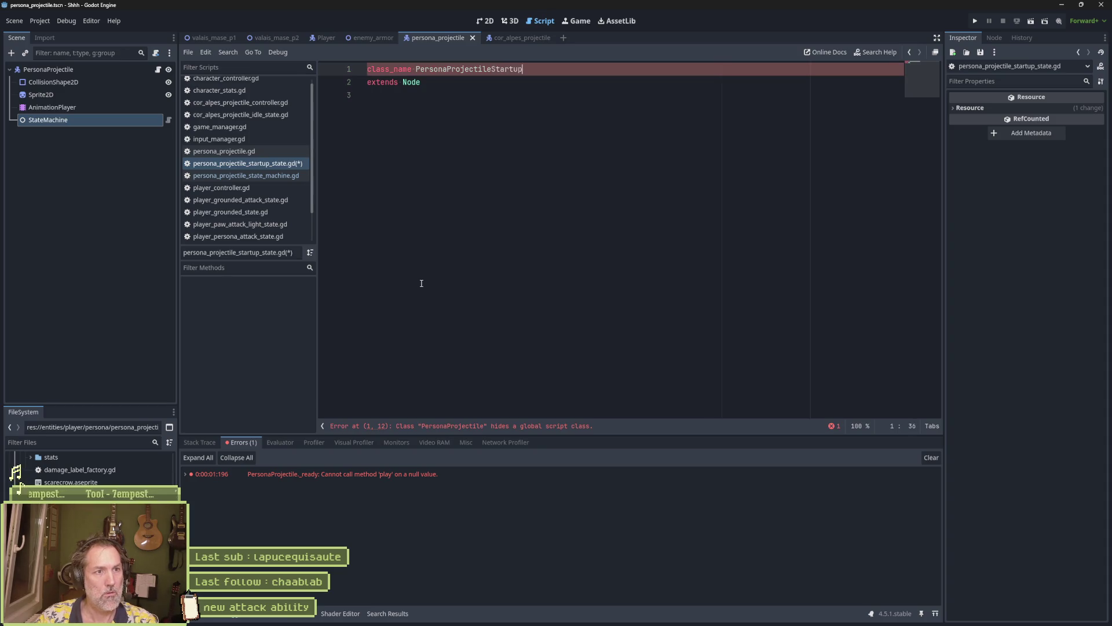
pyautogui.press('Down')
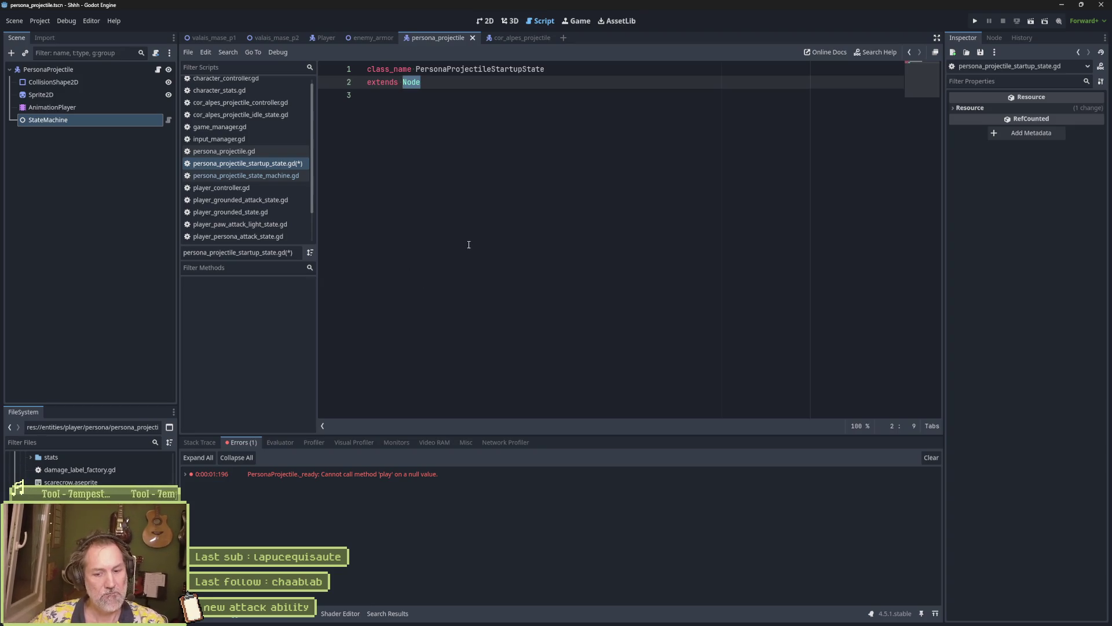
# Make the startup script extend State and add a PersonaProjectileStartupState node under StateMachine
pyautogui.write('State')
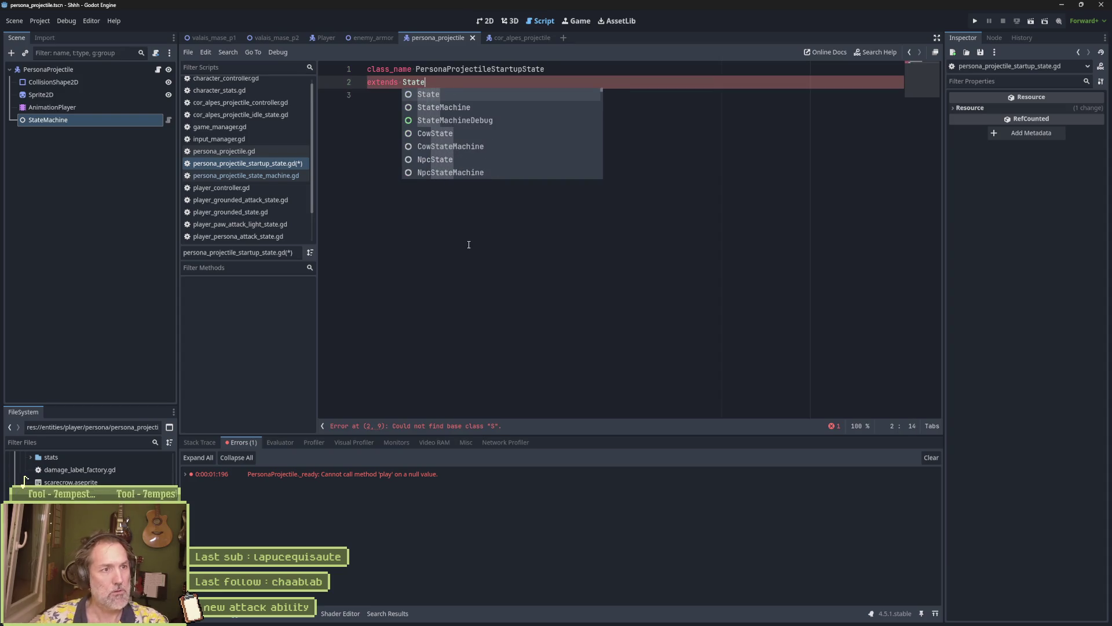
pyautogui.click(387, 123)
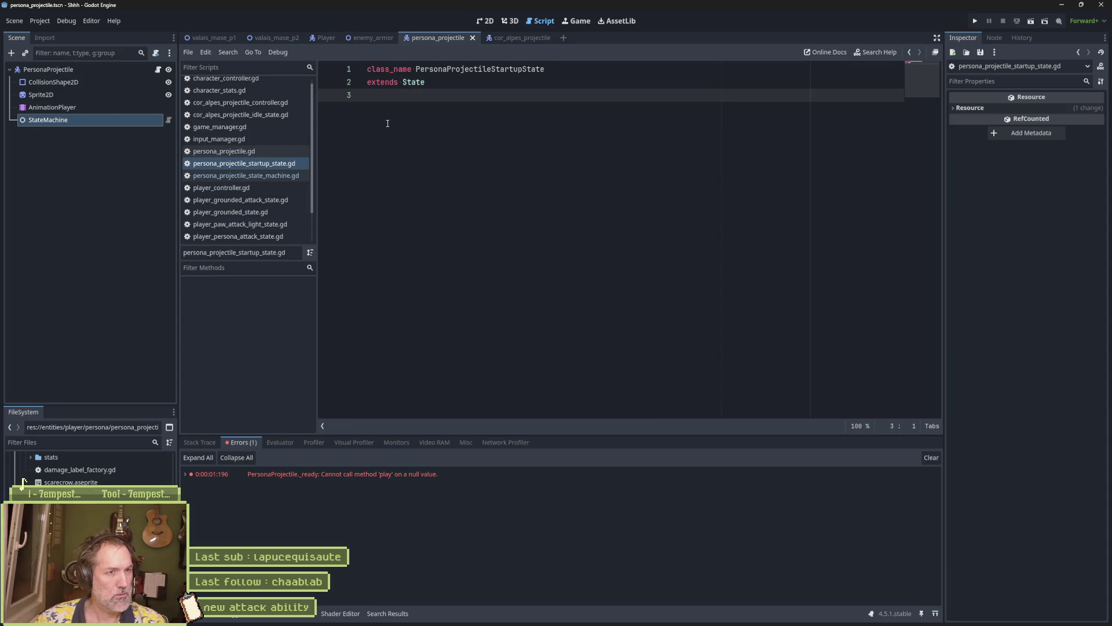
pyautogui.click(92, 119)
pyautogui.hotkey('ctrl', 'a')
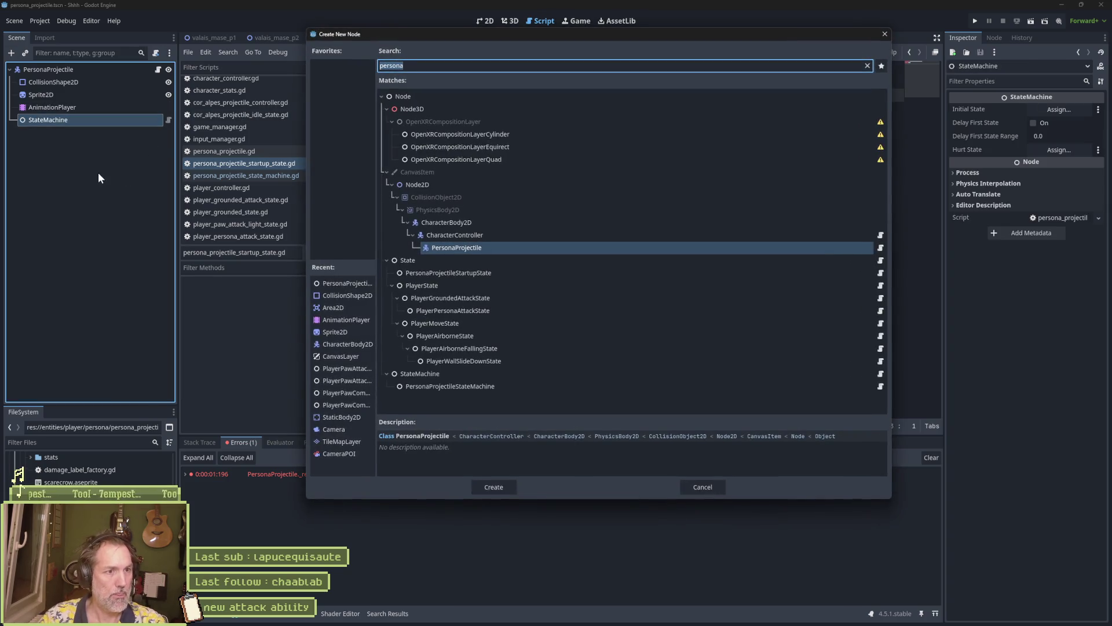
pyautogui.click(478, 273)
pyautogui.click(492, 486)
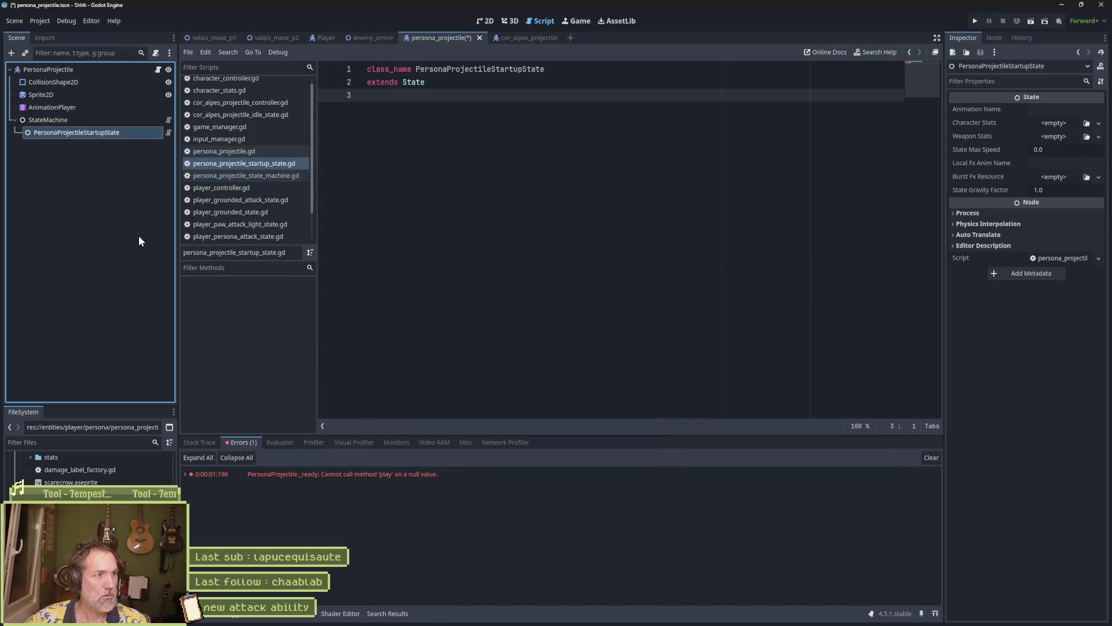
# Rename the new state node to Startup and save the scene
pyautogui.press('F2')
pyautogui.press('Home')
pyautogui.press('Delete')
pyautogui.press('Delete')
pyautogui.press('Delete')
pyautogui.press('Delete')
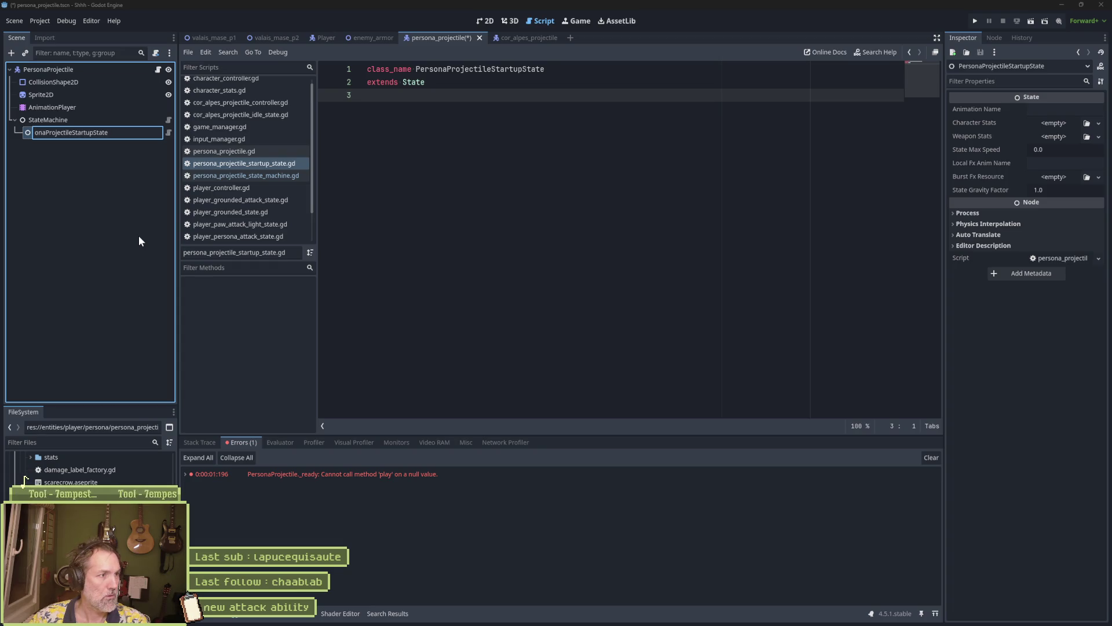
pyautogui.press('Delete')
pyautogui.press('Delete')
pyautogui.press('Delete')
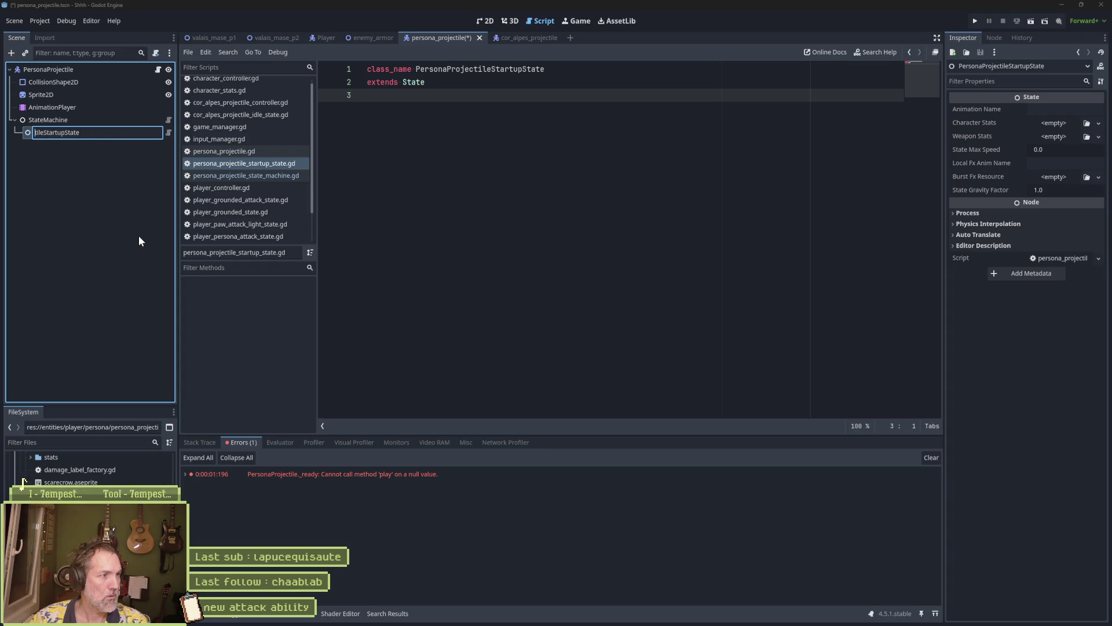
pyautogui.press('End')
pyautogui.press('BackSpace')
pyautogui.press('BackSpace')
pyautogui.press('BackSpace')
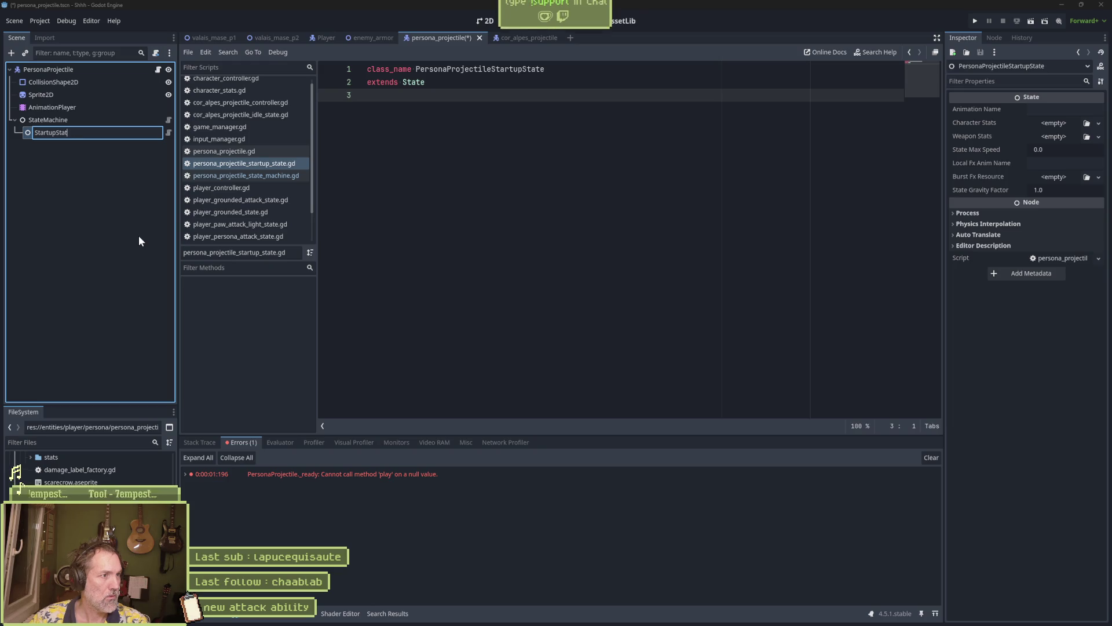
pyautogui.press('Return')
pyautogui.hotkey('ctrl', 's')
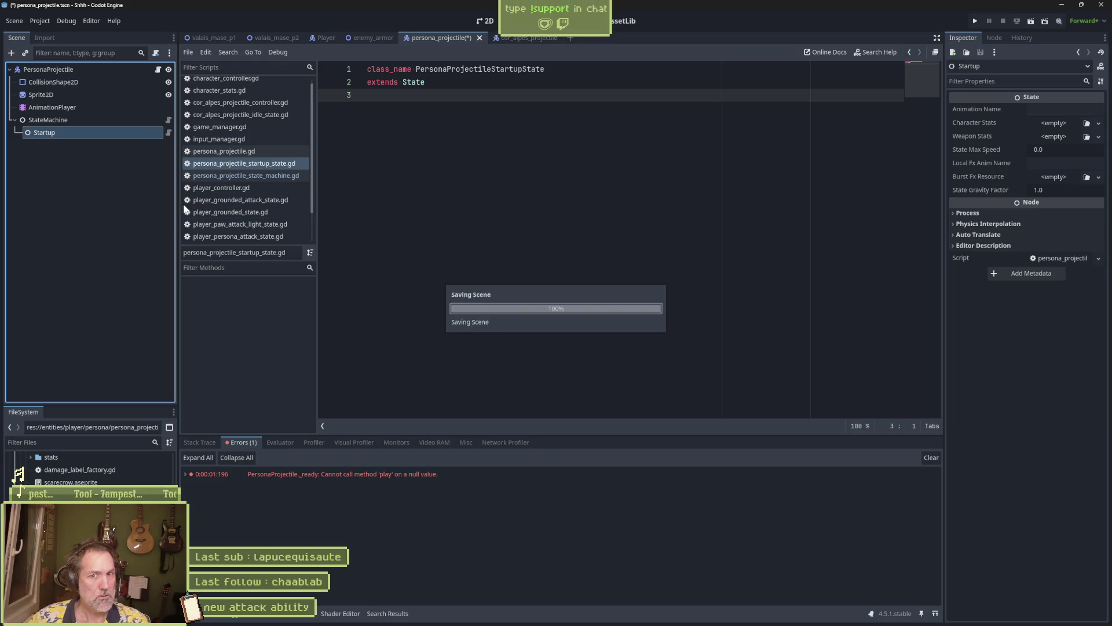
pyautogui.click(158, 70)
# Paste persona_attack_startup from line 13 into the Startup state's Animation Name field
pyautogui.doubleClick(578, 226)
pyautogui.hotkey('ctrl', 'c')
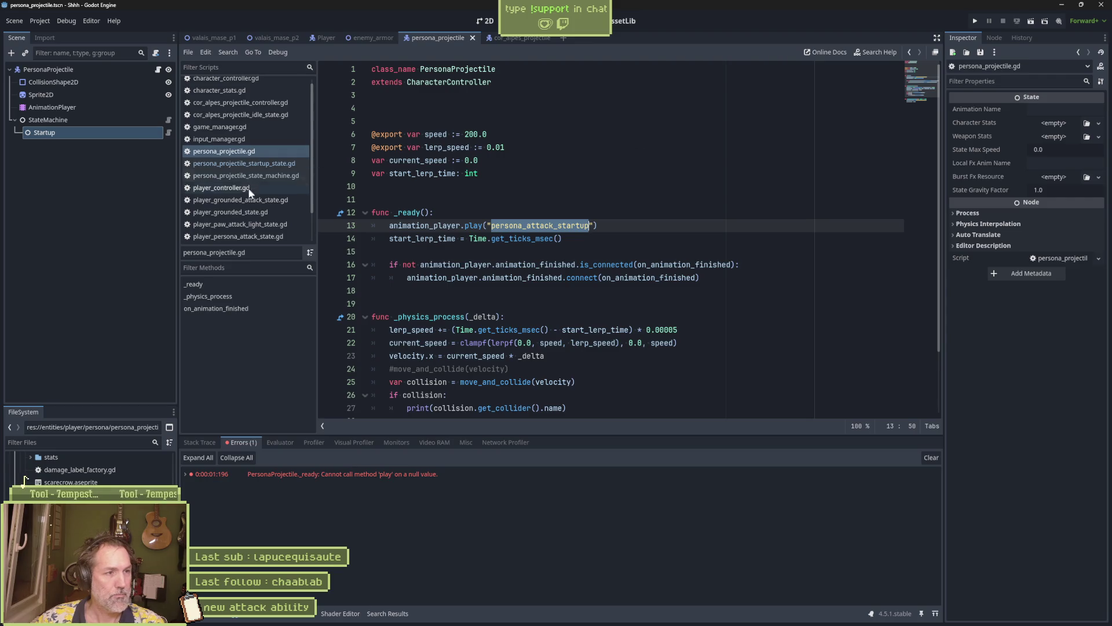
pyautogui.click(1065, 110)
pyautogui.hotkey('ctrl', 'v')
pyautogui.click(760, 184)
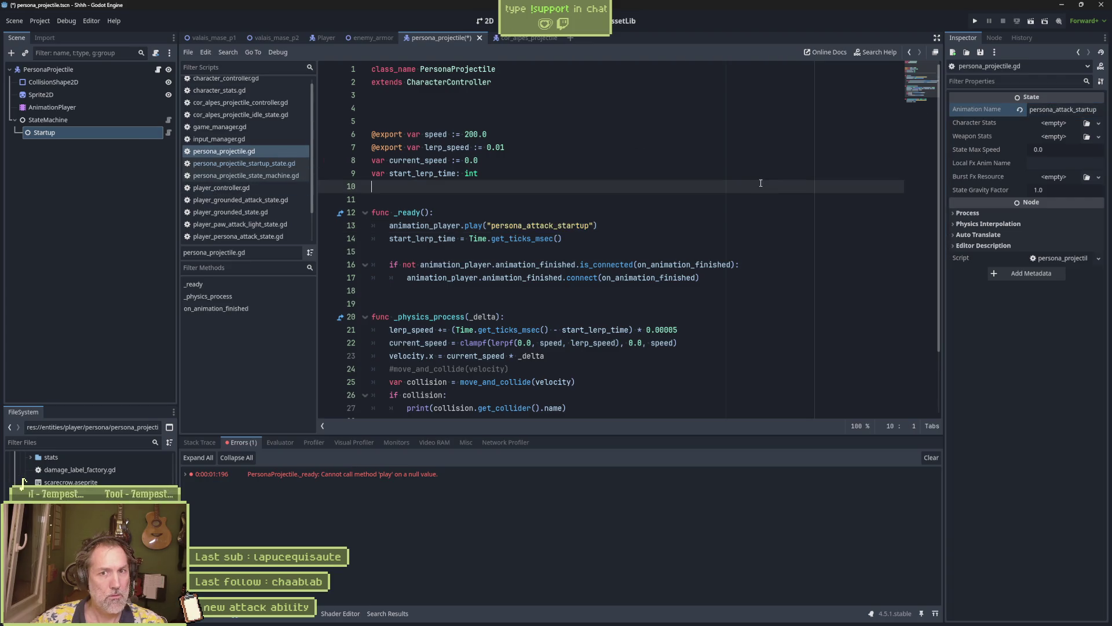
# Back in persona_projectile.gd, select the export and var declarations
pyautogui.click(549, 238)
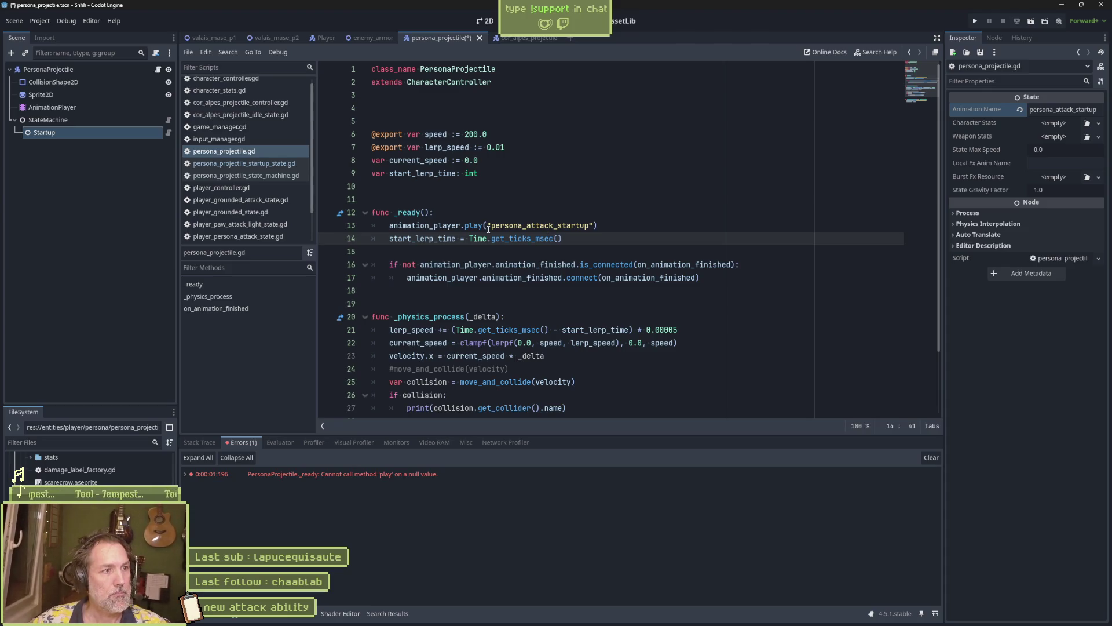
pyautogui.click(74, 71)
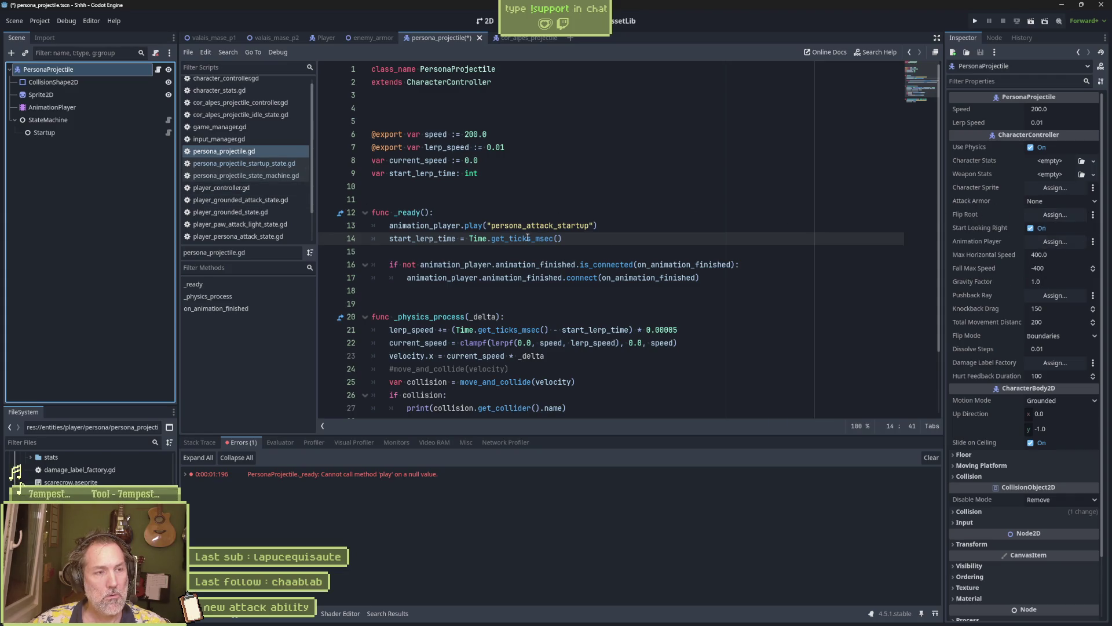
pyautogui.click(416, 238)
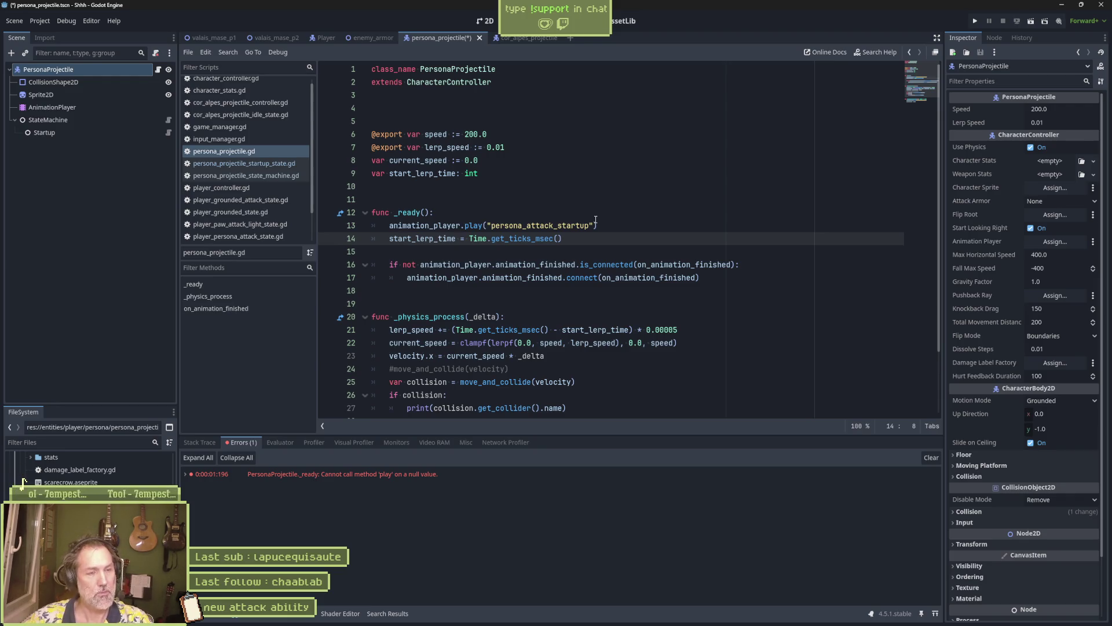
pyautogui.moveTo(579, 173); pyautogui.dragTo(556, 110)
pyautogui.hotkey('ctrl', 'c')
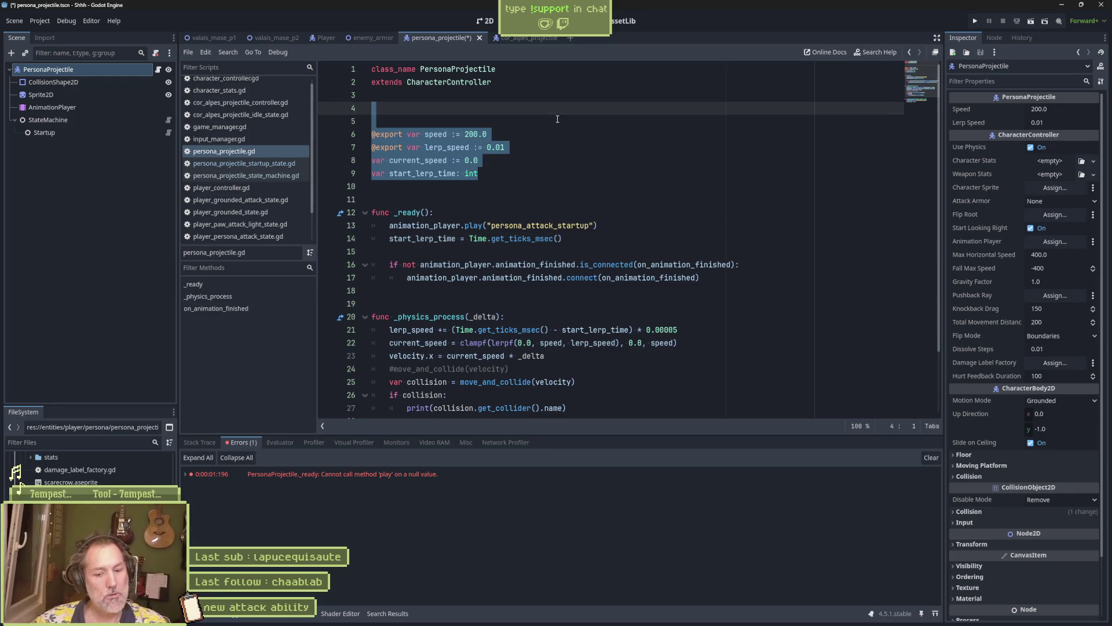
# Move the export and var declarations from persona_projectile.gd into the startup state script
pyautogui.click(167, 133)
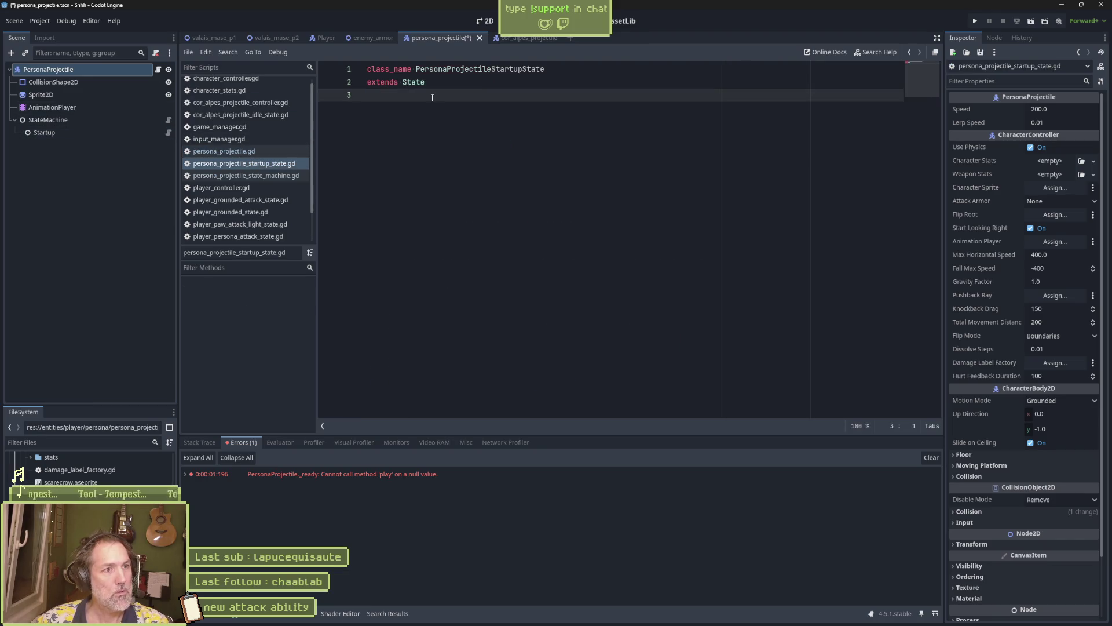
pyautogui.hotkey('ctrl', 'v')
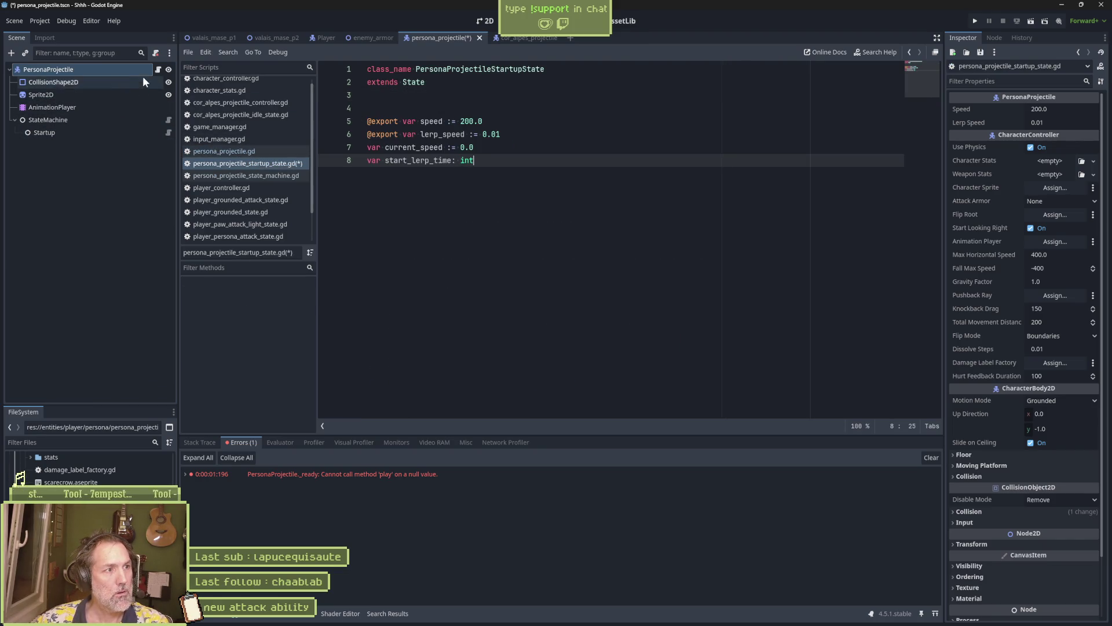
pyautogui.click(155, 69)
pyautogui.press('Delete')
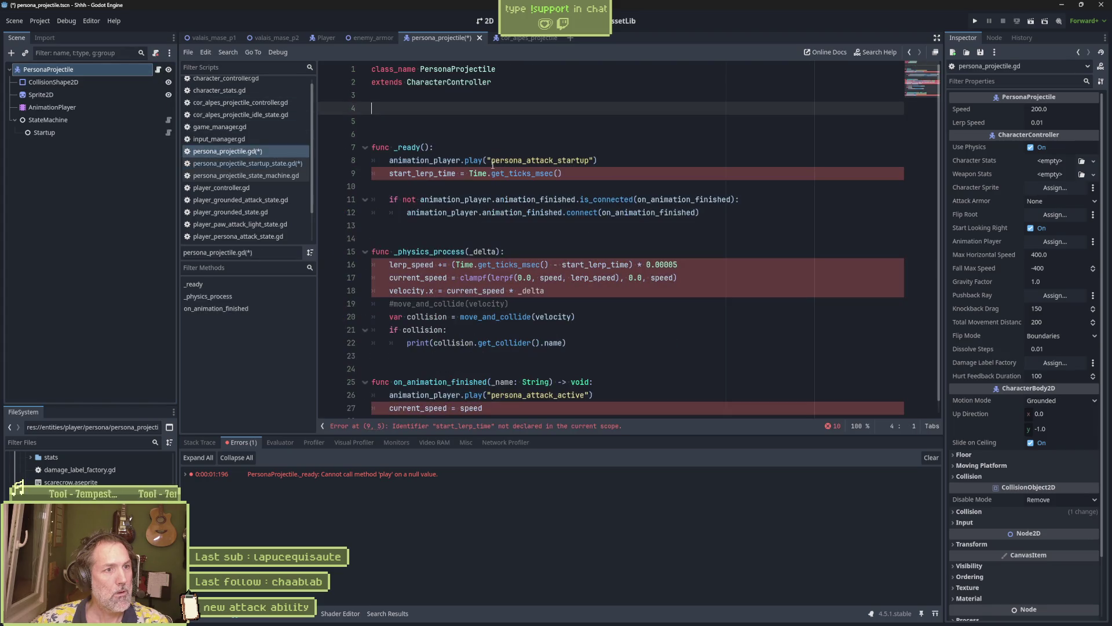
# Cut the remaining functions out of persona_projectile.gd, leaving only the class header
pyautogui.click(463, 173)
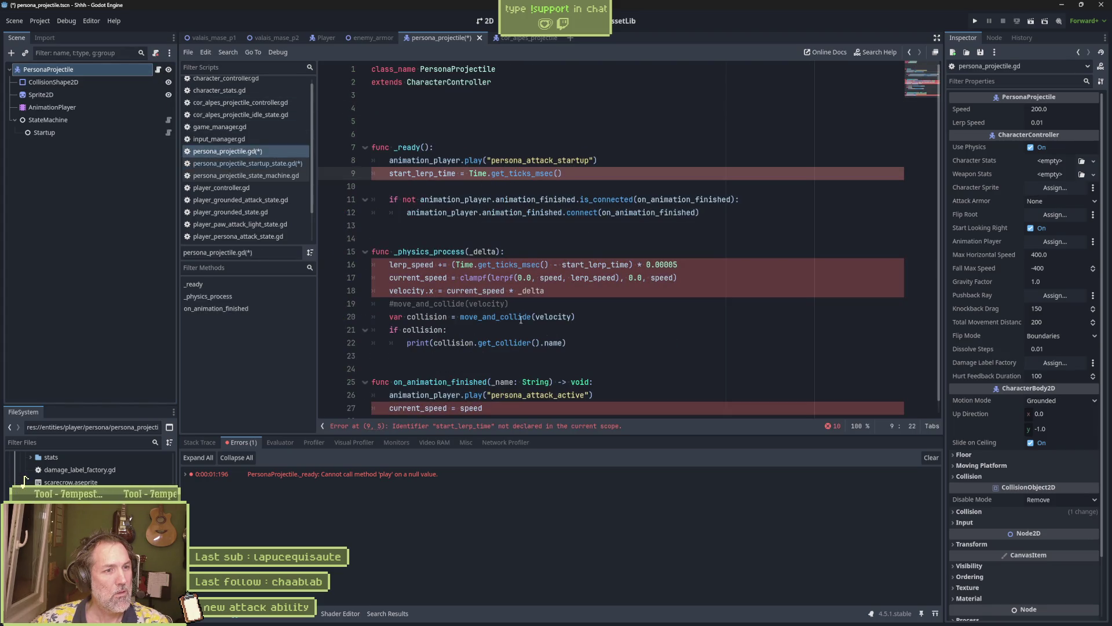
pyautogui.moveTo(487, 409); pyautogui.dragTo(521, 116)
pyautogui.hotkey('ctrl', 'x')
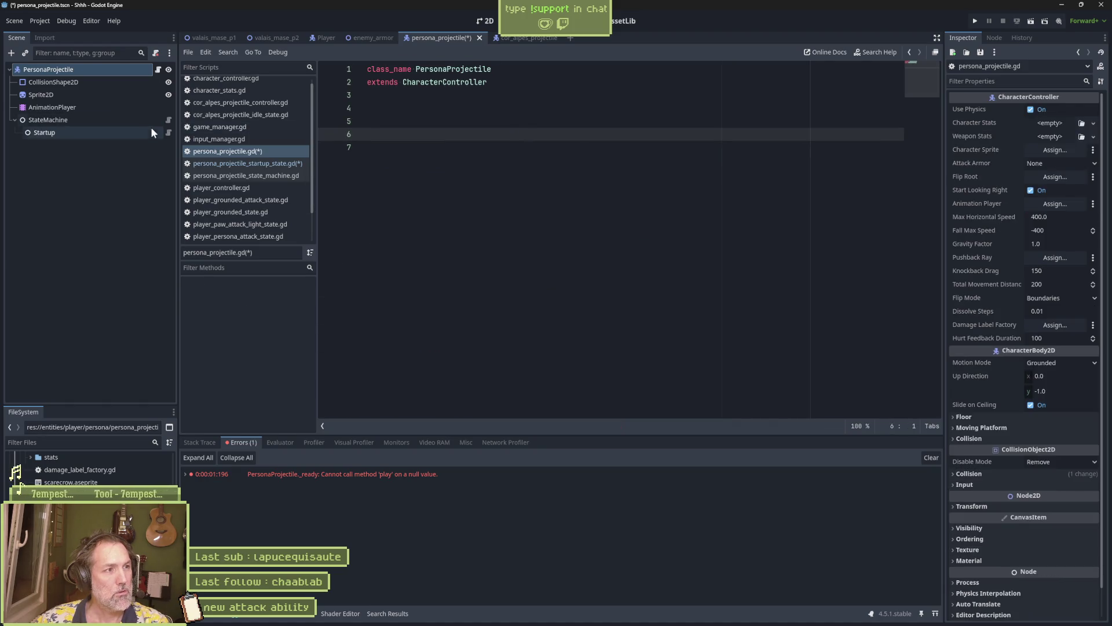
pyautogui.click(168, 132)
# Paste the projectile functions into the startup script and delete the animation_player.play line
pyautogui.press('Return')
pyautogui.hotkey('ctrl', 'v')
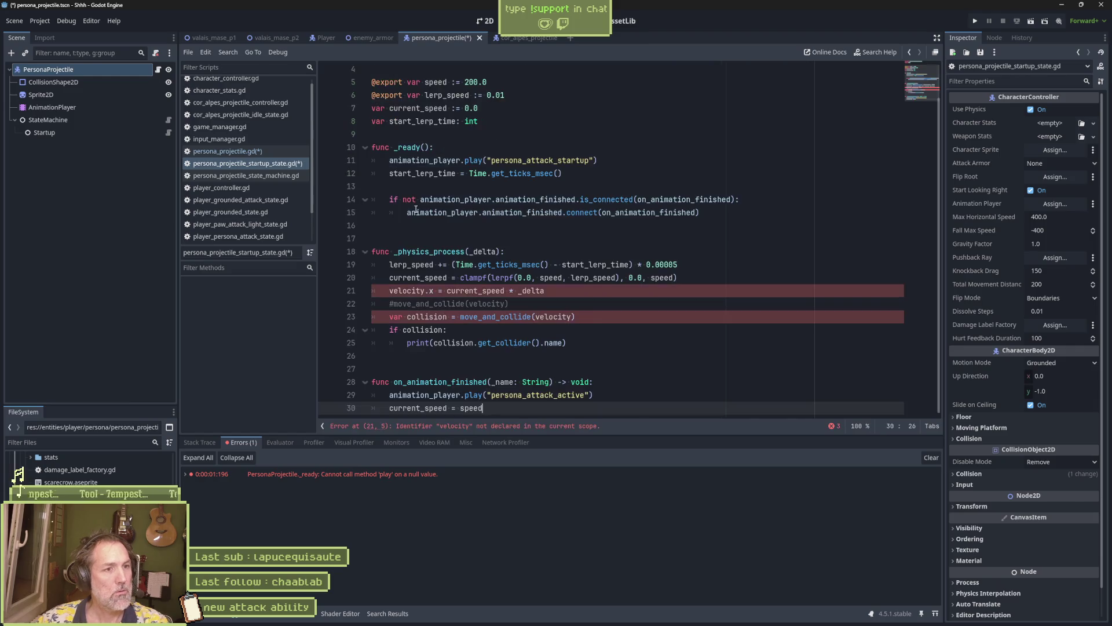
pyautogui.click(406, 134)
pyautogui.press('Return')
pyautogui.press('Return')
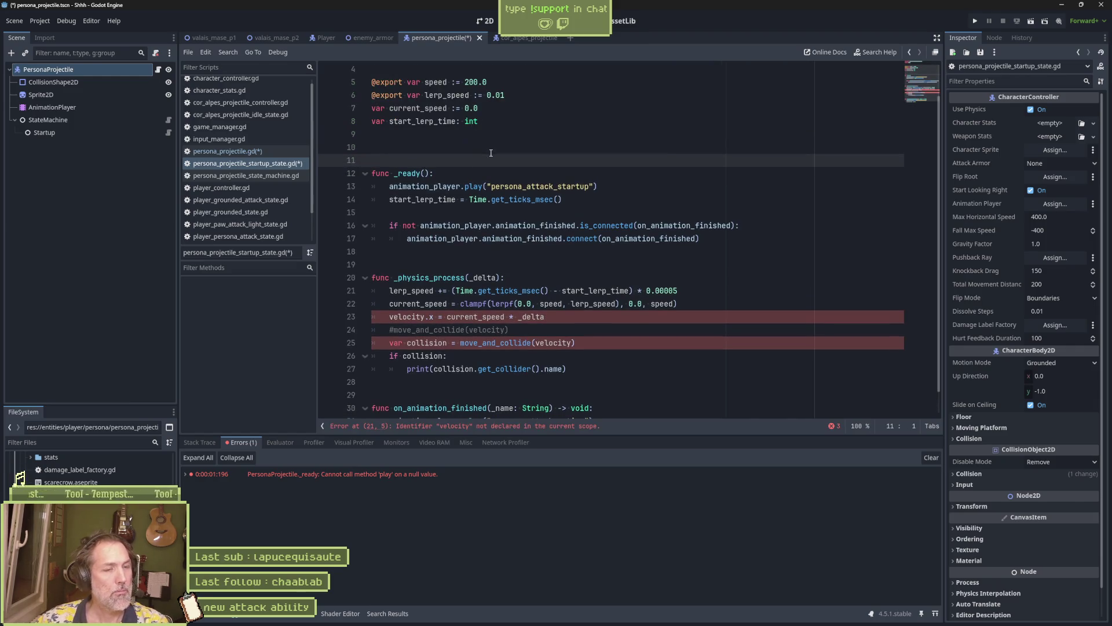
pyautogui.moveTo(487, 188); pyautogui.dragTo(598, 186)
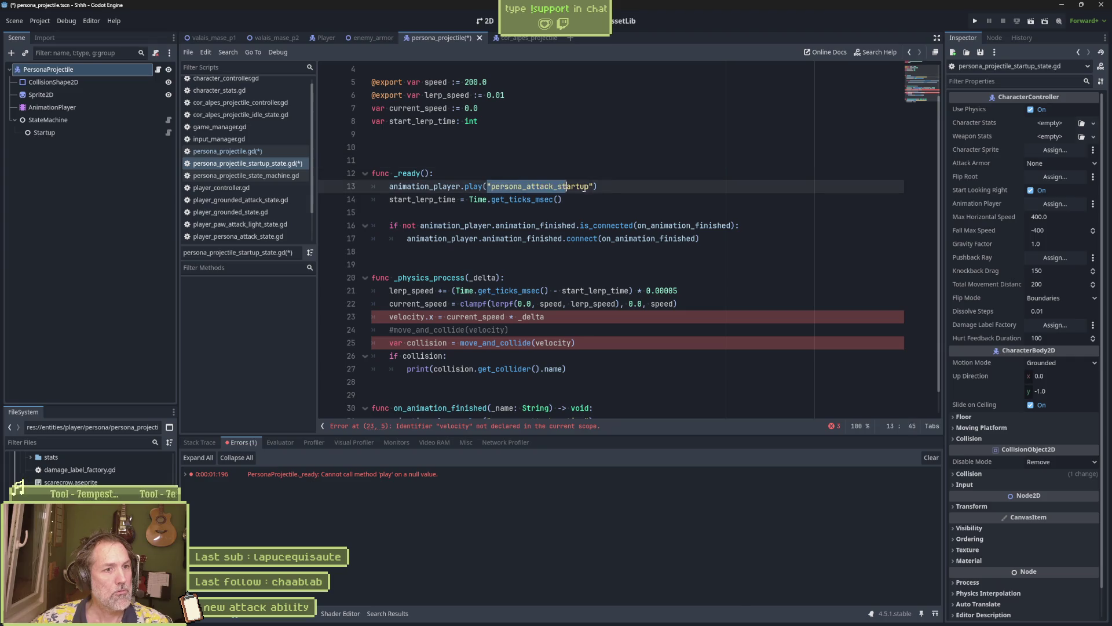
pyautogui.press('BackSpace')
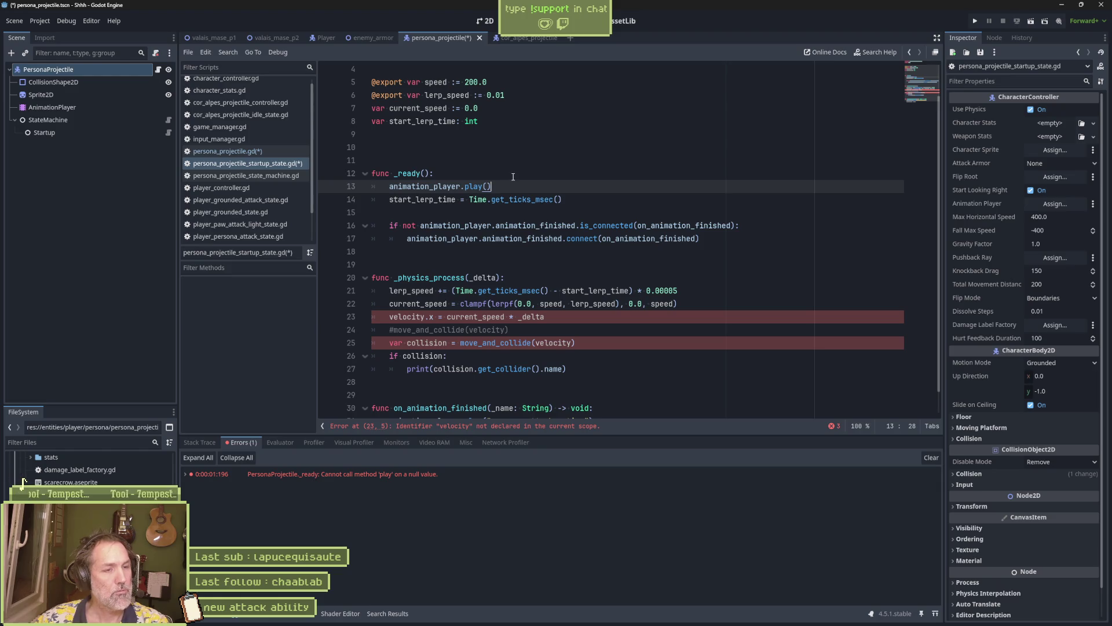
pyautogui.hotkey('ctrl', 'shift', 'k')
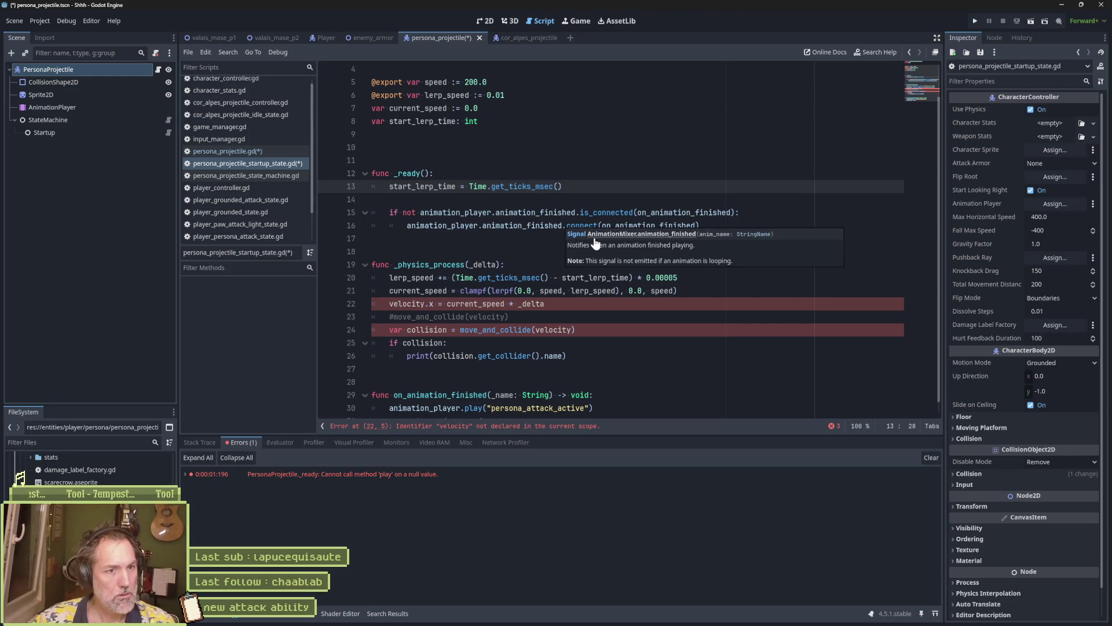
# Prefix both velocity uses with character_controller. and delete the commented-out move_and_collide line
pyautogui.click(661, 212)
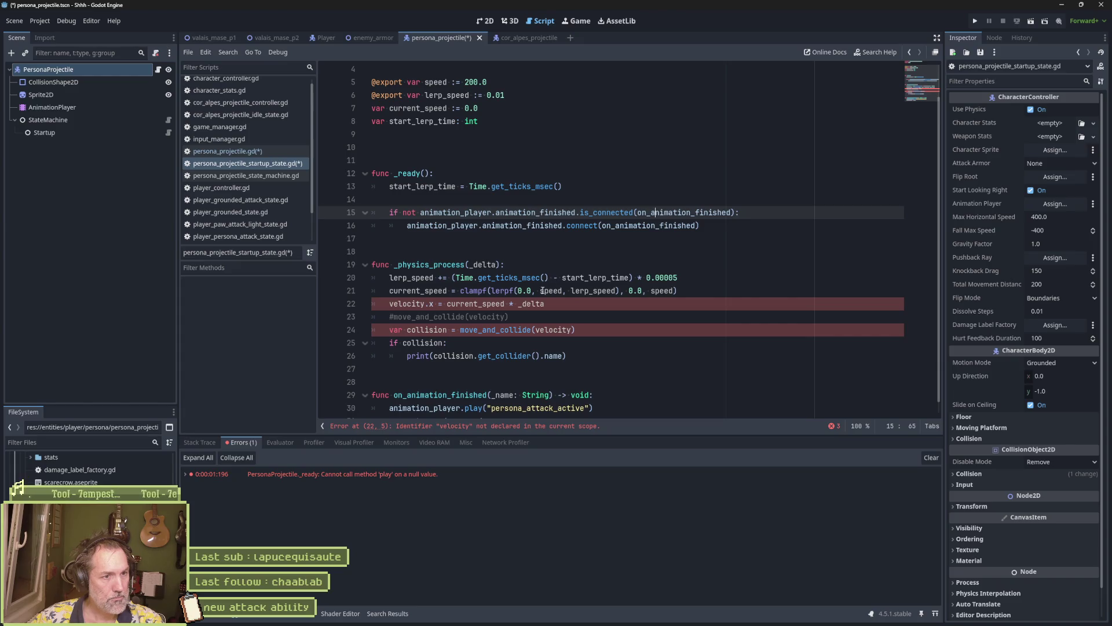
pyautogui.click(412, 303)
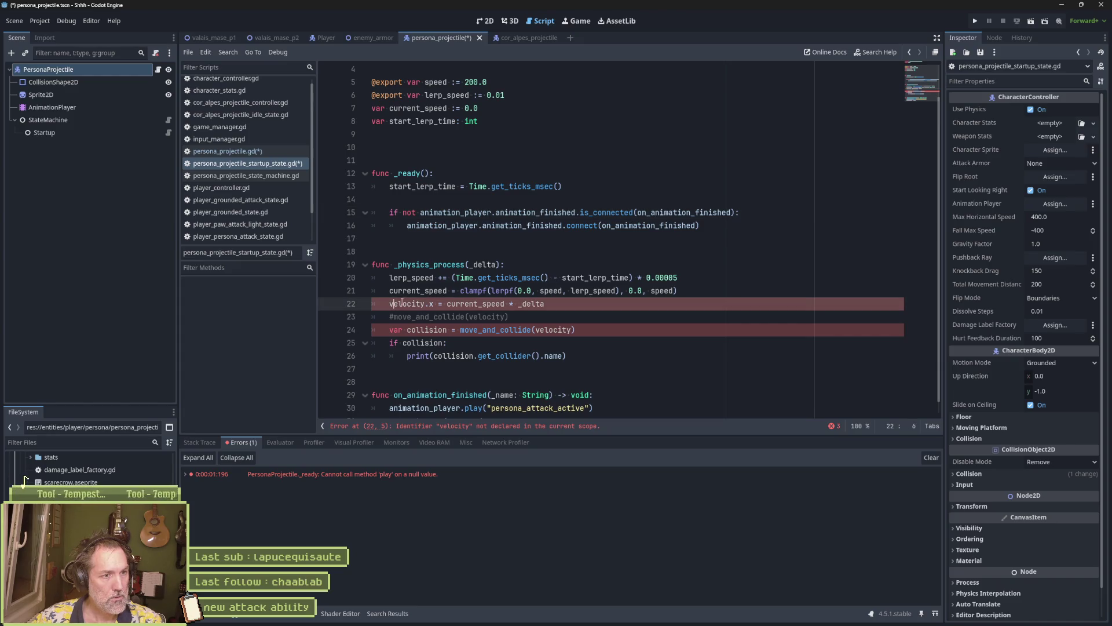
pyautogui.write('cha')
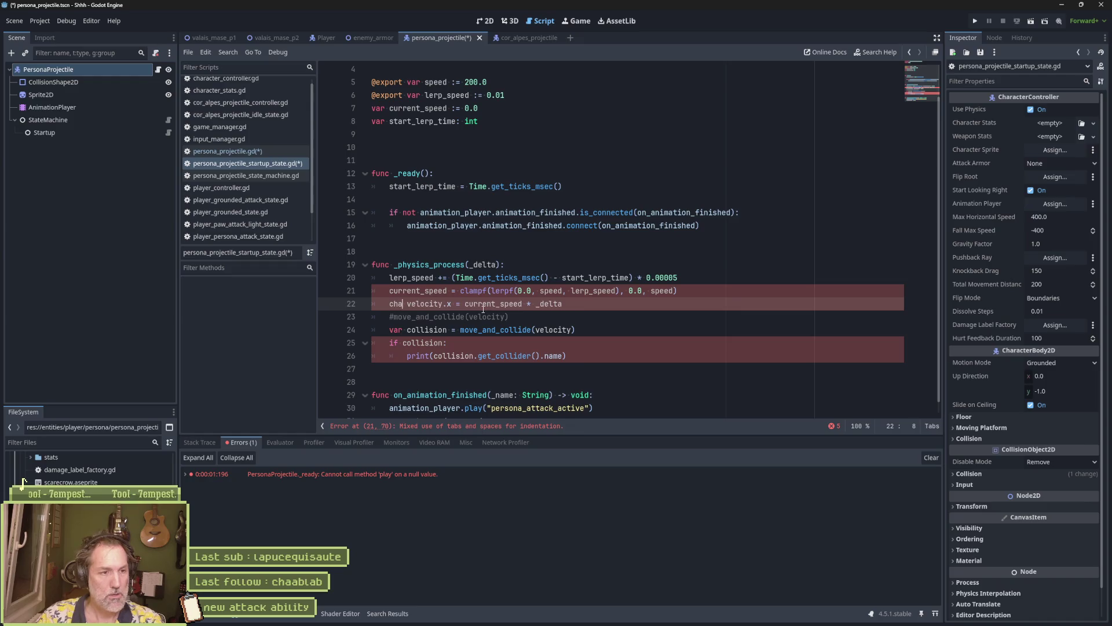
pyautogui.press('Return')
pyautogui.write('.')
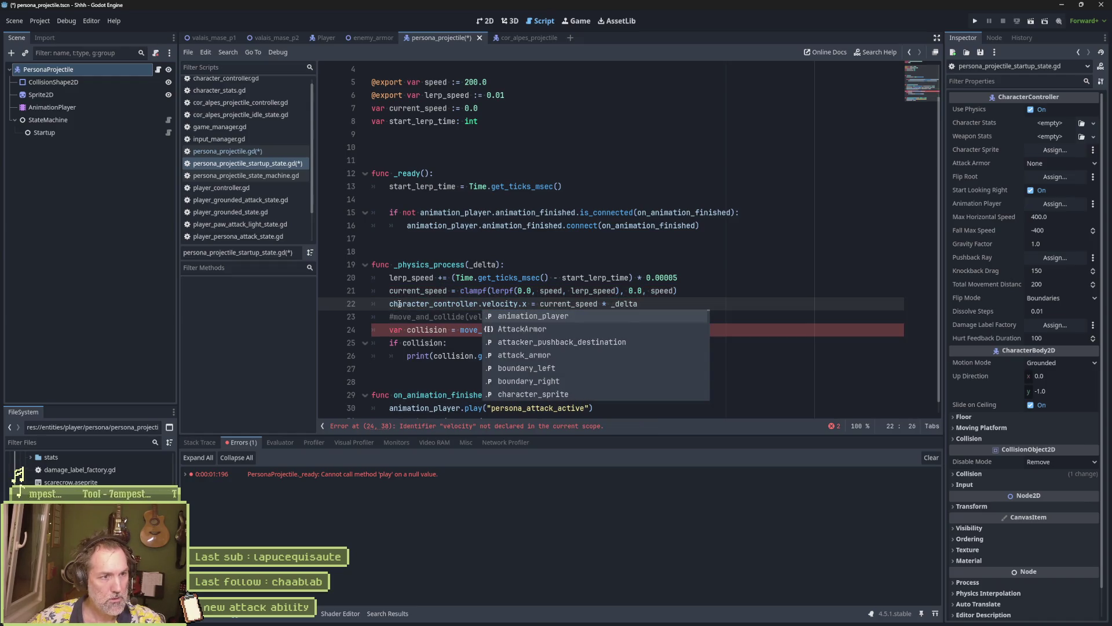
pyautogui.hotkey('shift', 'Home')
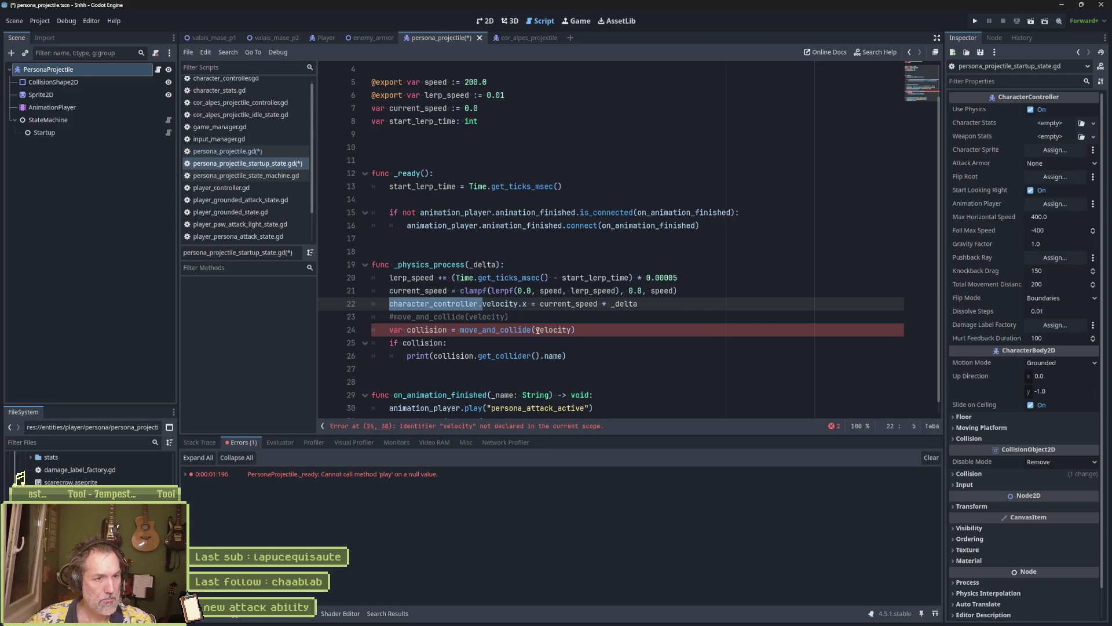
pyautogui.click(539, 329)
pyautogui.hotkey('ctrl', 'v')
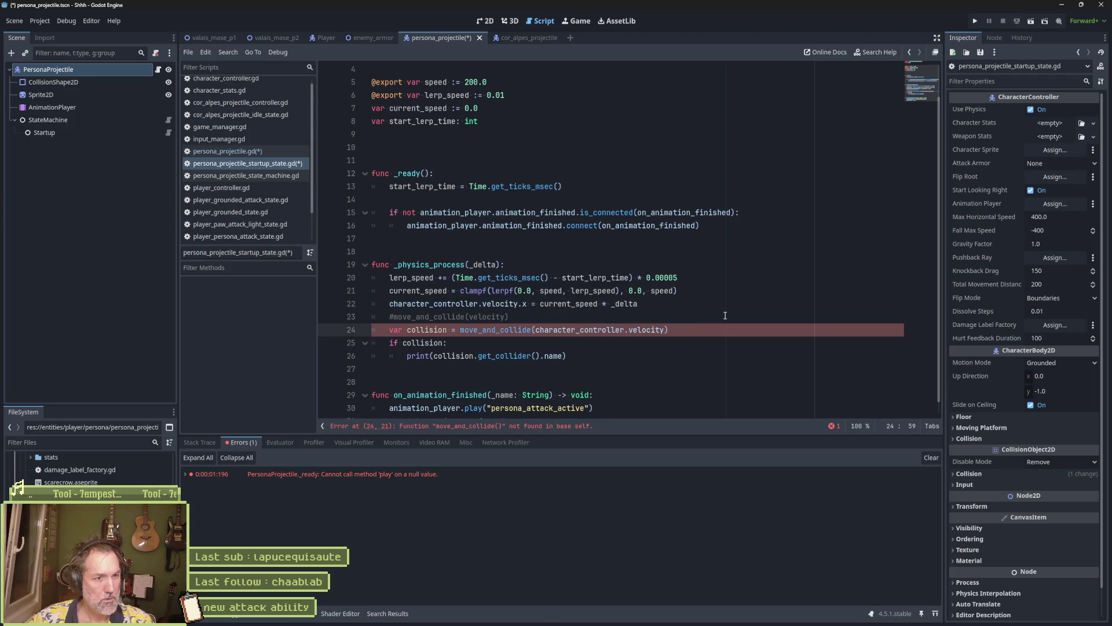
pyautogui.click(528, 321)
pyautogui.hotkey('ctrl', 'shift', 'k')
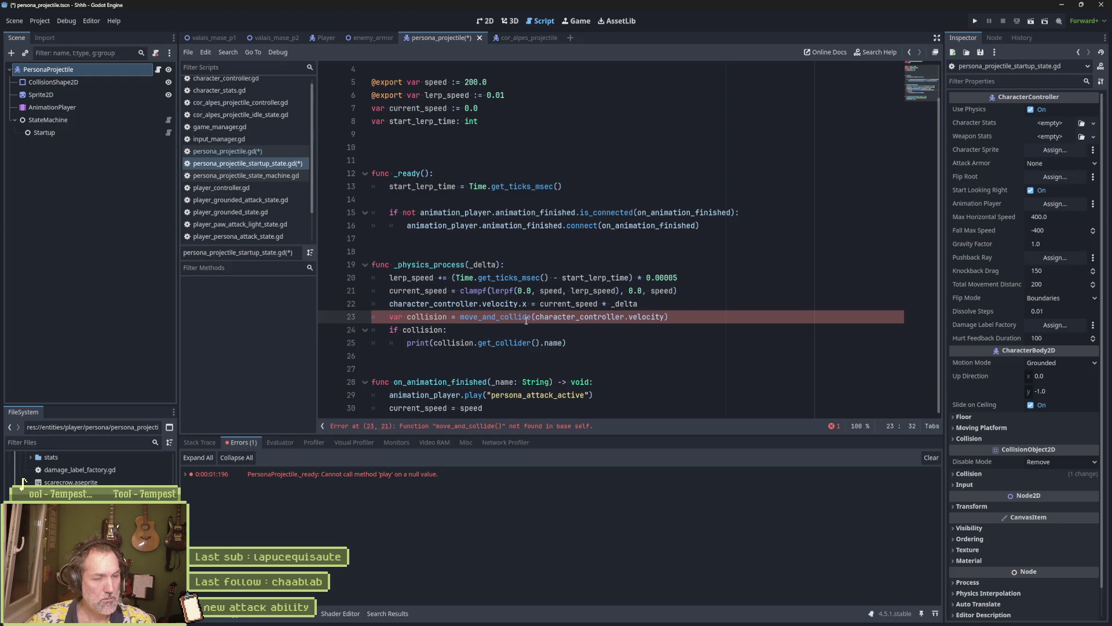
pyautogui.click(499, 241)
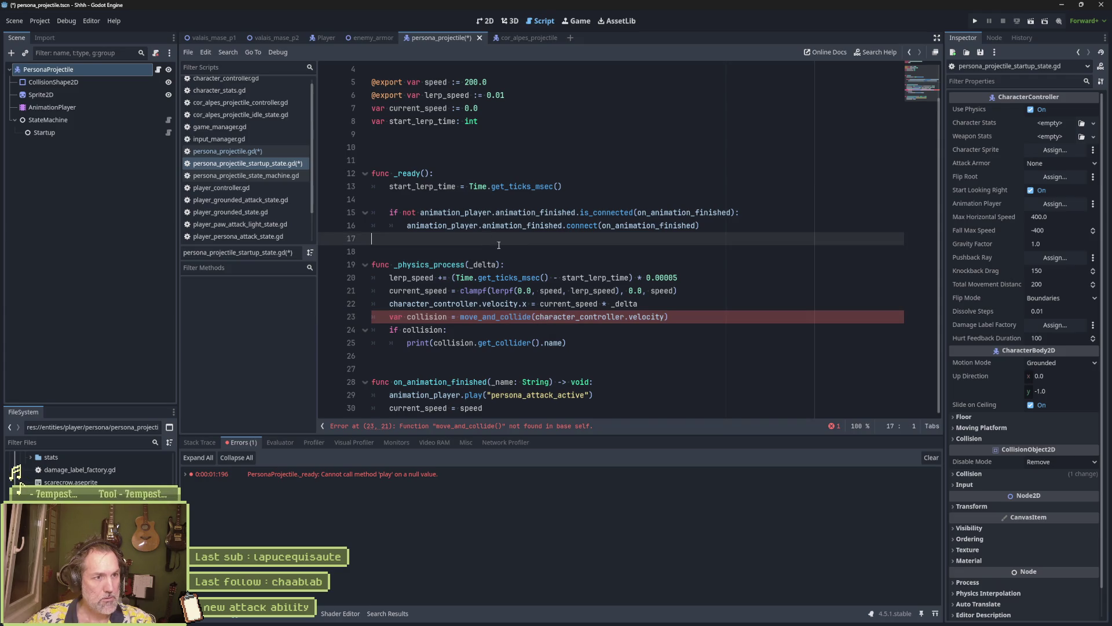
# Rename _ready to enter_state calling super(), and _physics_process to update_state
pyautogui.doubleClick(409, 177)
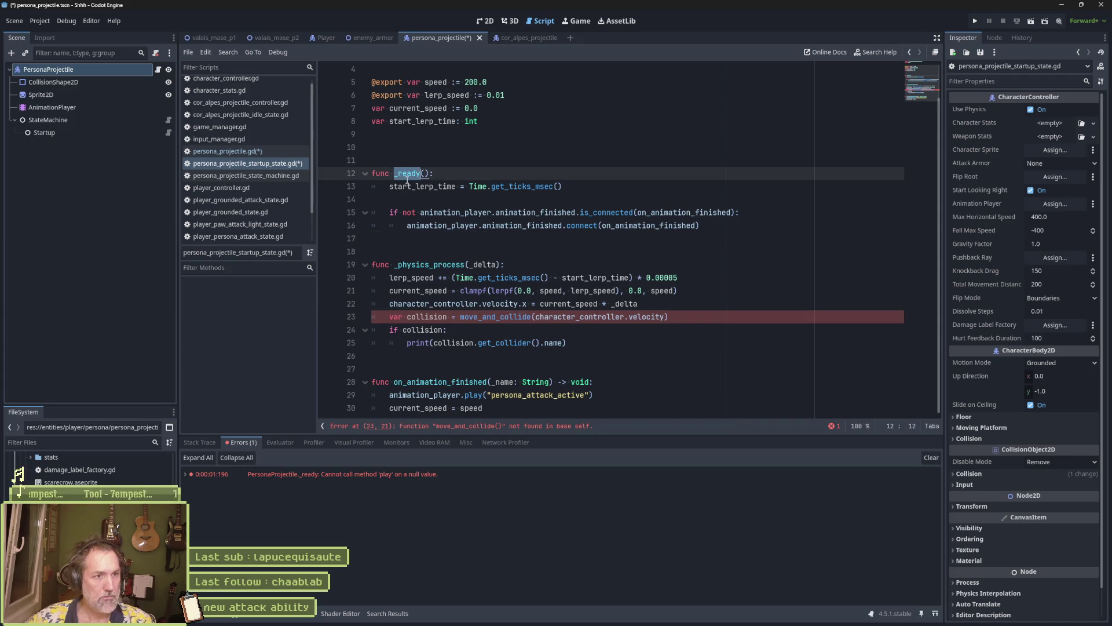
pyautogui.write('enter')
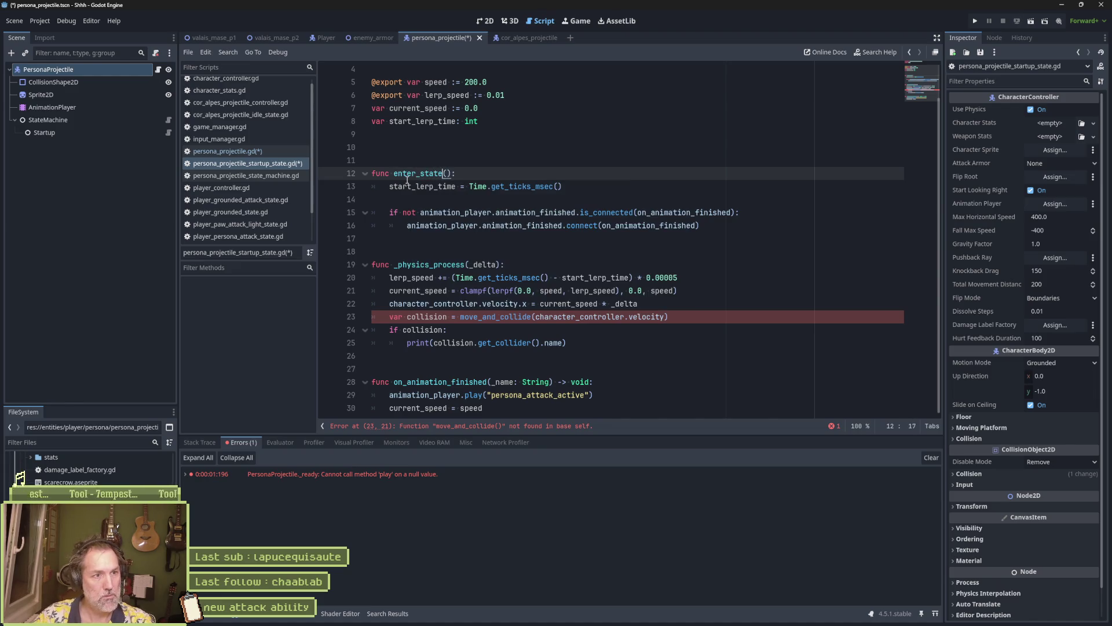
pyautogui.press('End')
pyautogui.press('Return')
pyautogui.write('()')
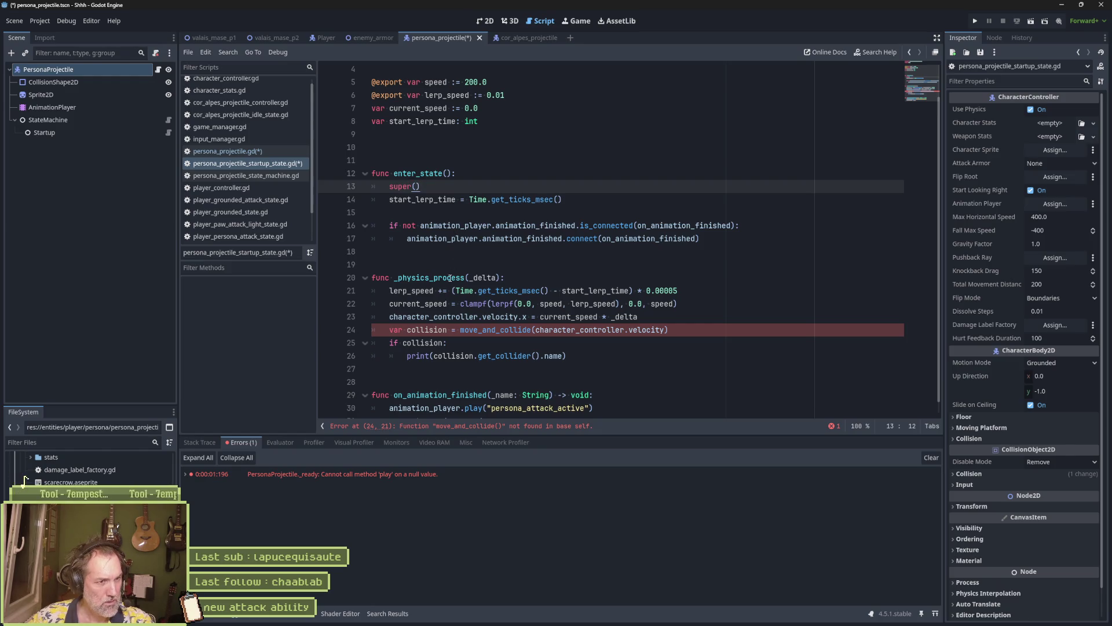
pyautogui.doubleClick(450, 278)
pyautogui.write('update_stat')
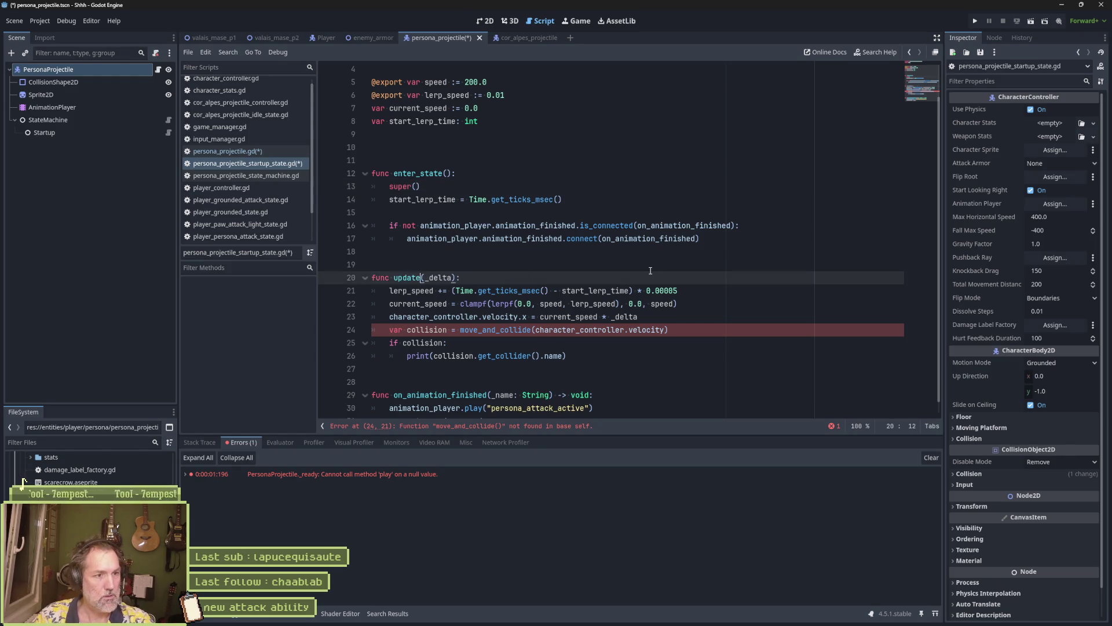
pyautogui.write('e')
pyautogui.press('End')
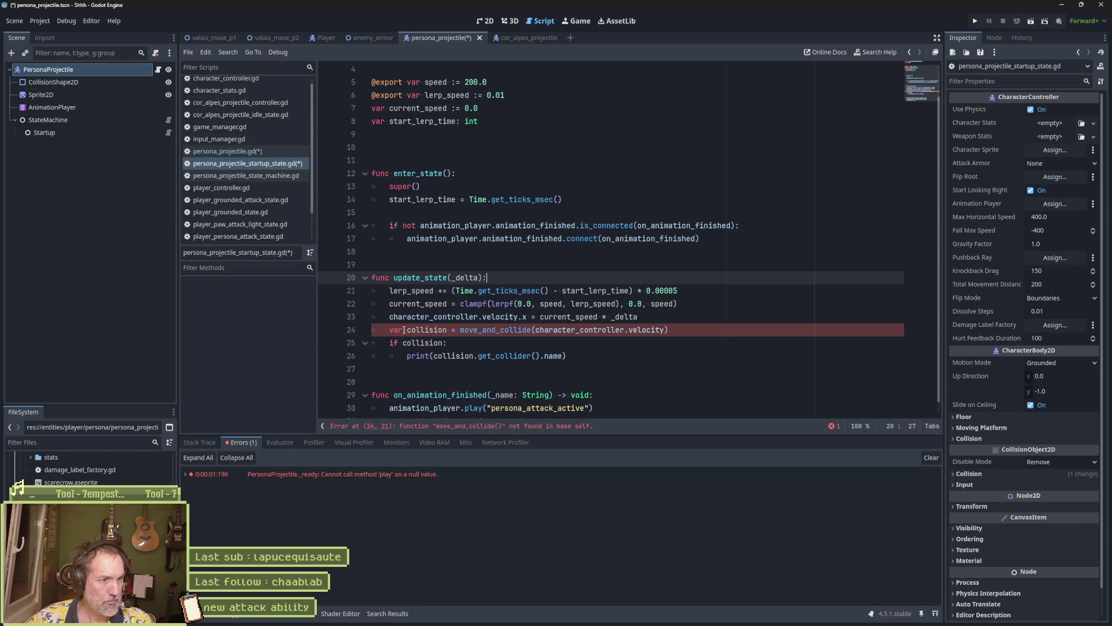
# Delete the collision handling lines, save the script, and run the scene
pyautogui.moveTo(462, 330); pyautogui.dragTo(470, 355)
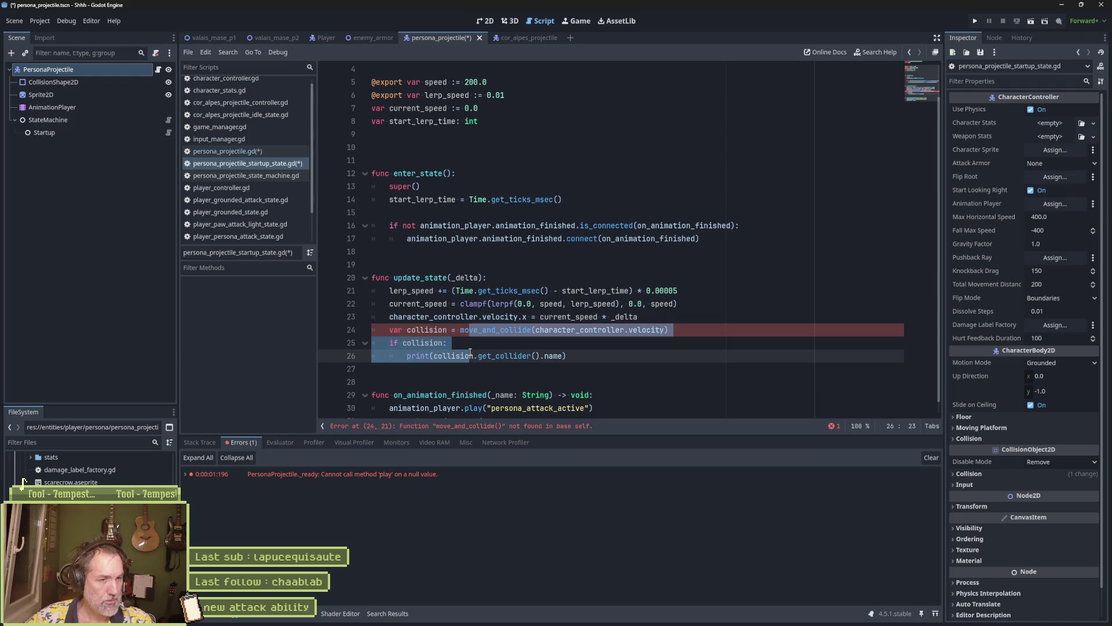
pyautogui.moveTo(637, 355); pyautogui.dragTo(712, 320)
pyautogui.press('BackSpace')
pyautogui.hotkey('ctrl', 's')
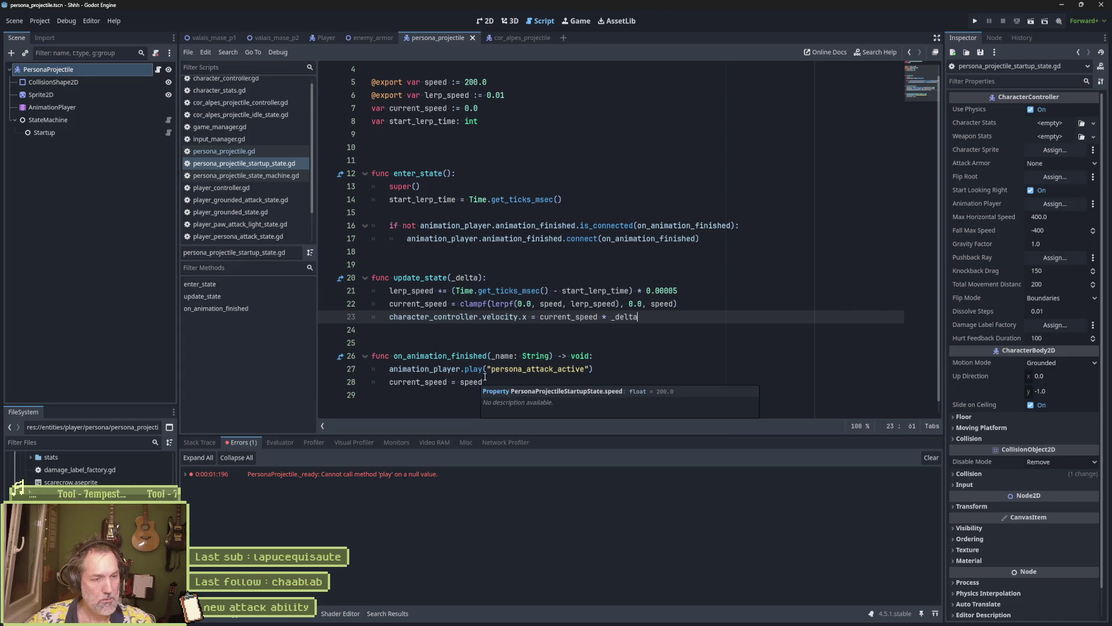
pyautogui.press('F6')
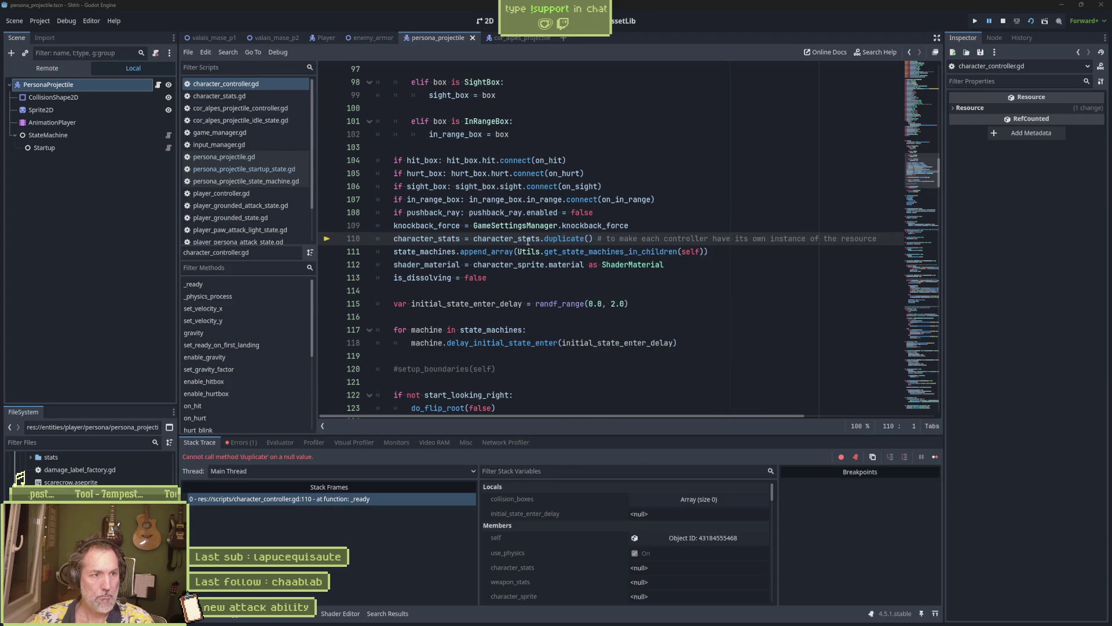
# Highlight the null character_stats uses around line 110 of character_controller.gd, then stop the scene
pyautogui.doubleClick(449, 239)
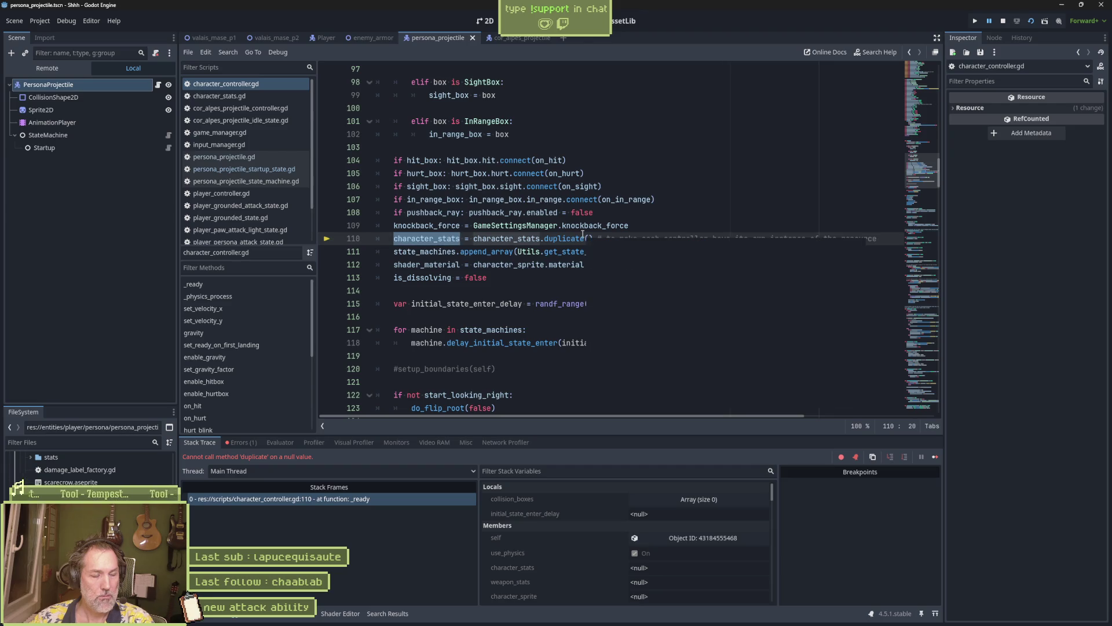
pyautogui.moveTo(582, 230)
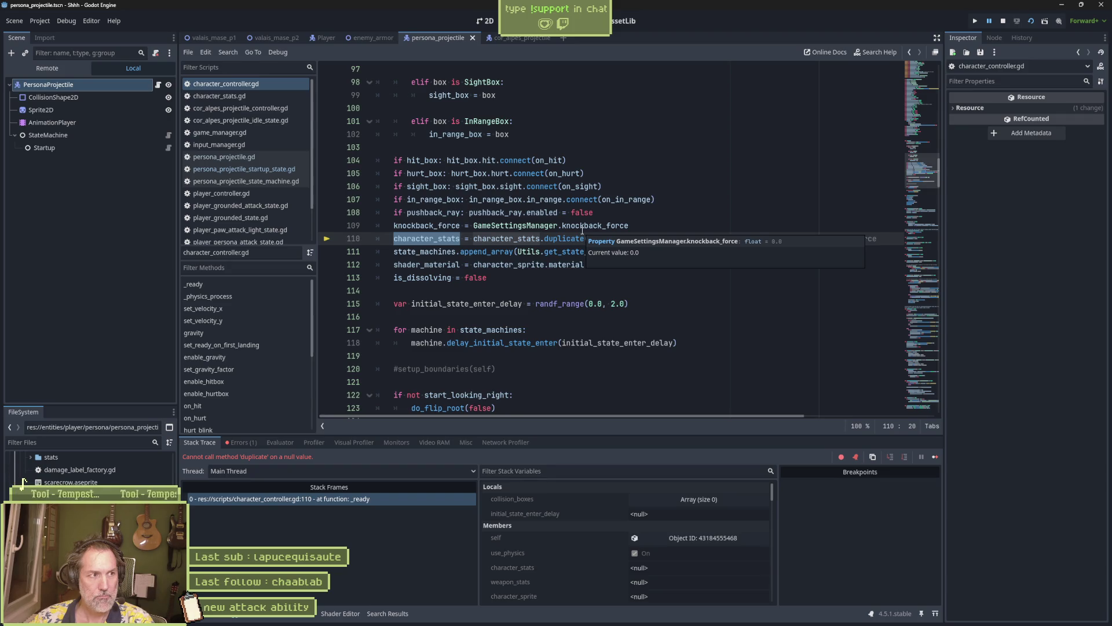
pyautogui.press('F8')
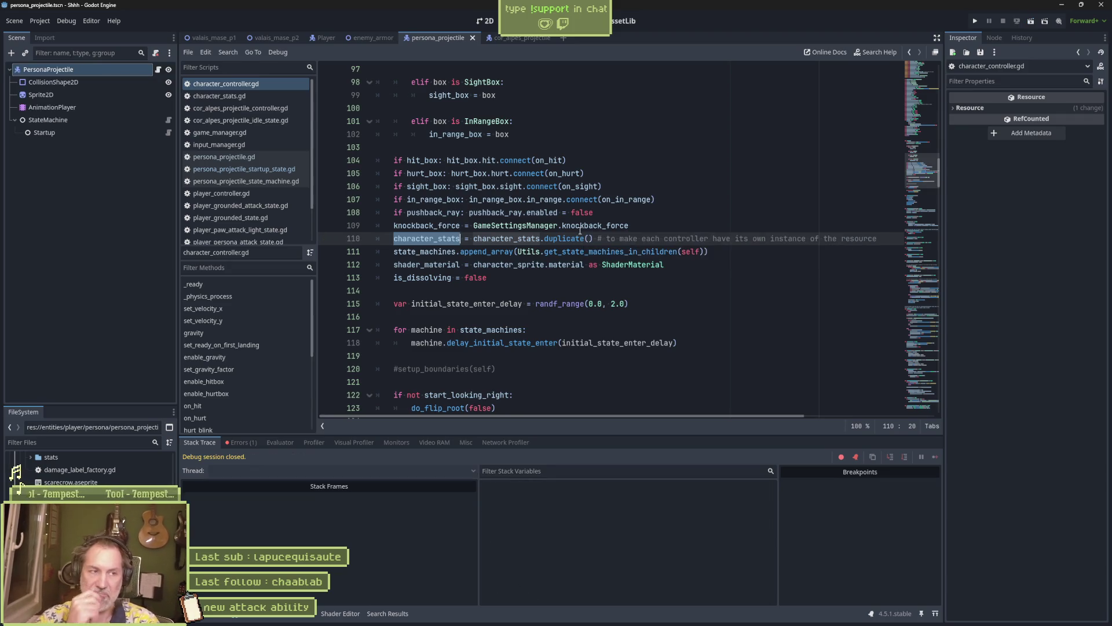
pyautogui.click(648, 200)
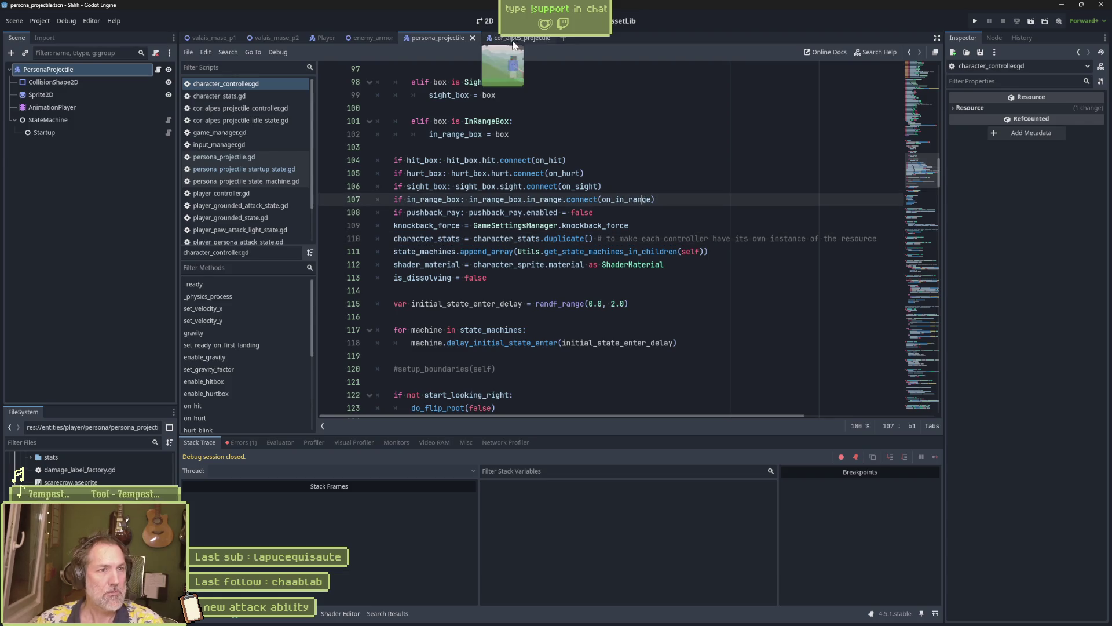
# Review cor_alpes_projectile's assigned Character Stats, then scroll the FileSystem to the cuckoo enemy's stats folder
pyautogui.click(512, 38)
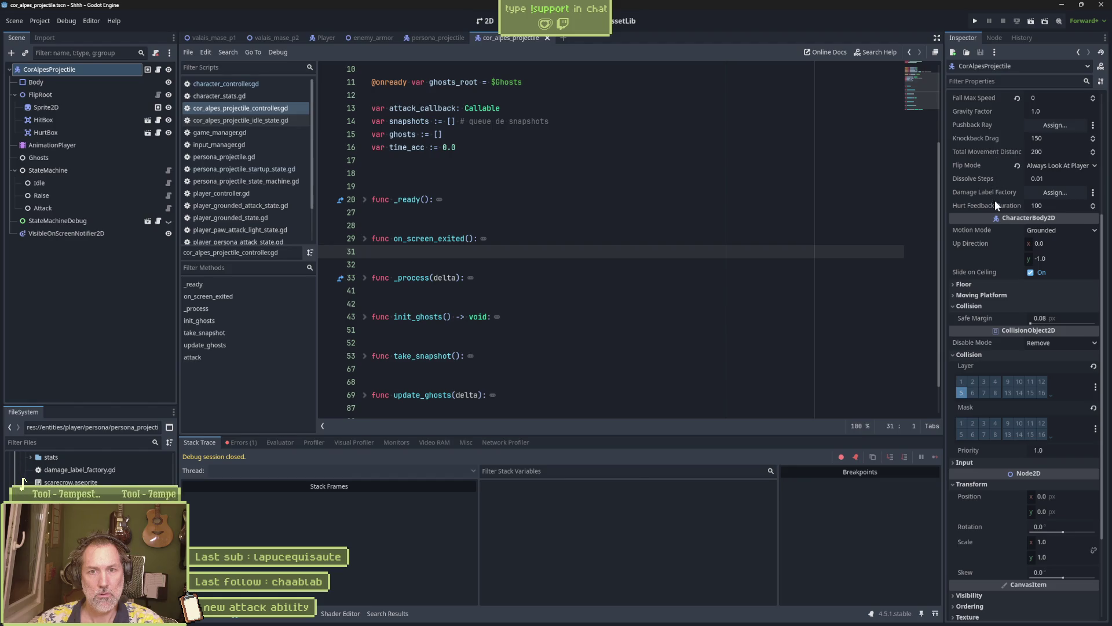
pyautogui.scroll(-2, 991, 210)
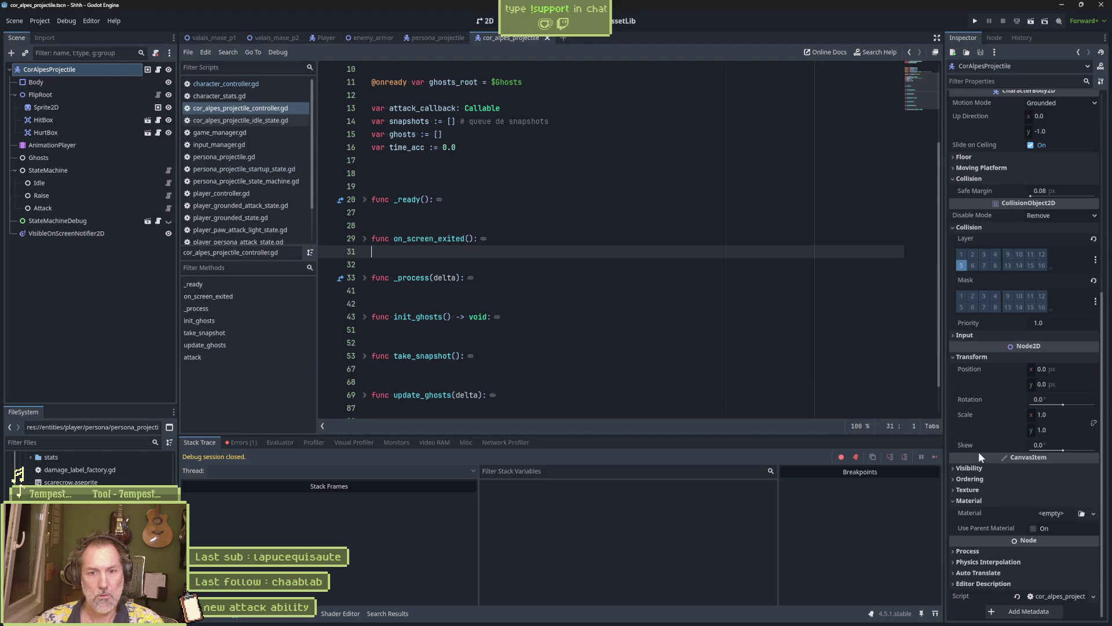
pyautogui.scroll(5, 981, 435)
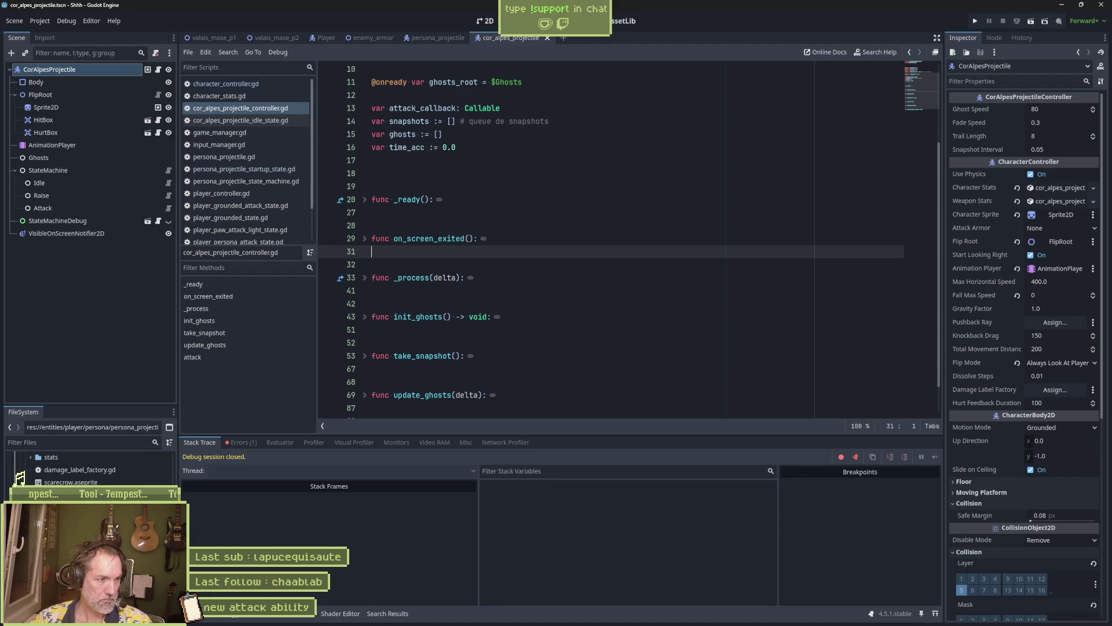
pyautogui.scroll(-2, 87, 466)
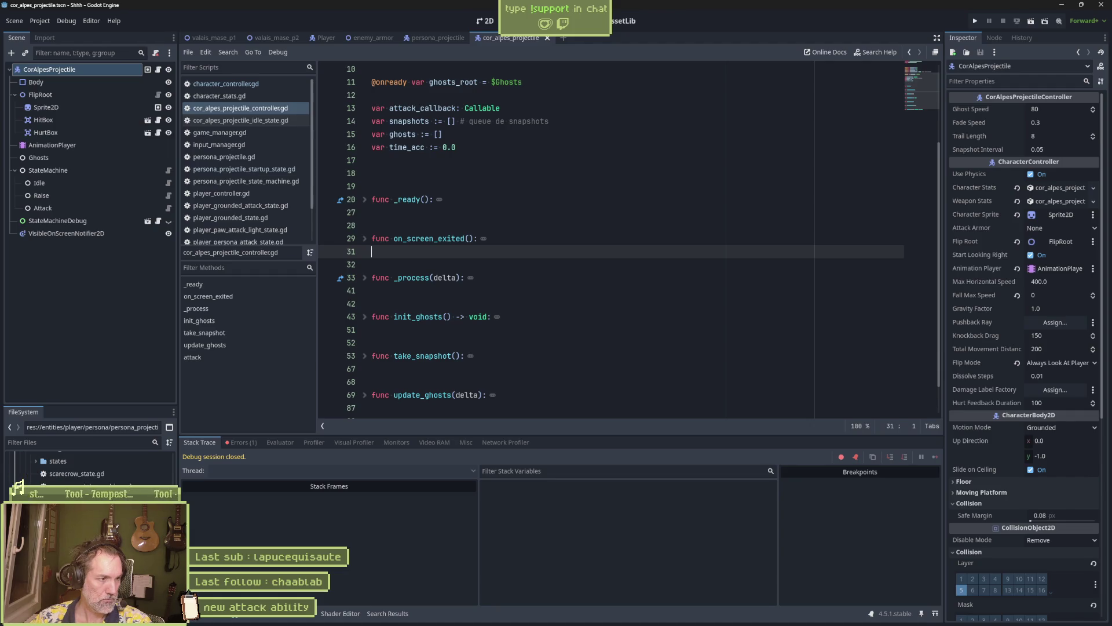
pyautogui.scroll(3, 87, 466)
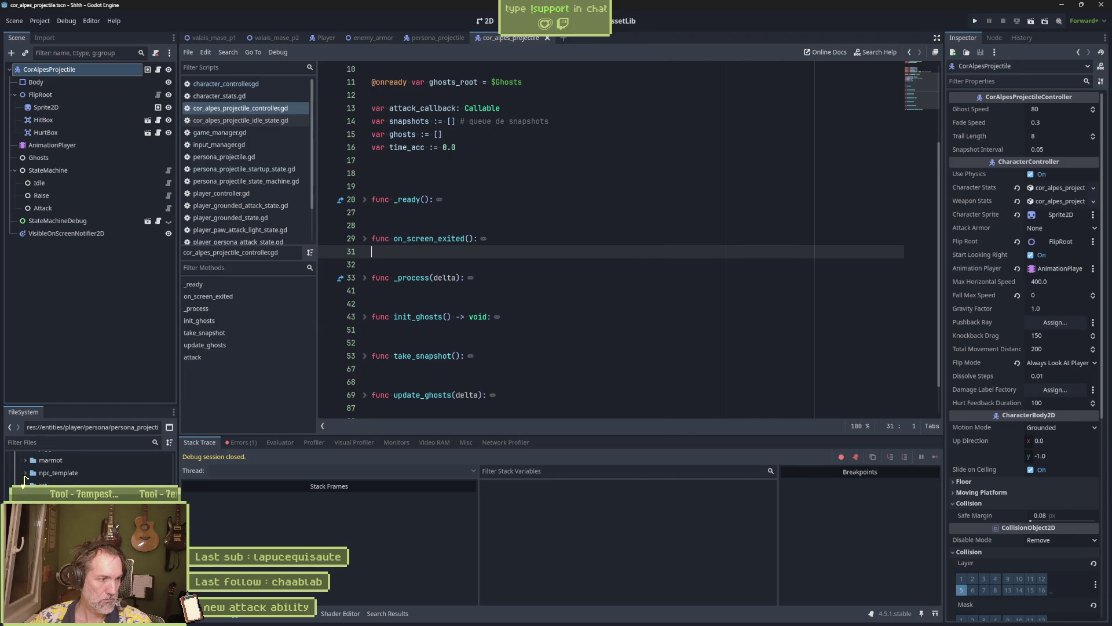
pyautogui.click(93, 478)
pyautogui.scroll(-5, 22, 478)
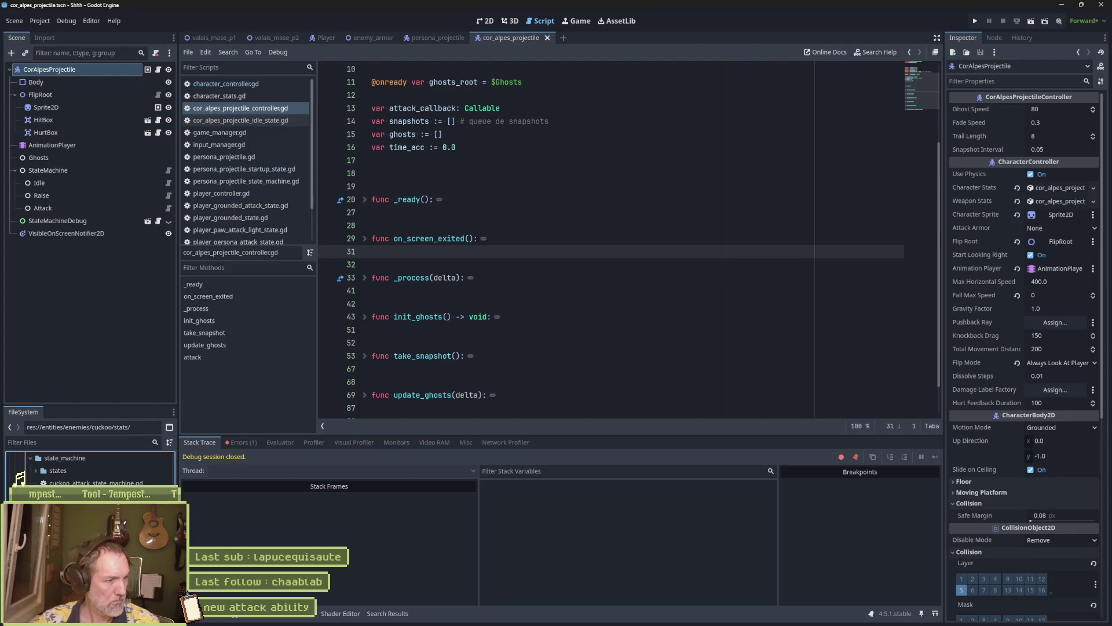
# Start duplicating the cuckoo stats folder, expand entities > player as destination, then close the dialog
pyautogui.hotkey('ctrl', 'd')
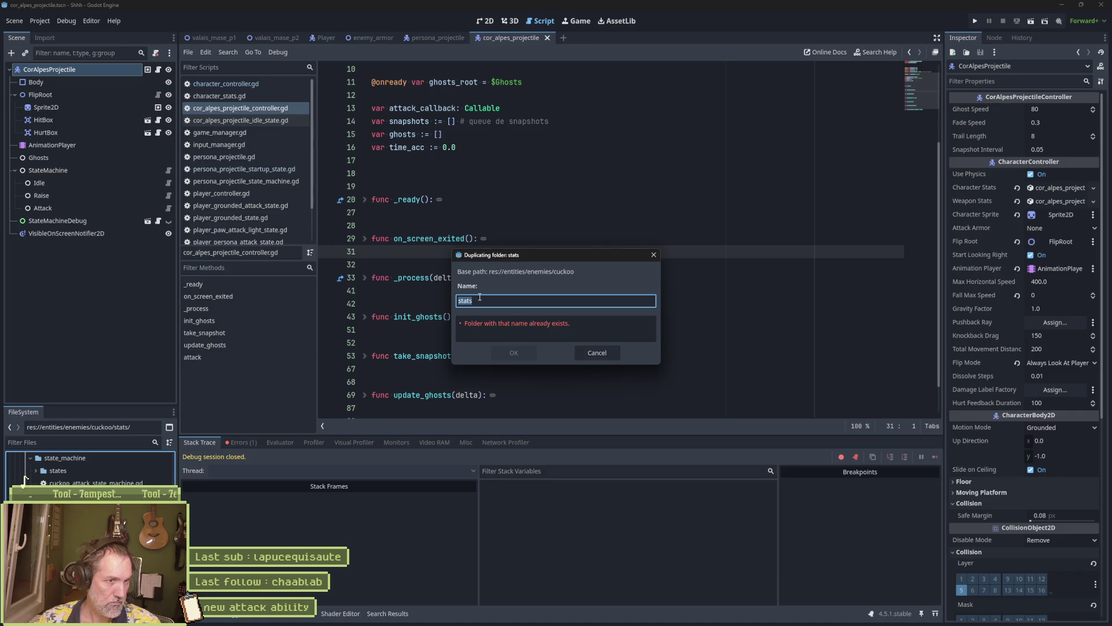
pyautogui.click(587, 351)
pyautogui.rightClick(60, 458)
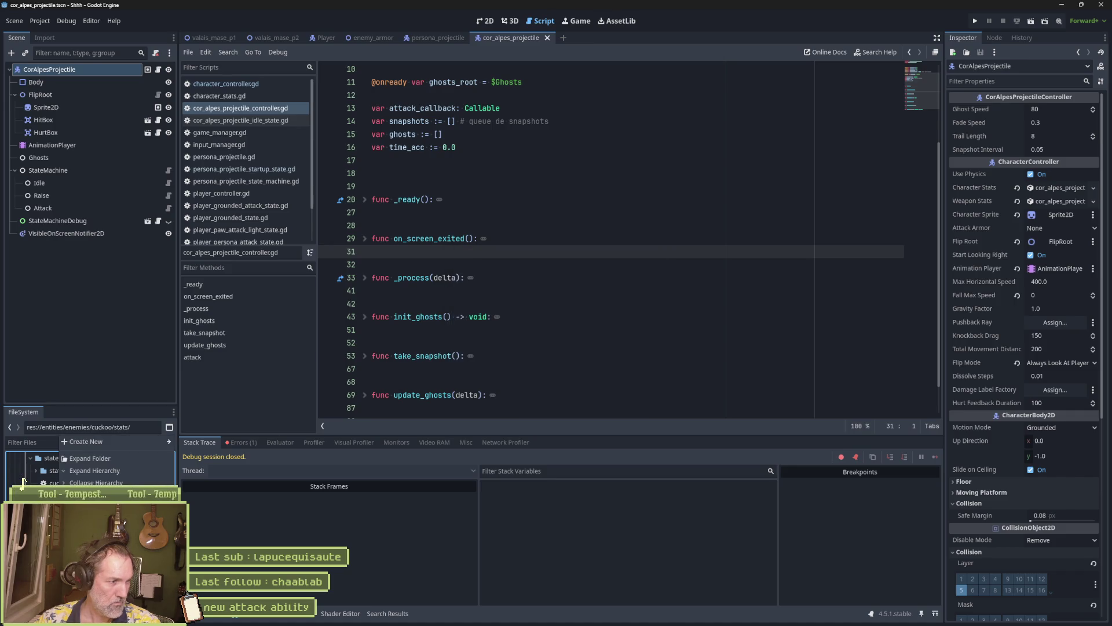
pyautogui.click(93, 597)
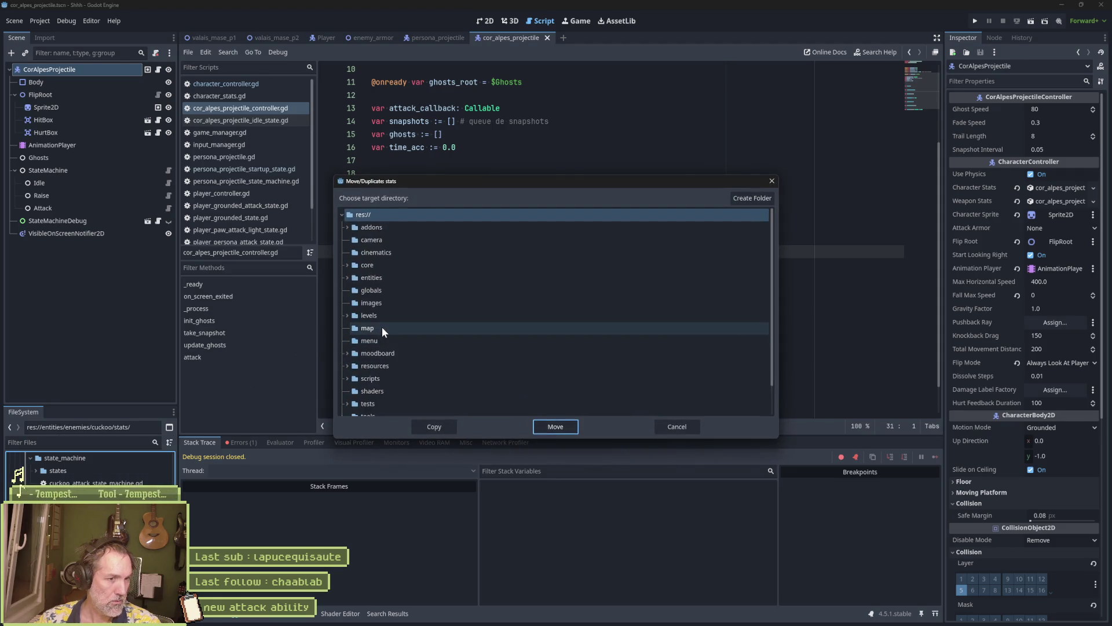
pyautogui.click(348, 281)
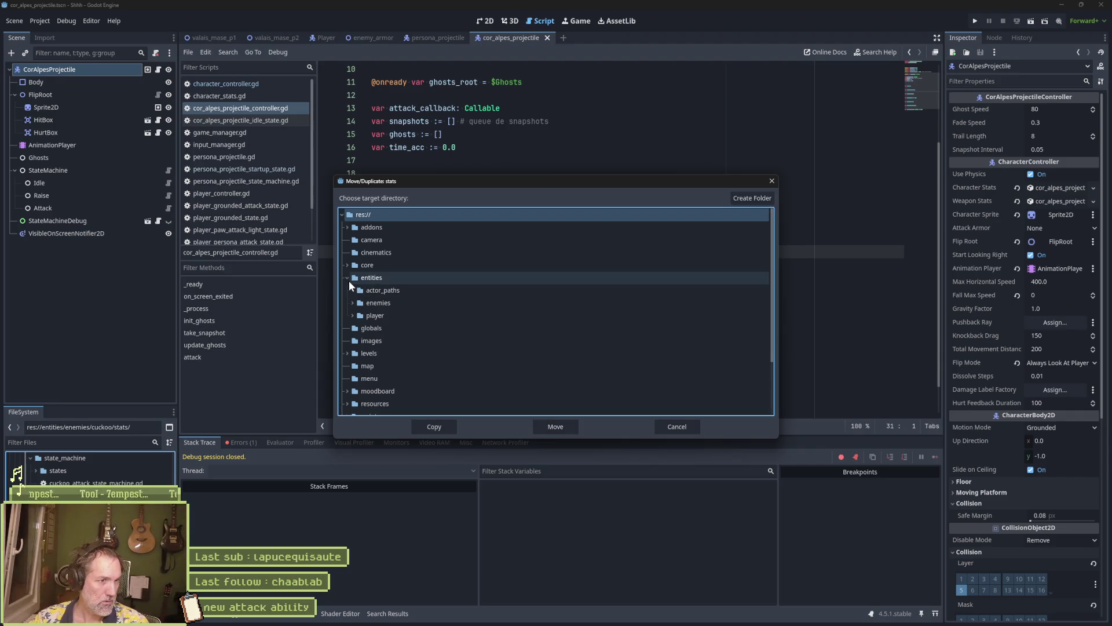
pyautogui.click(352, 315)
pyautogui.click(371, 328)
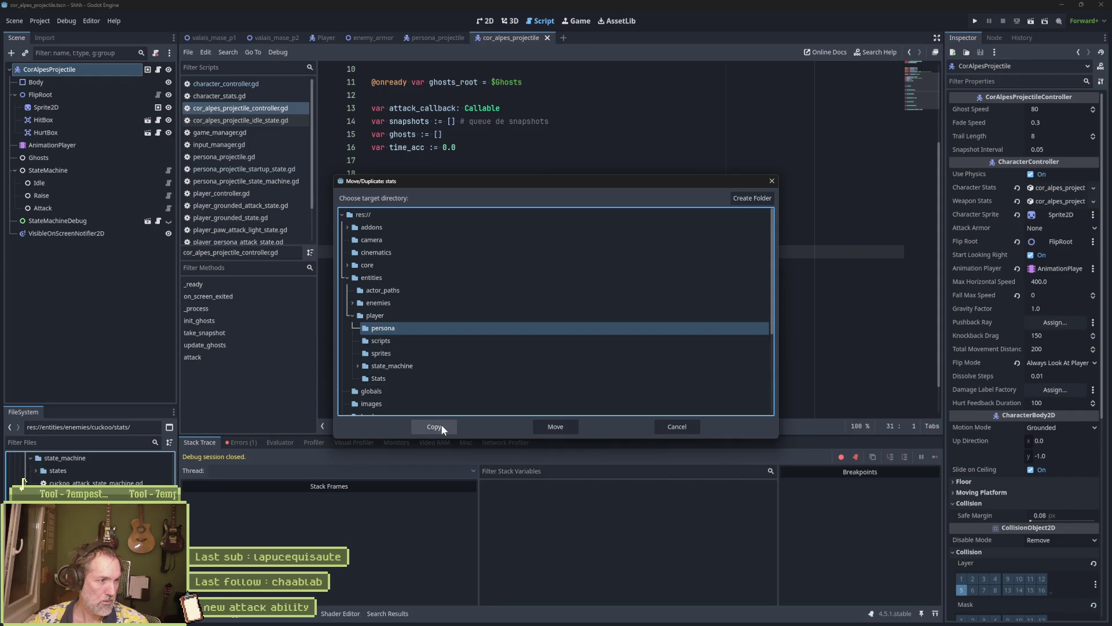
pyautogui.click(676, 425)
# Collapse the enemies folder and select res://entities/player/Stats/player_stats.tres
pyautogui.scroll(2, 23, 481)
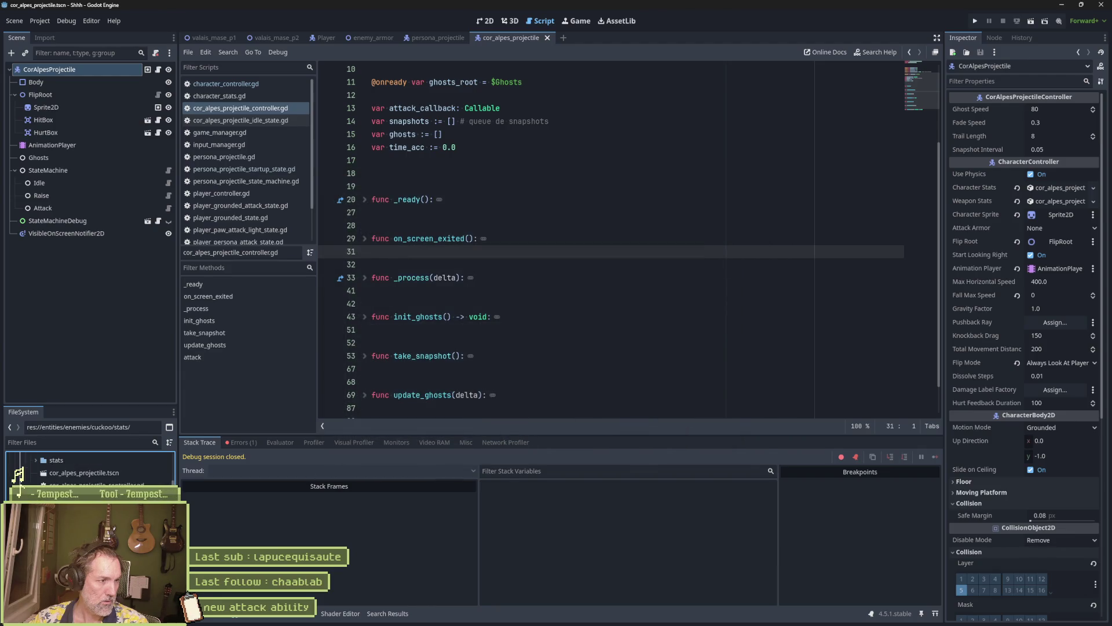
pyautogui.click(20, 467)
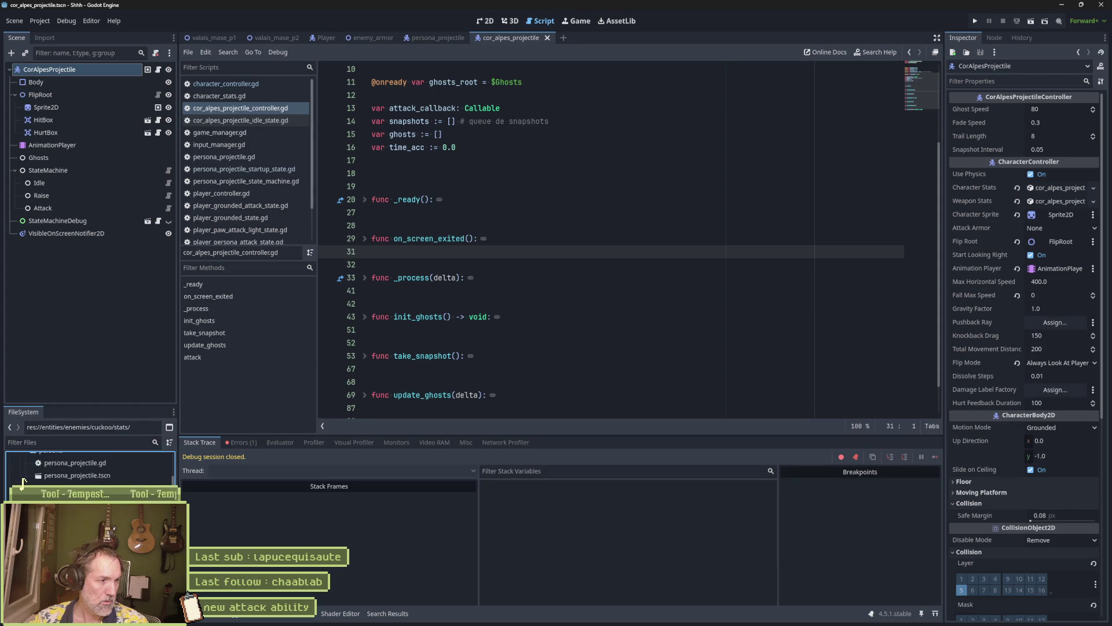
pyautogui.scroll(-1, 25, 476)
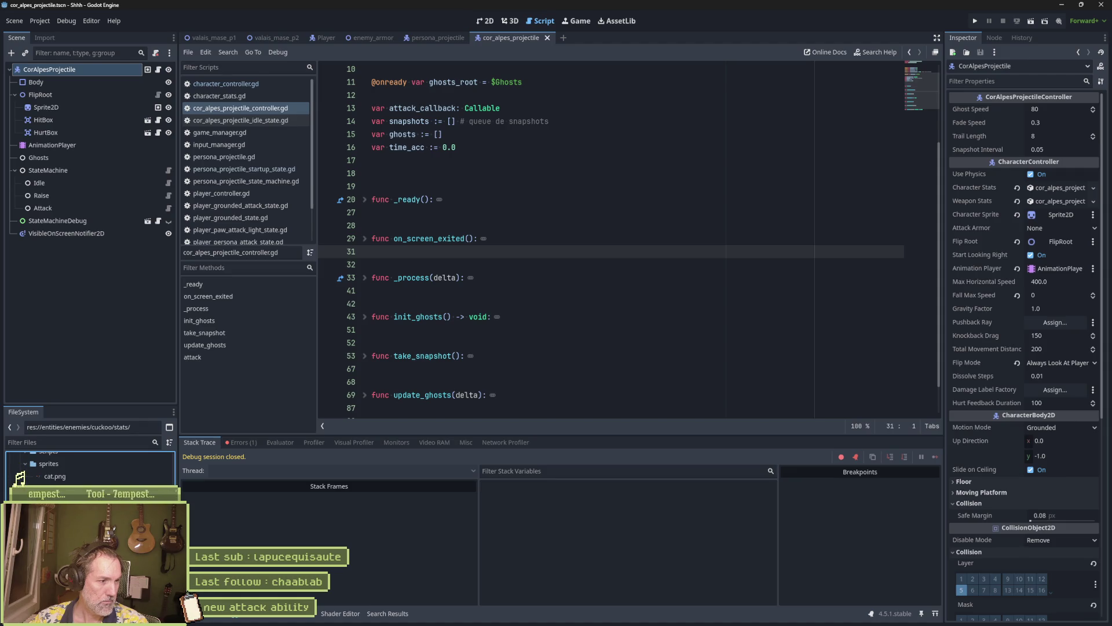
pyautogui.click(21, 484)
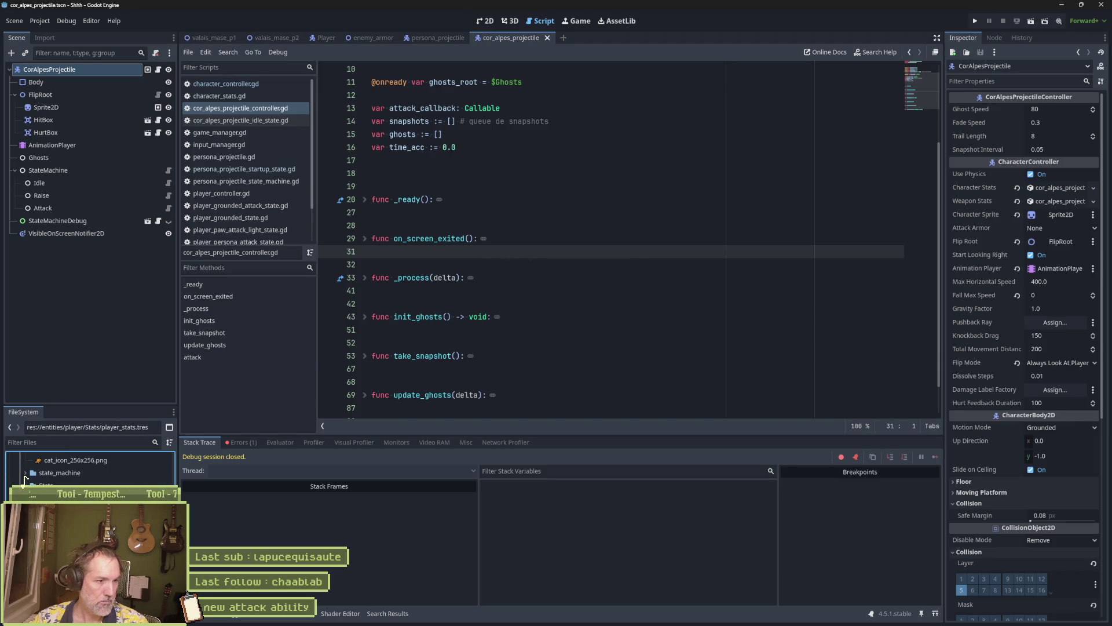
# Duplicate player_stats.tres as persona_attack_stats.tres
pyautogui.hotkey('ctrl', 'd')
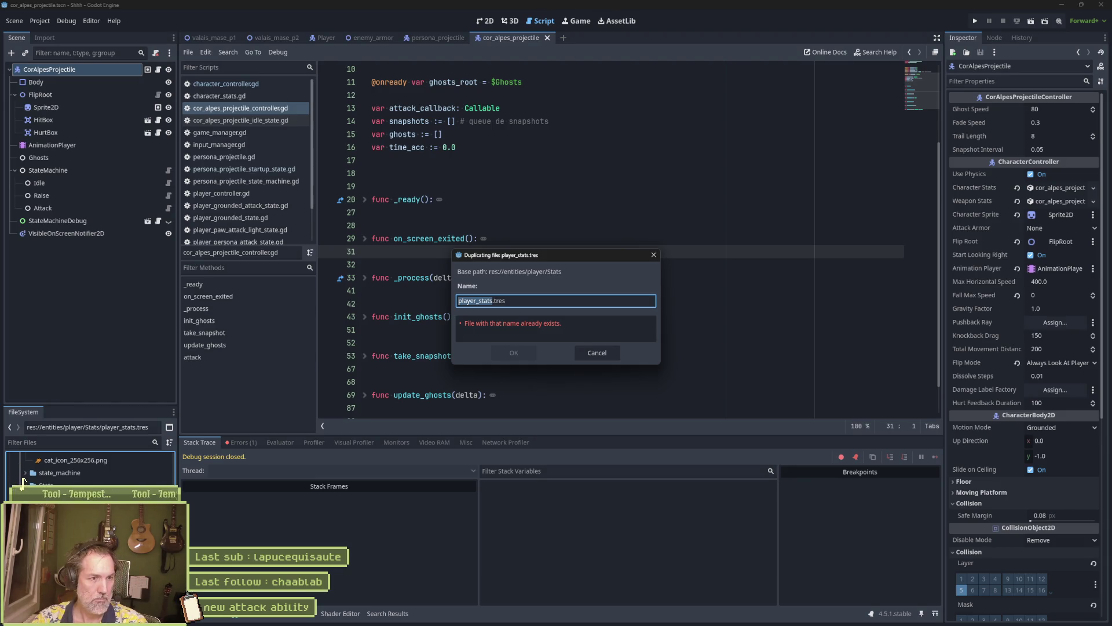
pyautogui.press('Home')
pyautogui.press('Delete')
pyautogui.press('Delete')
pyautogui.press('Delete')
pyautogui.press('Delete')
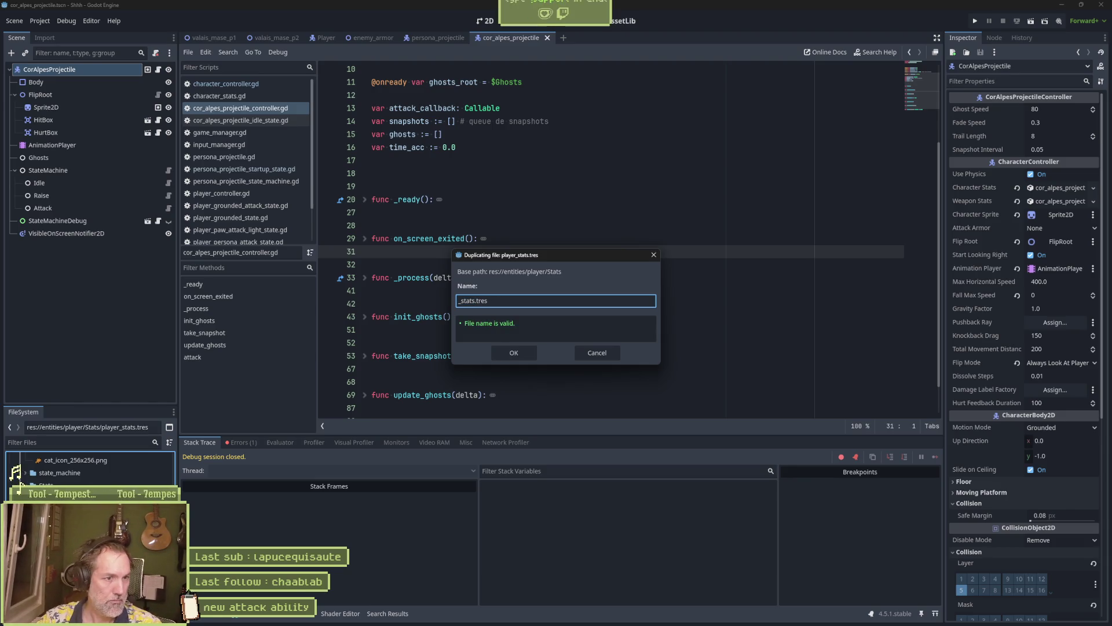
pyautogui.write('persona_projectile')
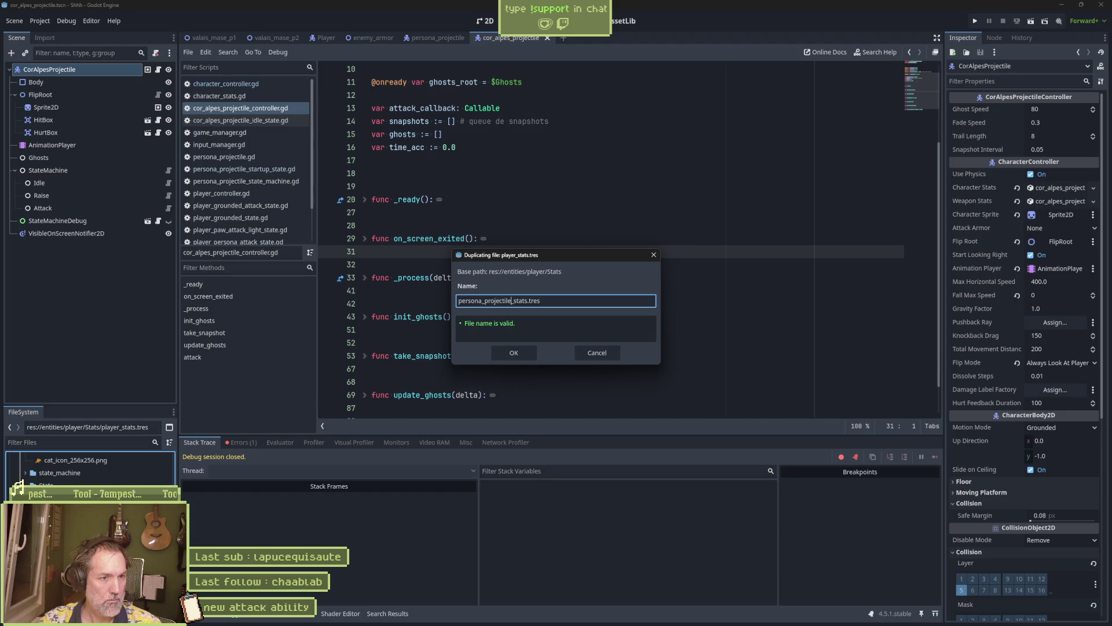
pyautogui.press('BackSpace')
pyautogui.press('BackSpace')
pyautogui.press('BackSpace')
pyautogui.press('BackSpace')
pyautogui.write('attack')
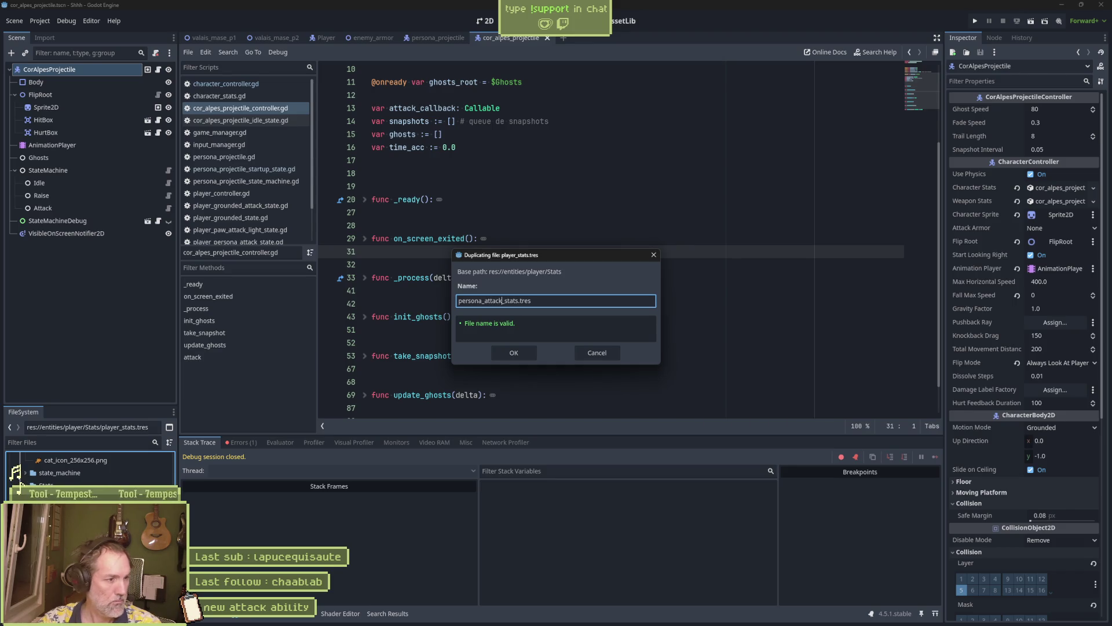
pyautogui.press('Return')
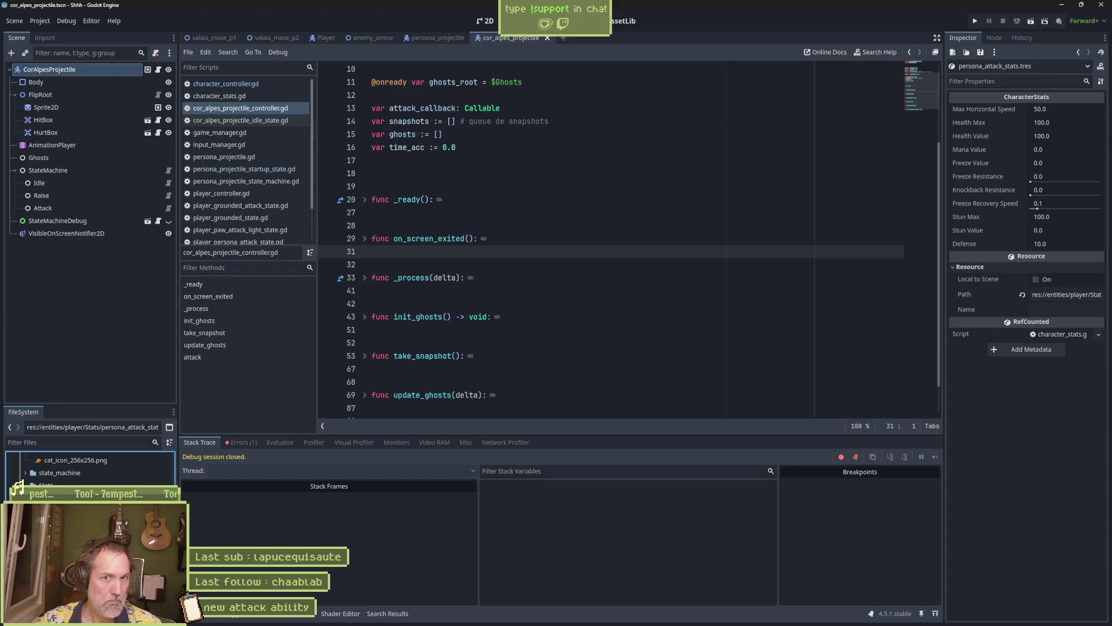
# Set persona_attack_stats' Max Horizontal Speed to 200 and return to the persona_projectile scene
pyautogui.click(1073, 105)
pyautogui.write('200')
pyautogui.press('Return')
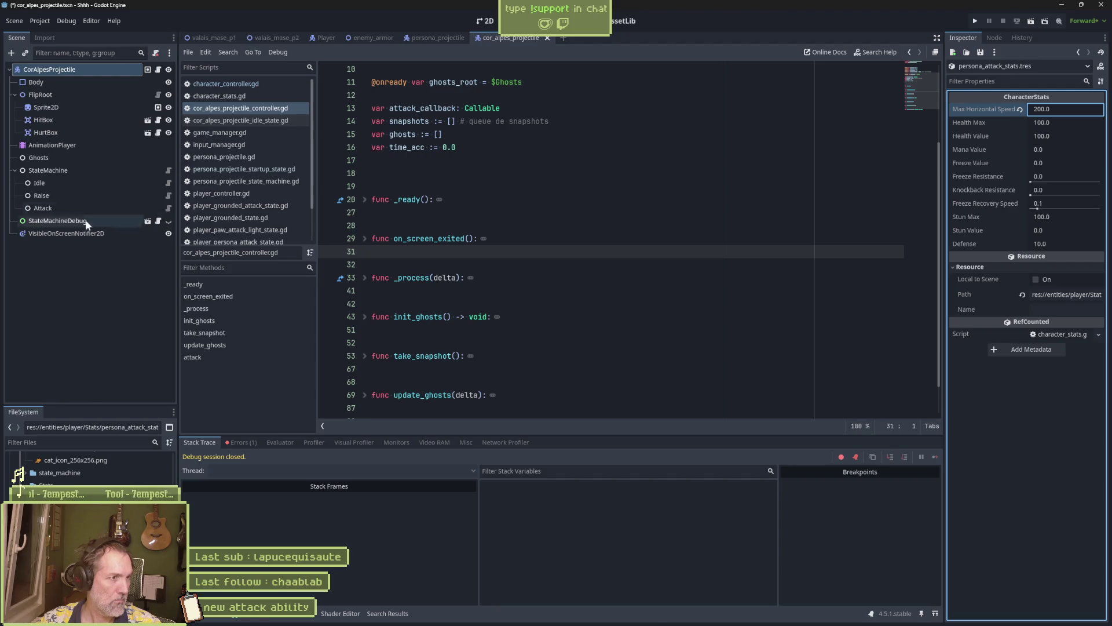
pyautogui.click(410, 37)
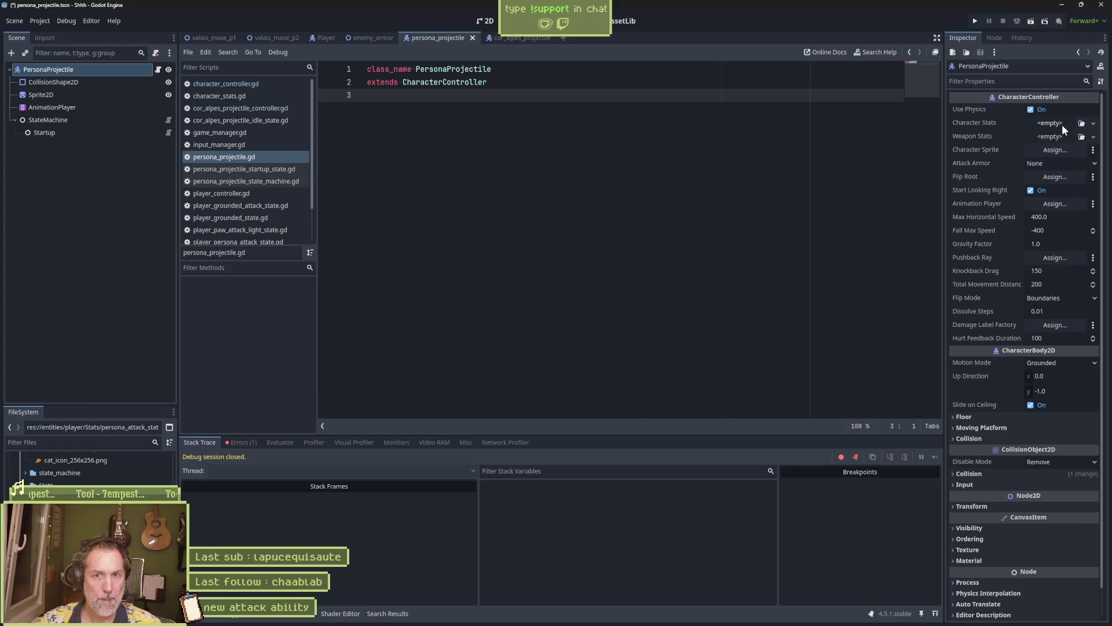
# Quick Load persona_attack_stats.tres into PersonaProjectile's Character Stats and run the scene with F6
pyautogui.click(1094, 123)
pyautogui.click(1075, 167)
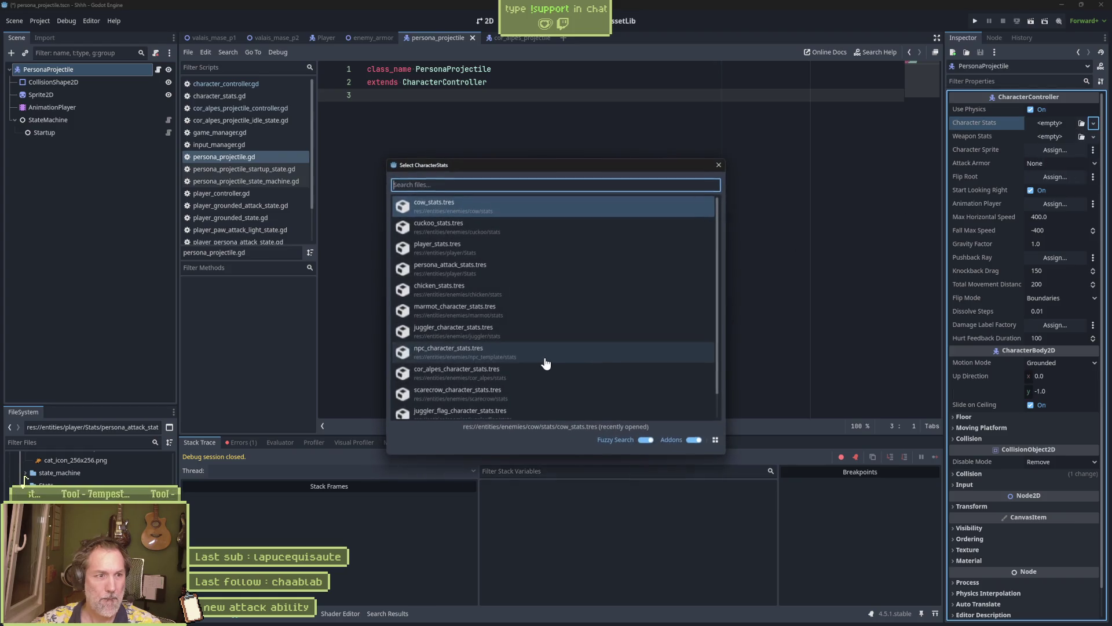
pyautogui.write('person')
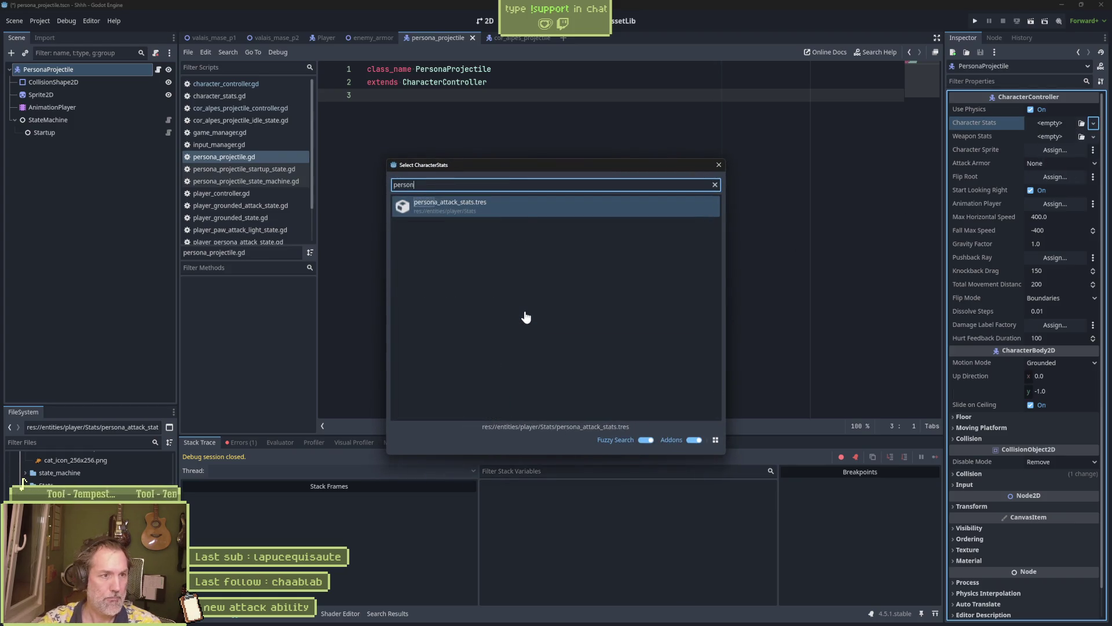
pyautogui.press('Return')
pyautogui.click(499, 151)
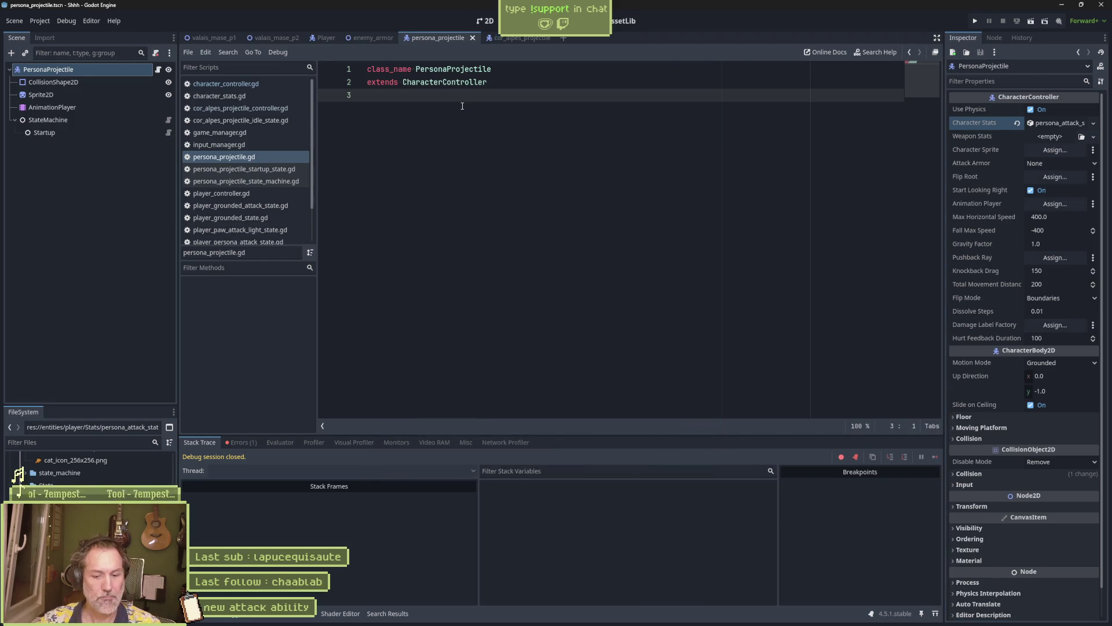
pyautogui.press('F6')
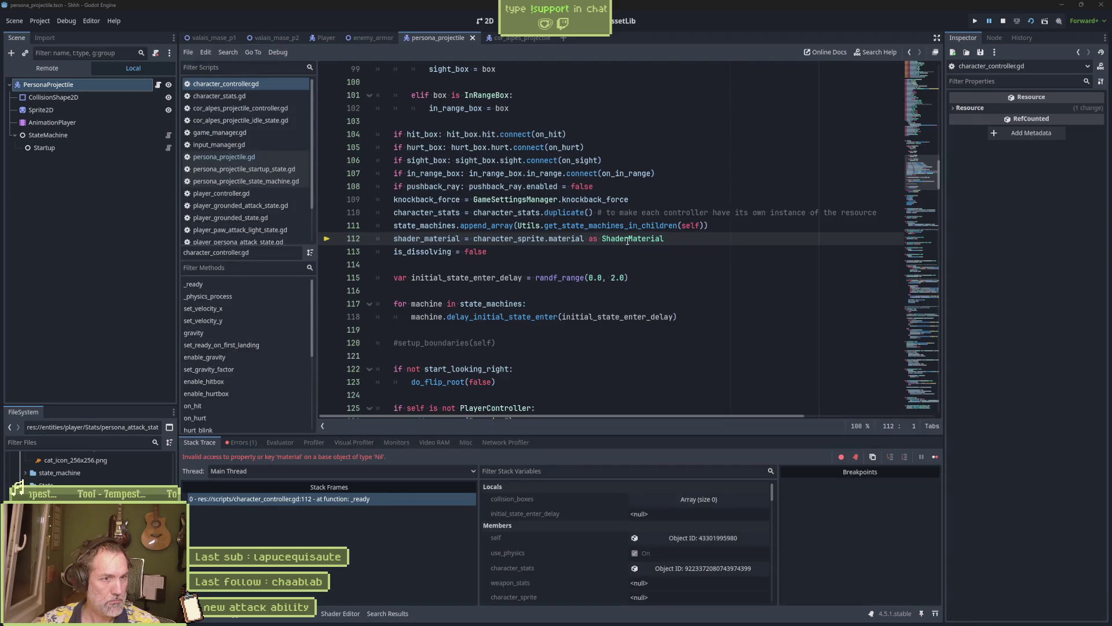
# Assign Sprite2D as PersonaProjectile's Character Sprite and rerun the scene
pyautogui.doubleClick(529, 238)
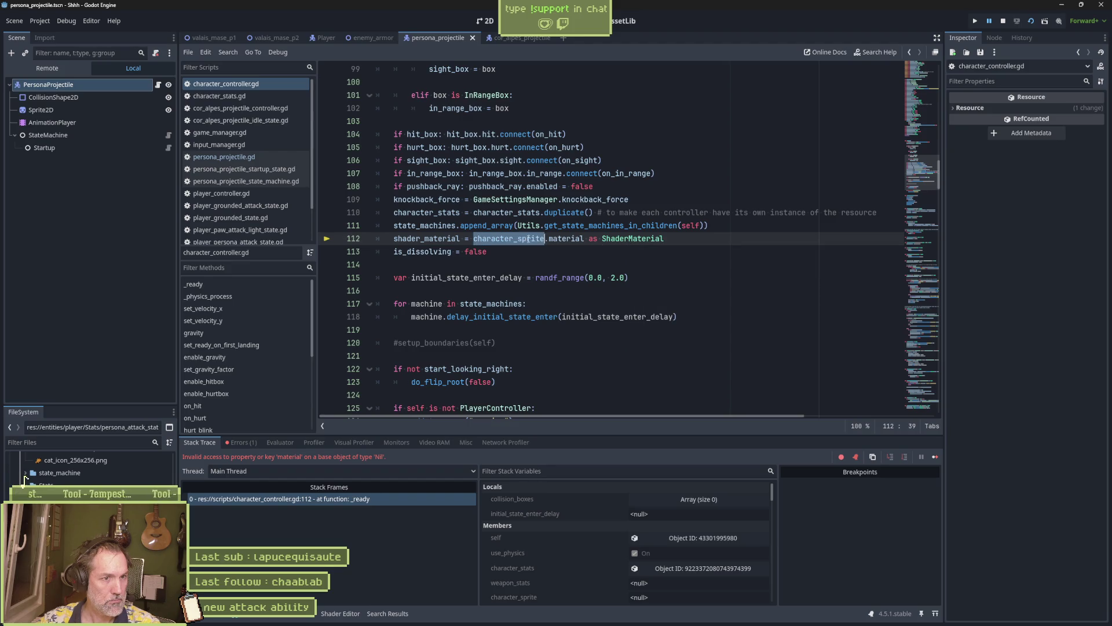
pyautogui.click(1004, 21)
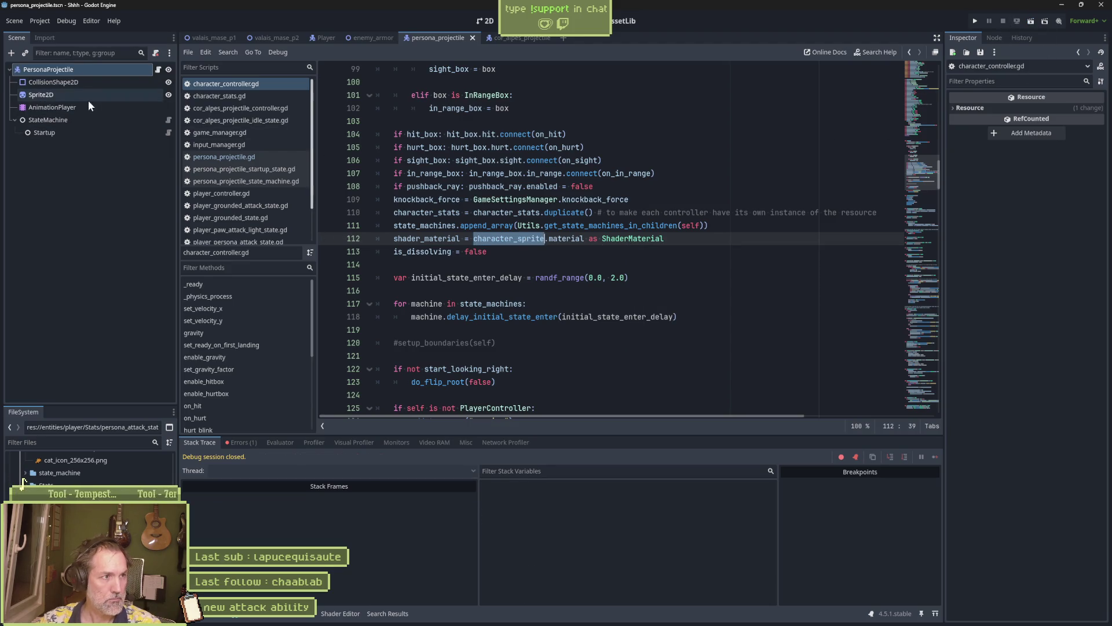
pyautogui.click(107, 70)
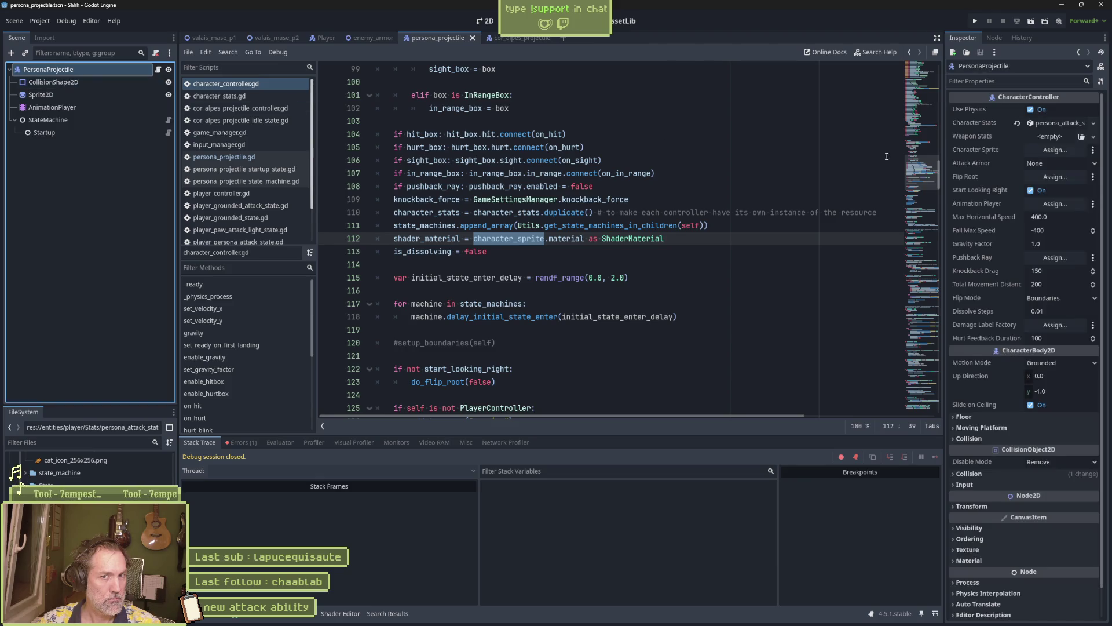
pyautogui.moveTo(56, 96)
pyautogui.mouseDown()
pyautogui.moveTo(579, 142)
pyautogui.moveTo(1056, 150)
pyautogui.mouseUp()
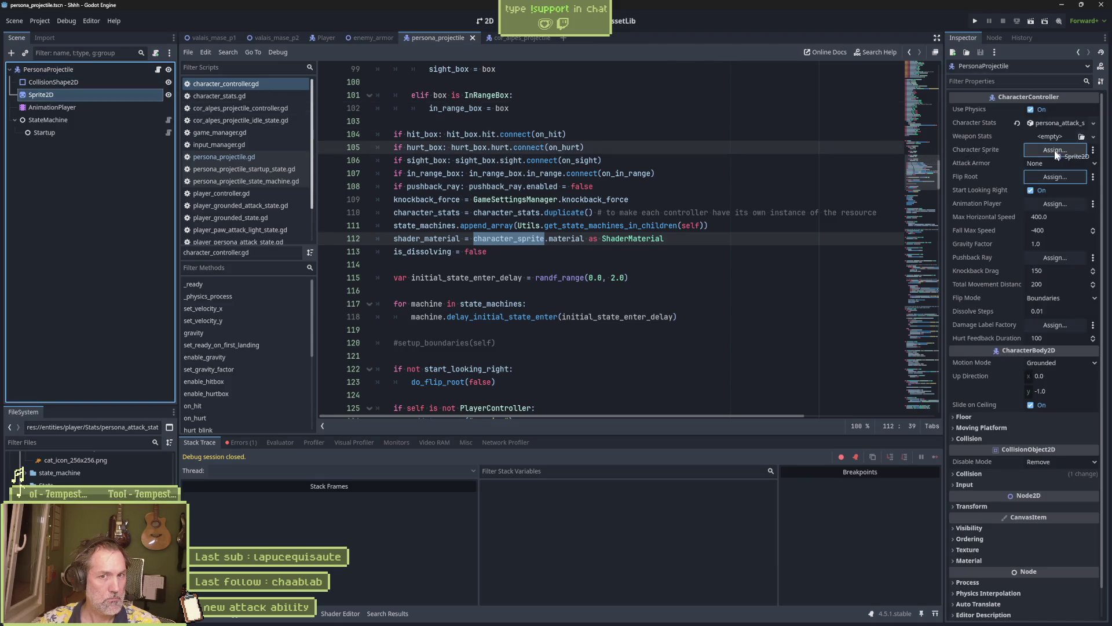
pyautogui.click(620, 212)
pyautogui.press('F6')
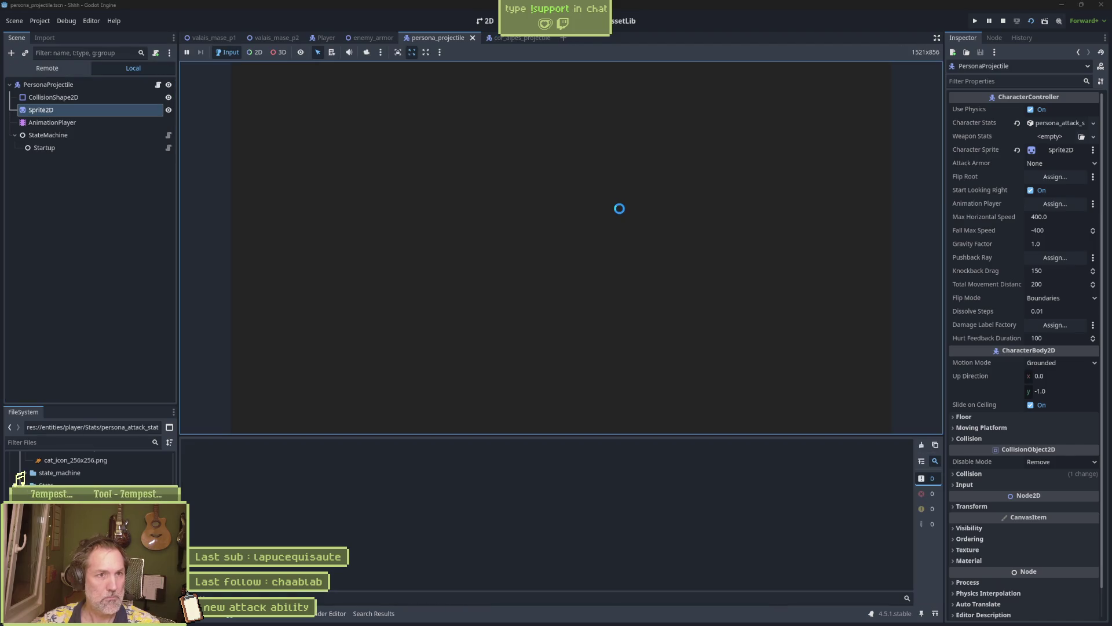
# Set the StateMachine's Initial State to Startup and run the scene again
pyautogui.press('F8')
pyautogui.click(102, 117)
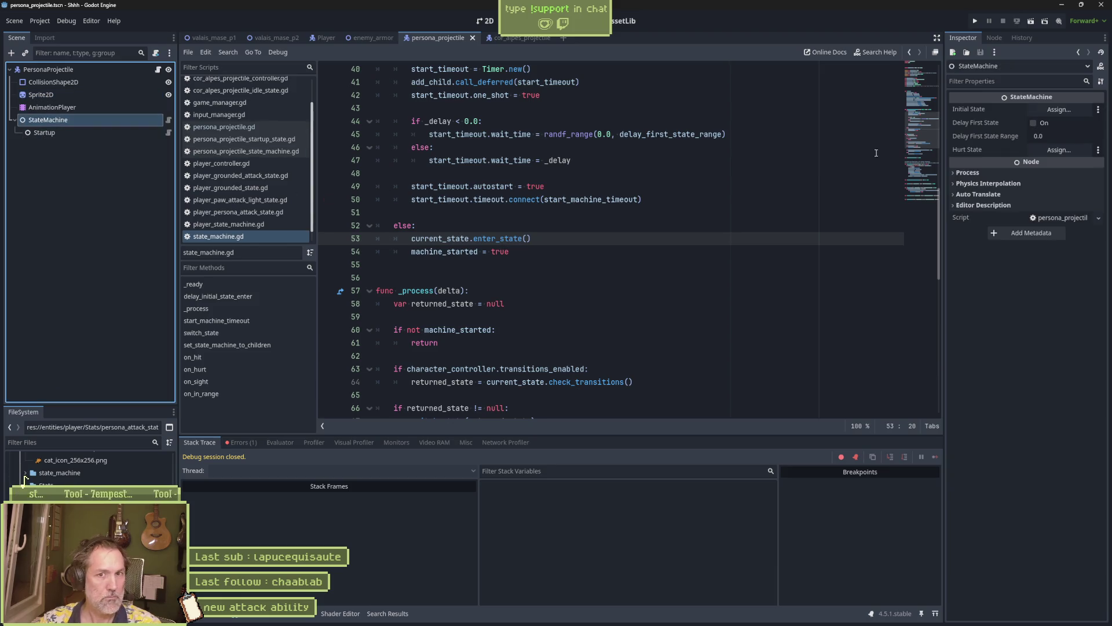
pyautogui.click(1055, 110)
pyautogui.click(525, 227)
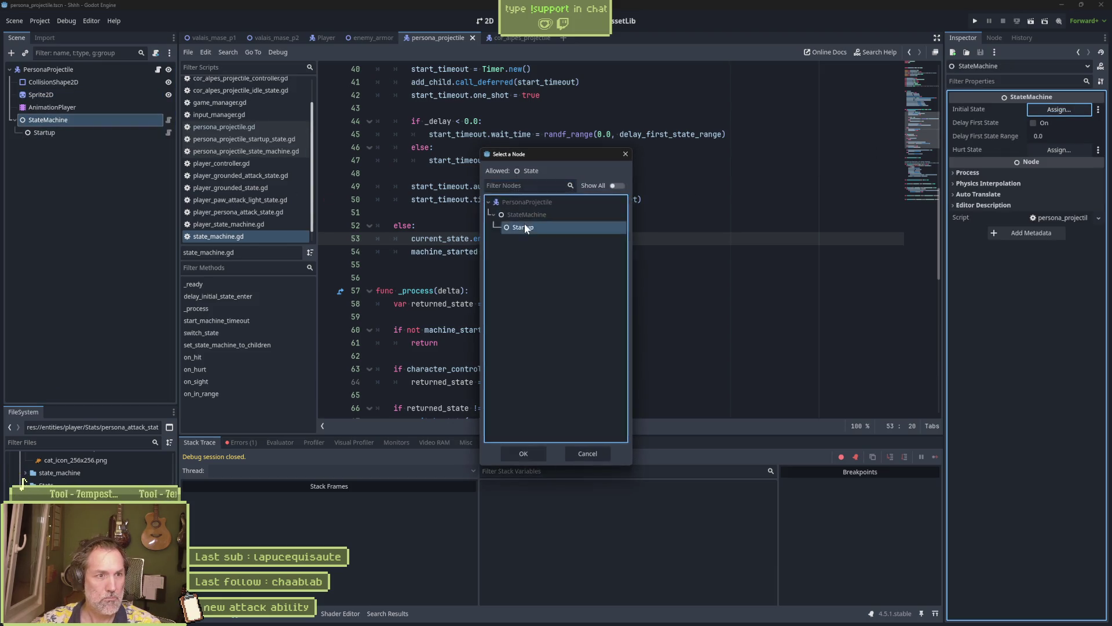
pyautogui.doubleClick(524, 227)
pyautogui.press('F6')
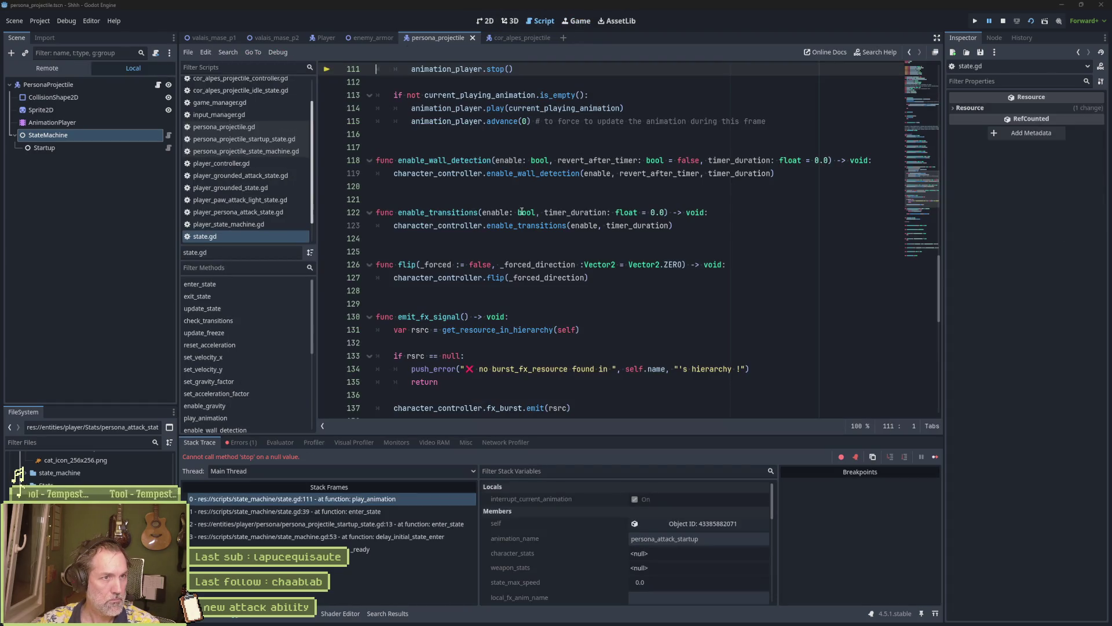
# Confirm animation_player is null on state.gd line 111, stop debugging, and select PersonaProjectile
pyautogui.scroll(3, 521, 212)
pyautogui.moveTo(463, 190)
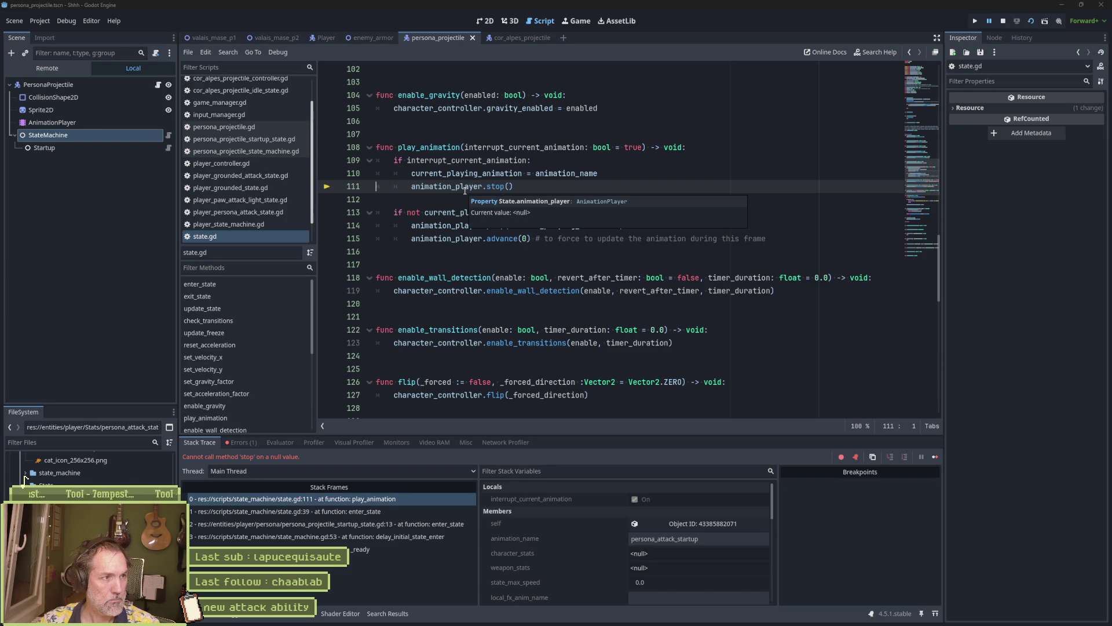
pyautogui.click(464, 190)
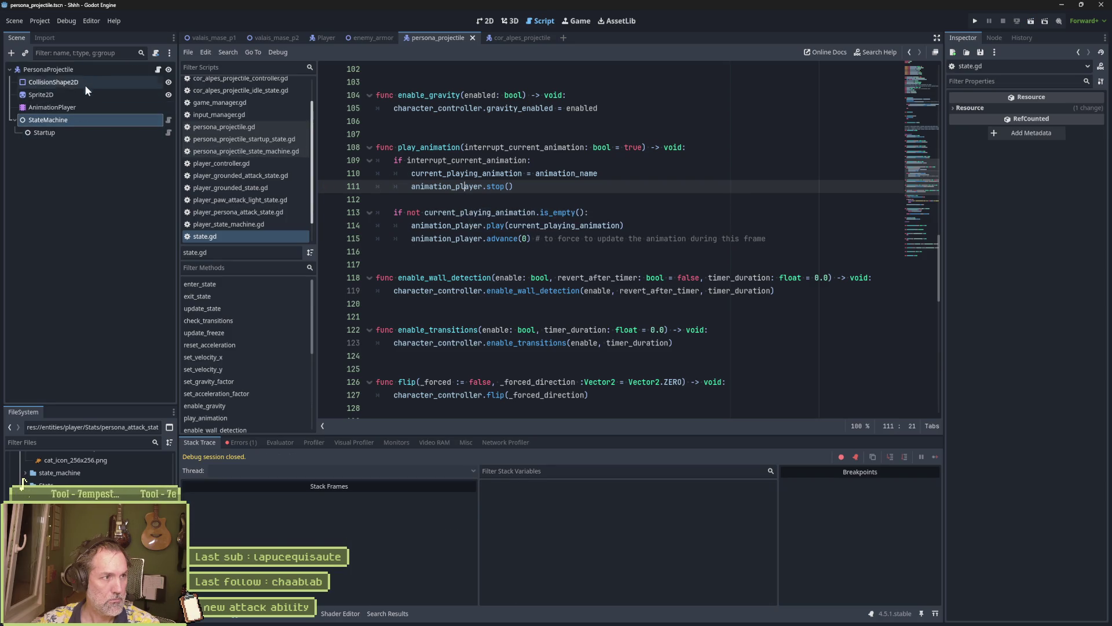
pyautogui.click(58, 69)
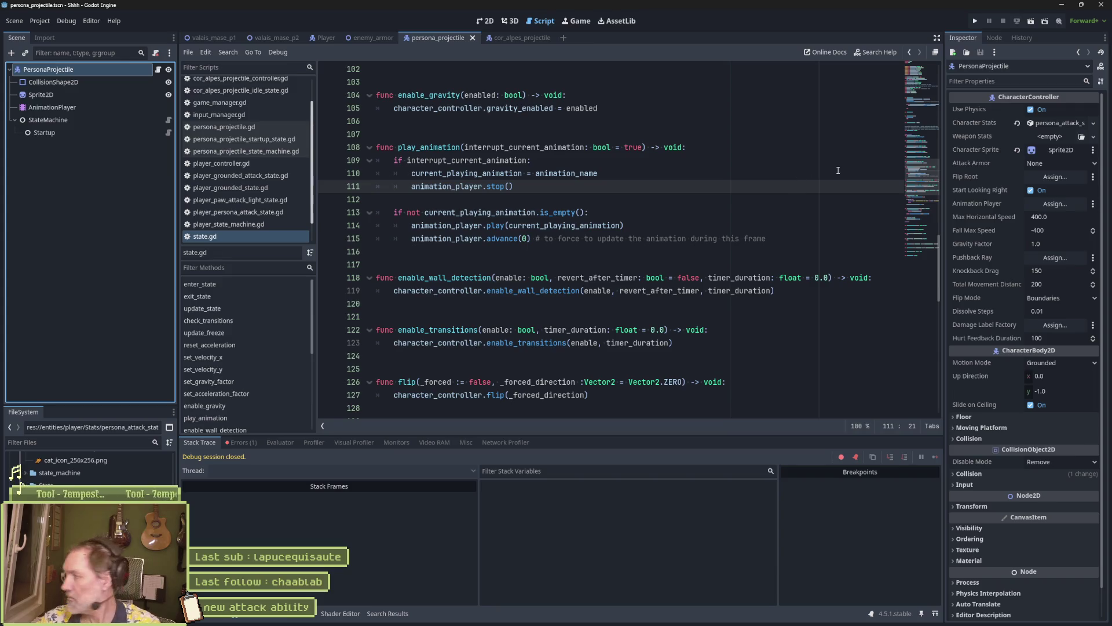
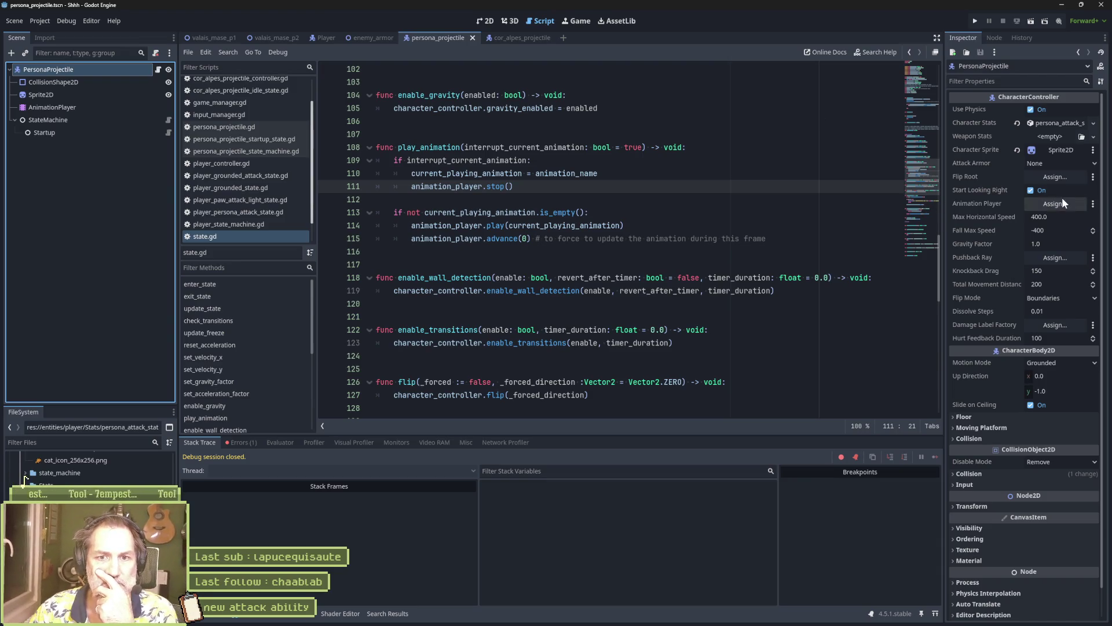
# Link the AnimationPlayer node to PersonaProjectile's Animation Player property, test-run the scene, then reselect PersonaProjectile in 2D
pyautogui.moveTo(52, 107)
pyautogui.mouseDown()
pyautogui.moveTo(579, 191)
pyautogui.moveTo(1043, 208)
pyautogui.mouseUp()
pyautogui.click(695, 331)
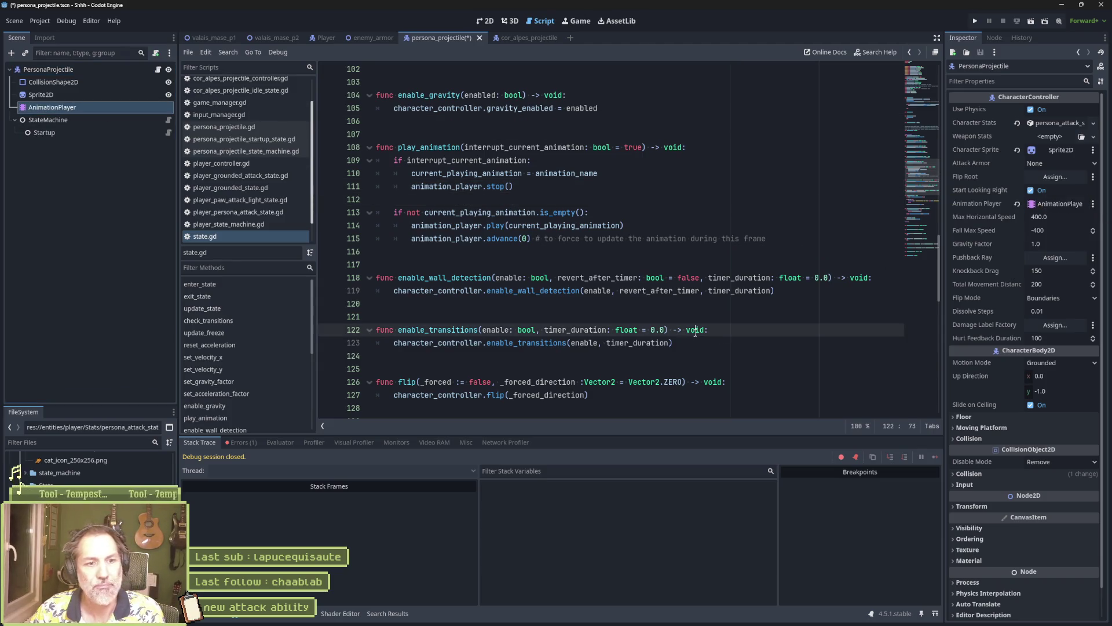
pyautogui.press('F6')
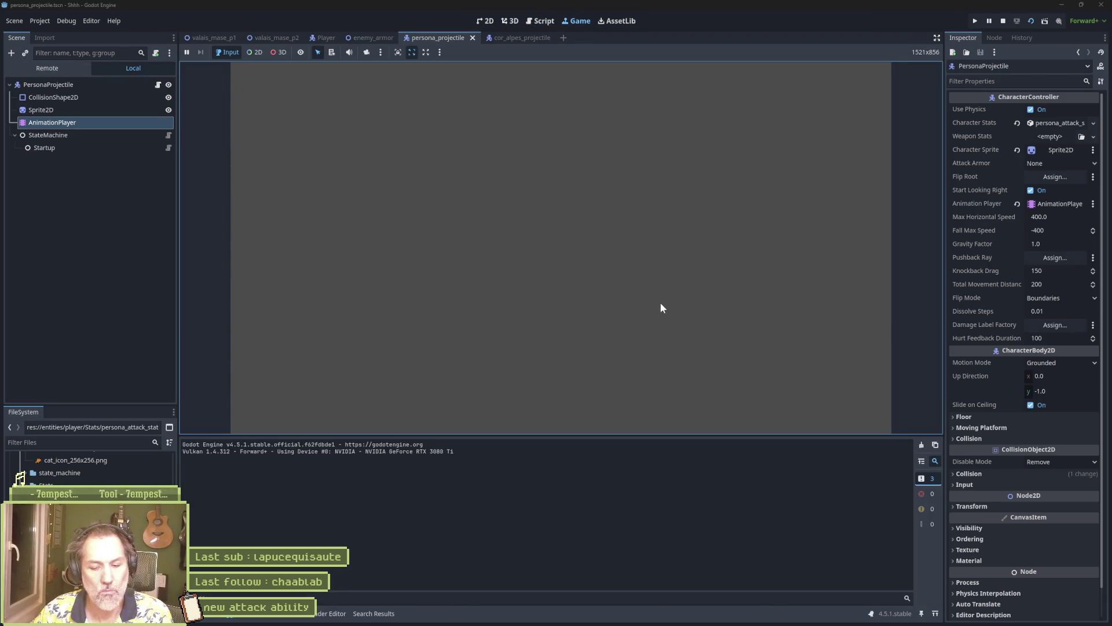
pyautogui.press('F8')
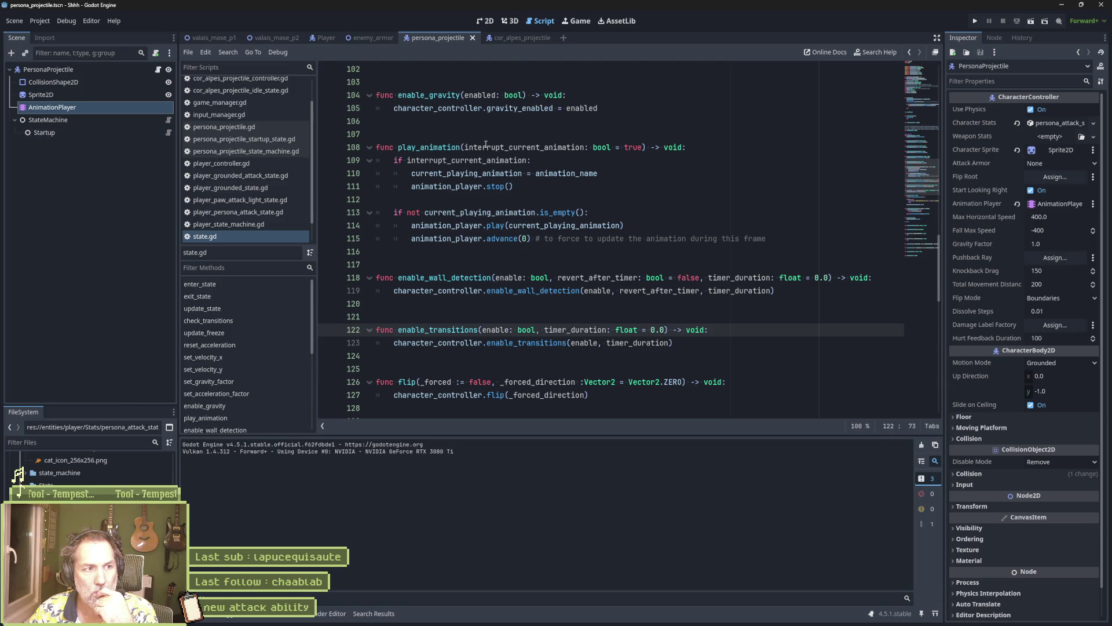
pyautogui.click(429, 40)
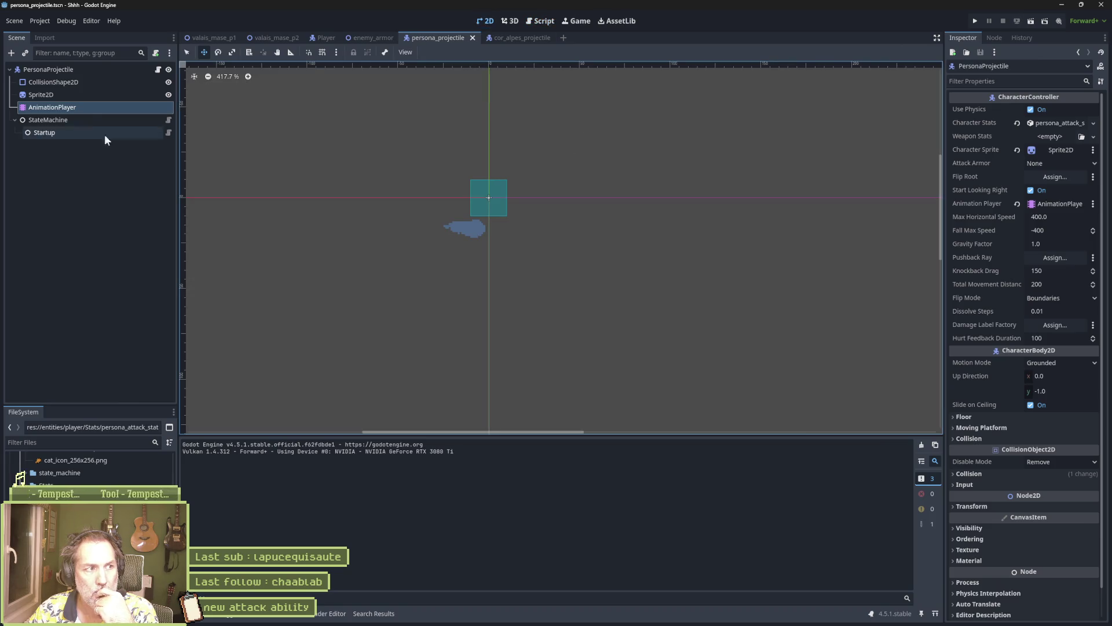
pyautogui.click(79, 71)
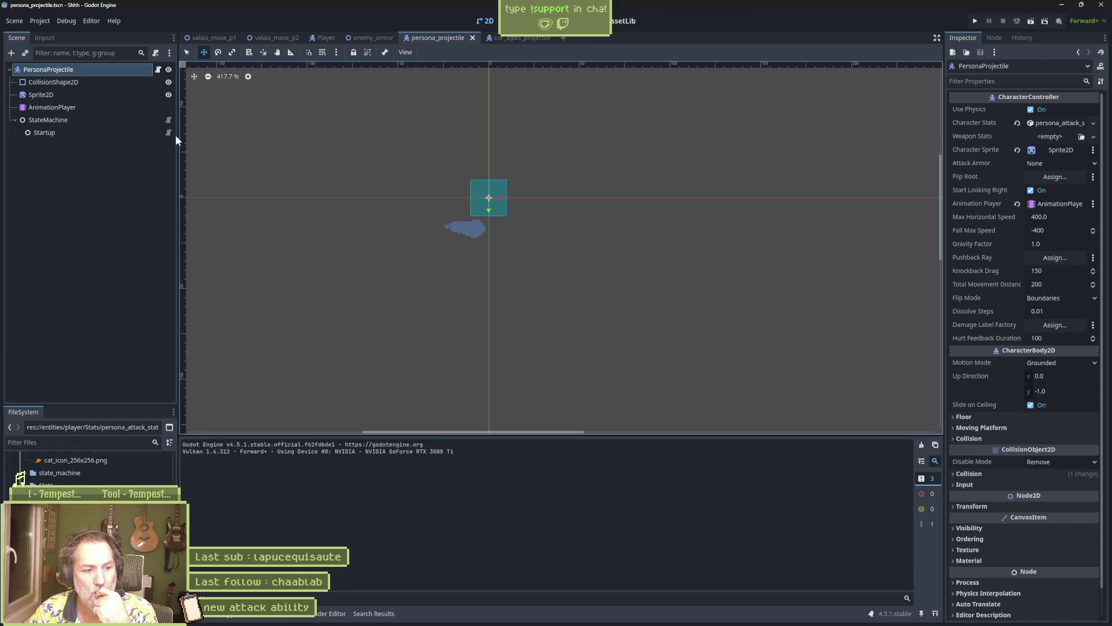
# Compare with cor_alpes_projectile, set persona_projectile's Fall Max Speed to 0, and test-run the scene
pyautogui.click(505, 38)
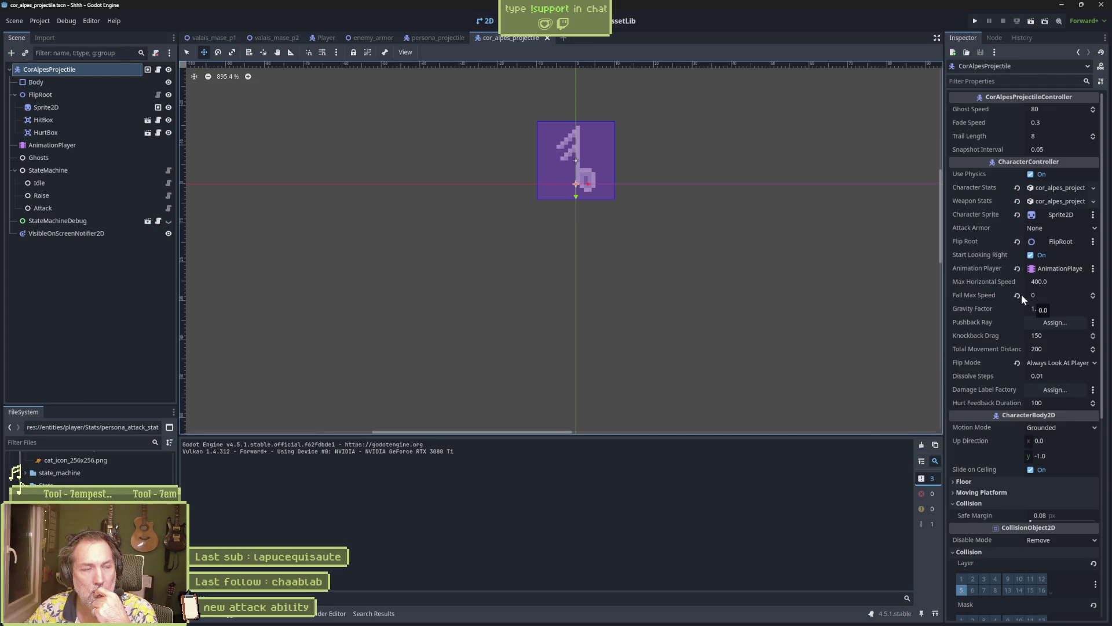
pyautogui.click(434, 39)
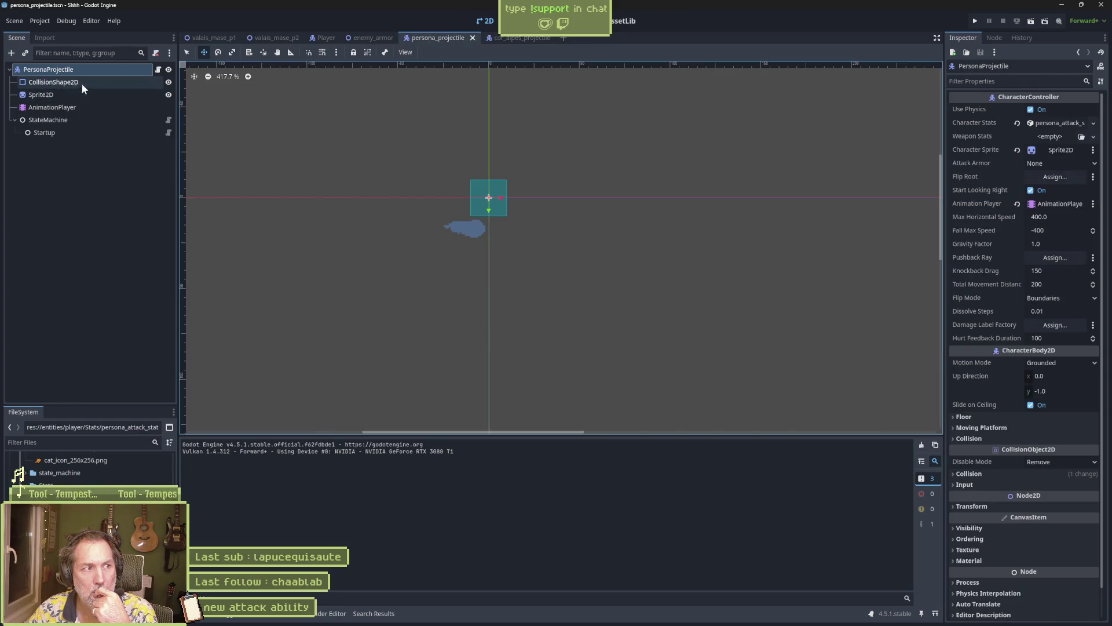
pyautogui.click(1073, 229)
pyautogui.write('0')
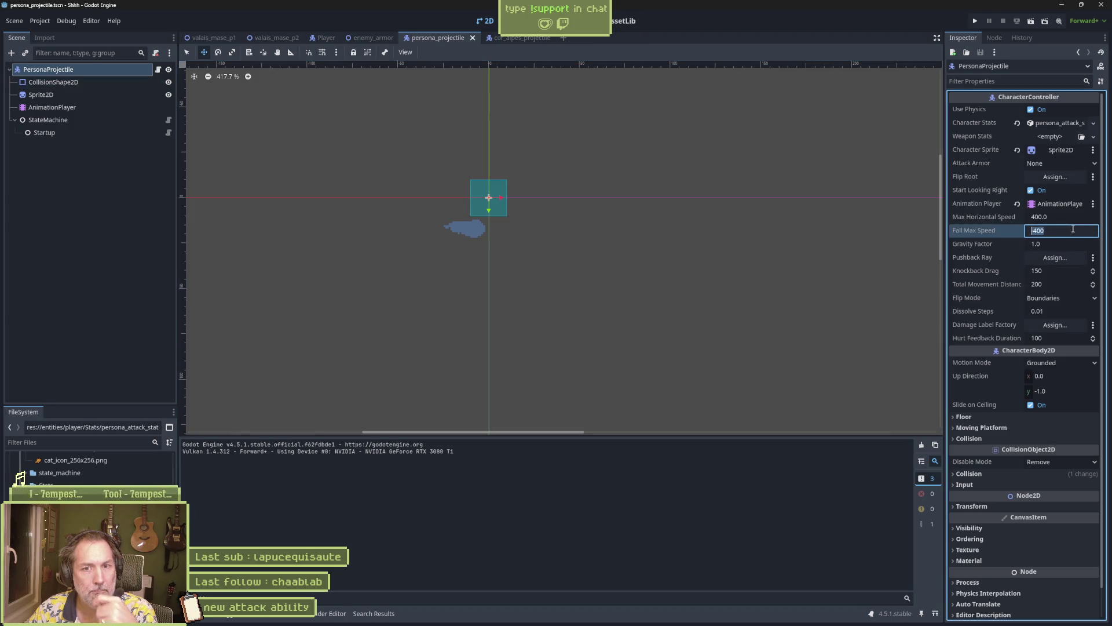
pyautogui.press('Return')
pyautogui.press('F6')
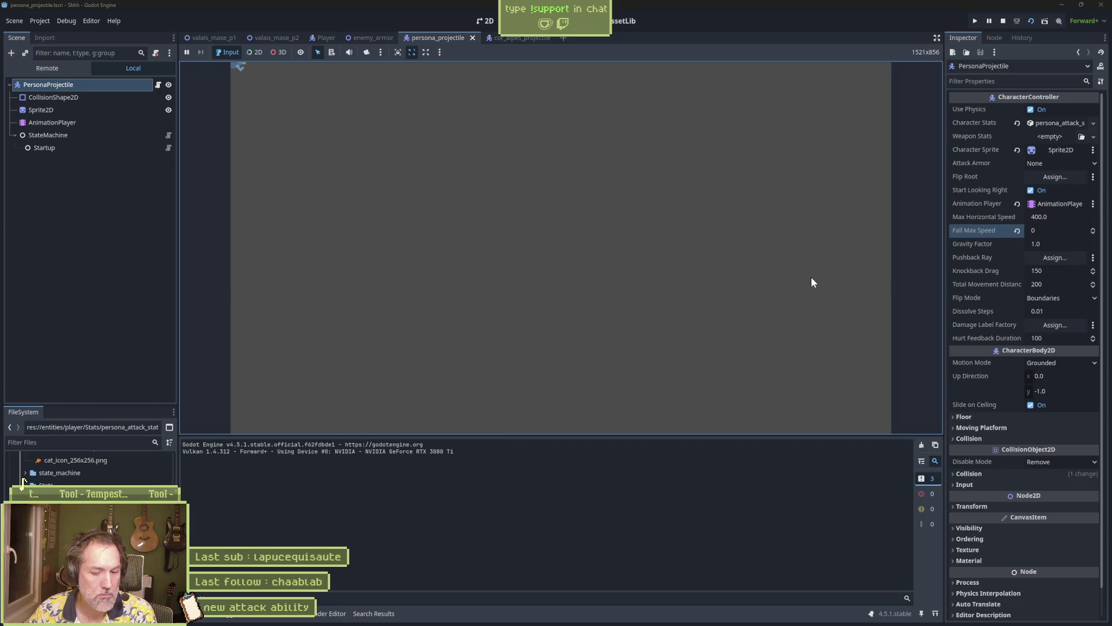
pyautogui.press('F8')
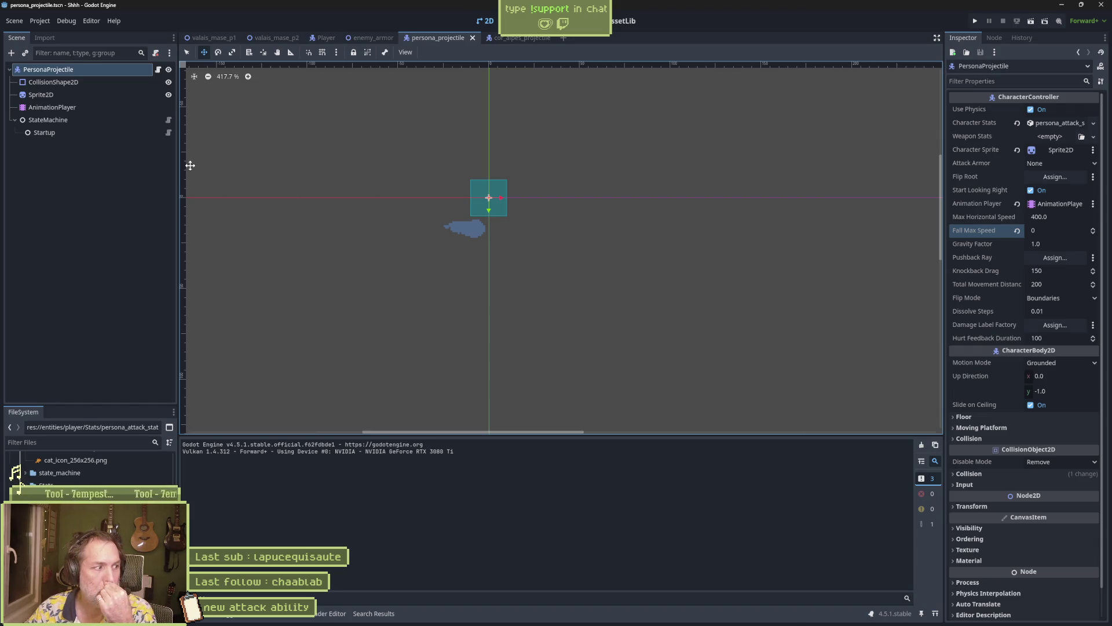
# Open persona_projectile_startup_state.gd and highlight the uses of the speed variable
pyautogui.click(168, 132)
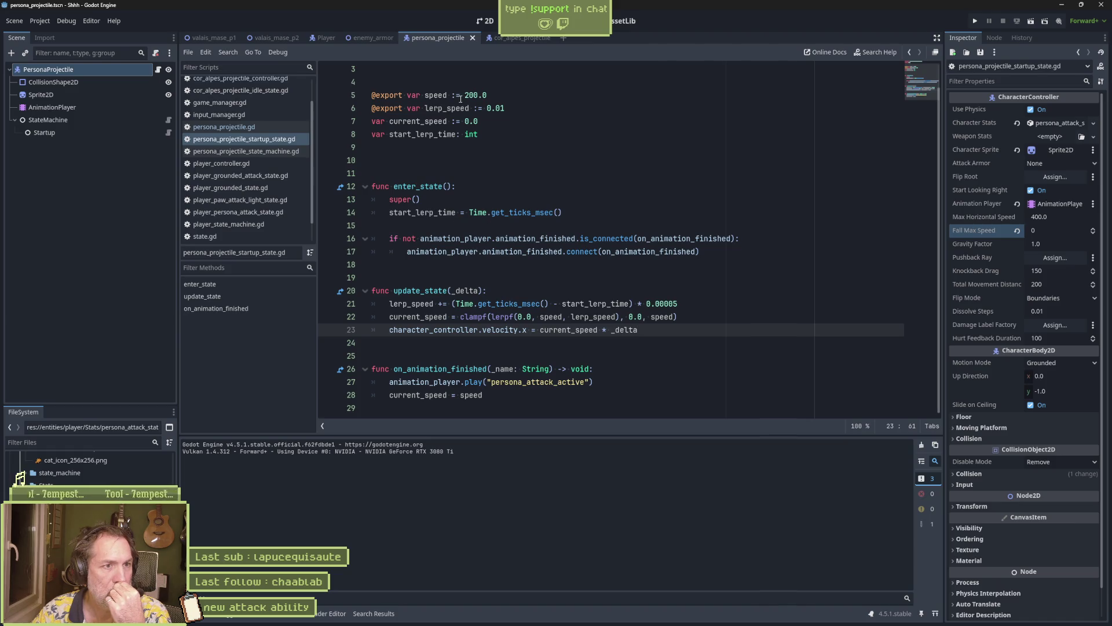
pyautogui.click(441, 95)
pyautogui.doubleClick(442, 95)
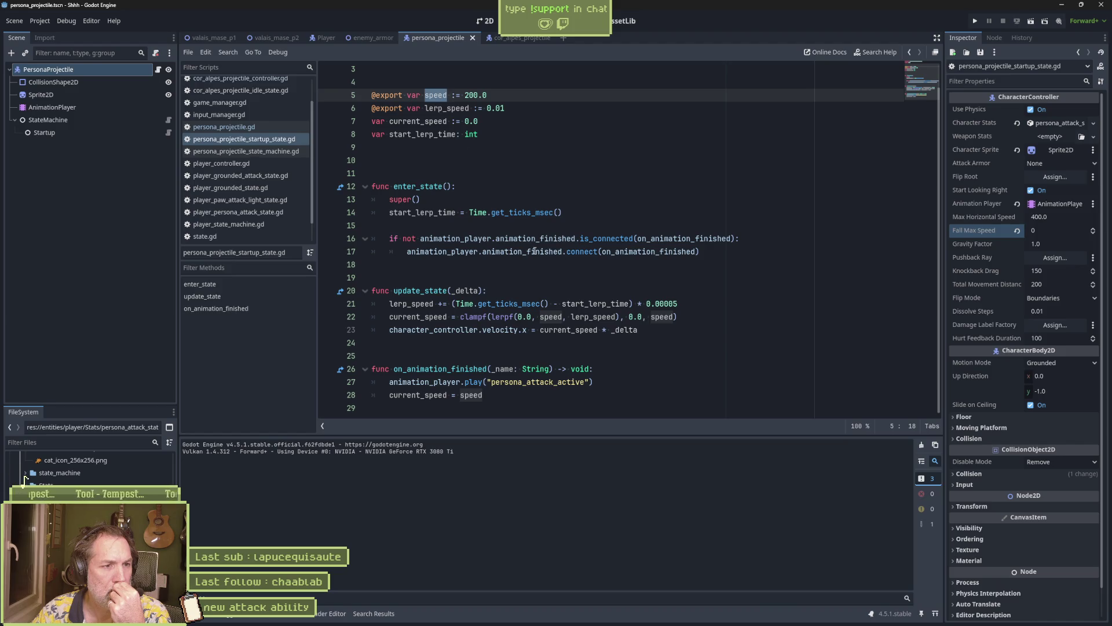
pyautogui.moveTo(535, 251)
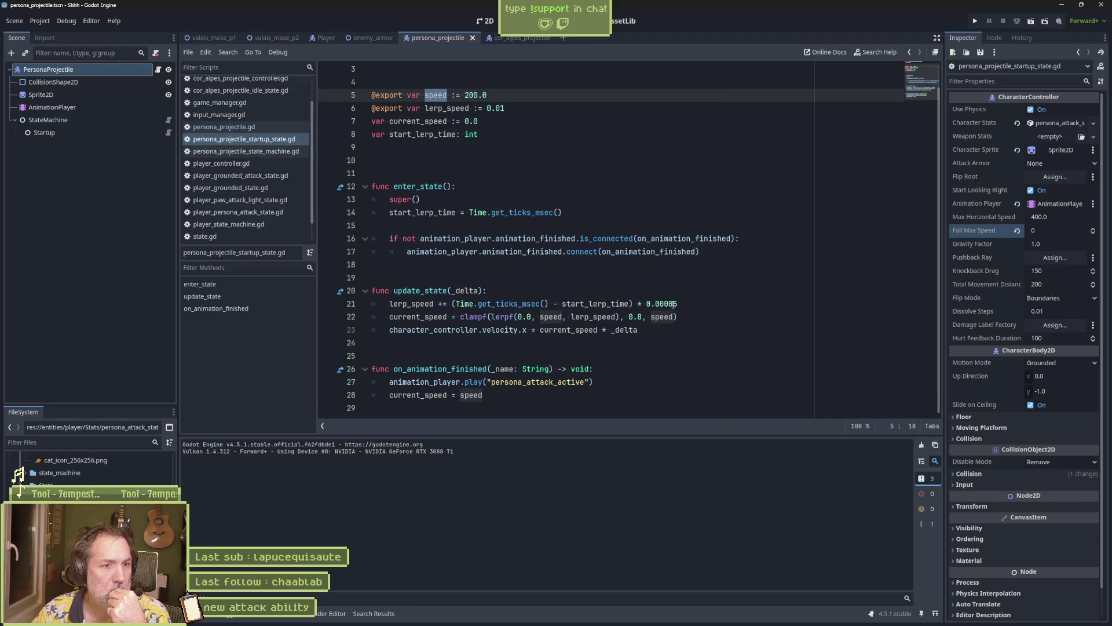
# Change line 21's time multiplier to 0.001, save, and test-run the scene
pyautogui.click(674, 304)
pyautogui.press('BackSpace')
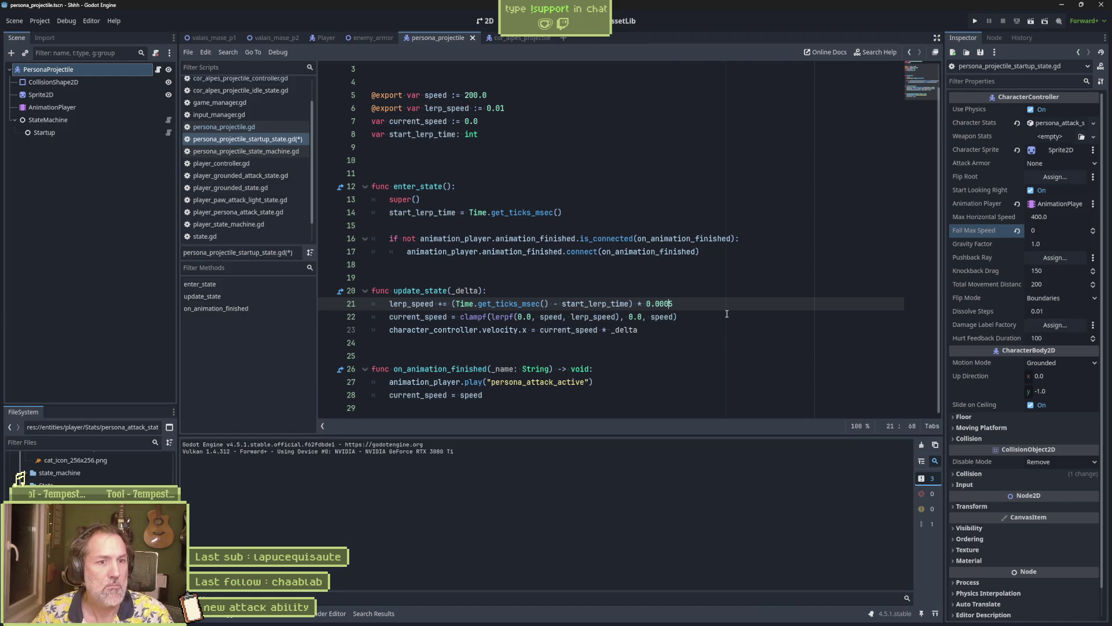
pyautogui.press('Delete')
pyautogui.press('BackSpace')
pyautogui.write('1')
pyautogui.hotkey('ctrl', 's')
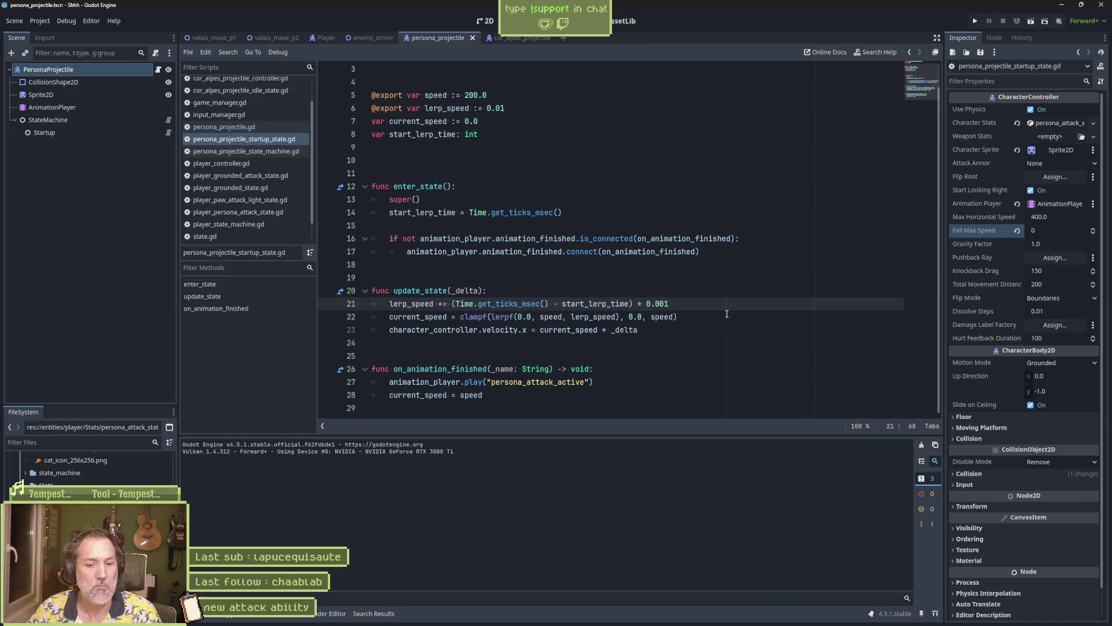
pyautogui.press('F6')
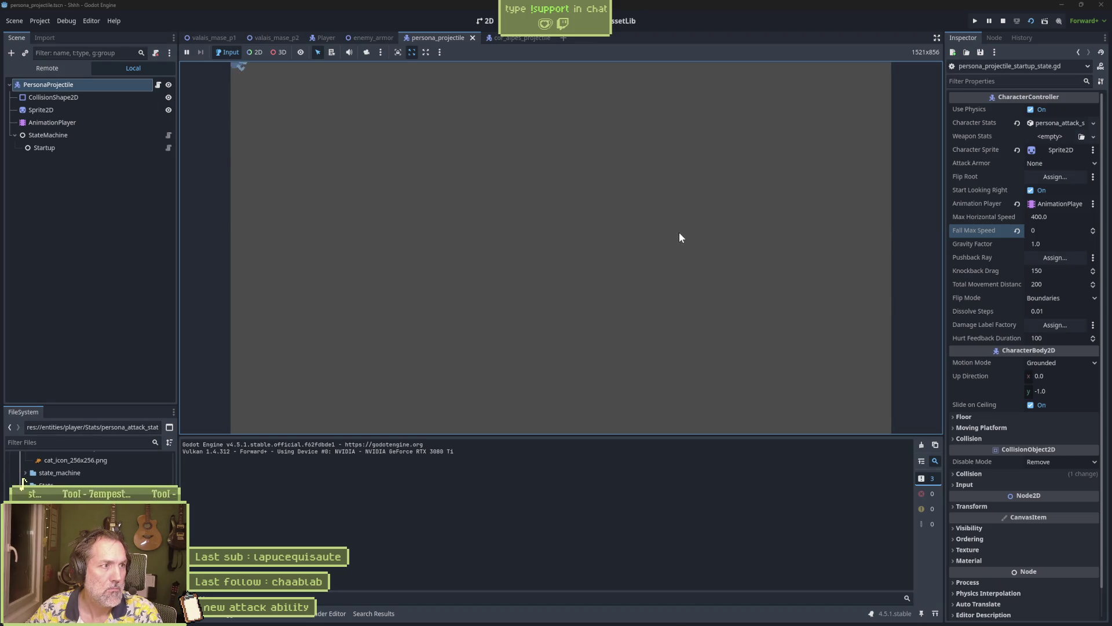
pyautogui.press('F8')
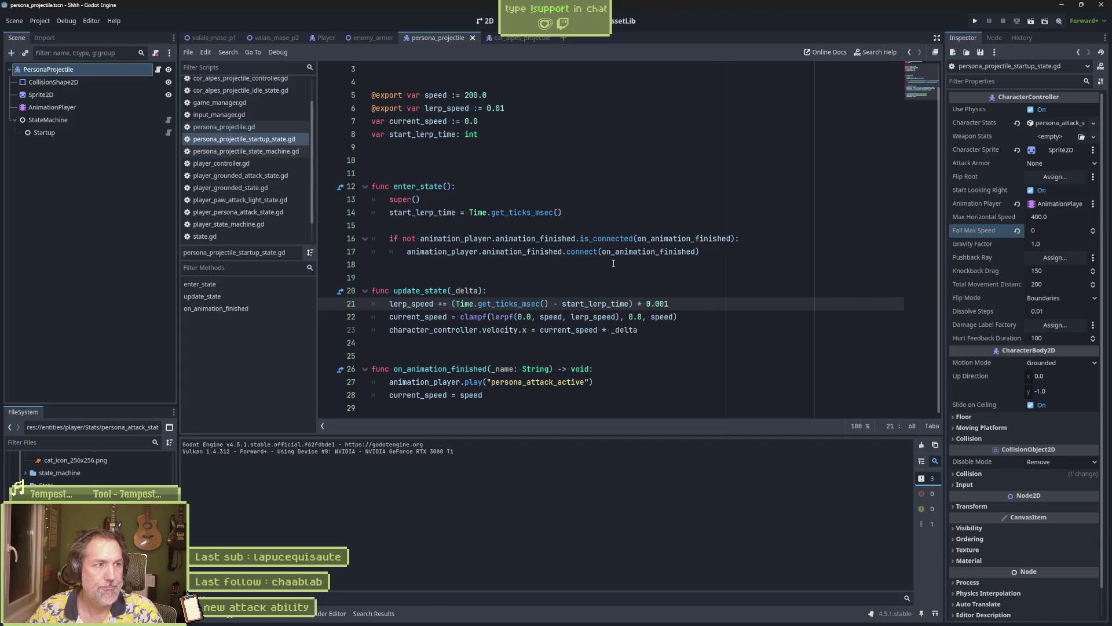
# Try the Startup state's Lerp Speed at 1.0 in a test run, then revert it to 0.01
pyautogui.click(79, 136)
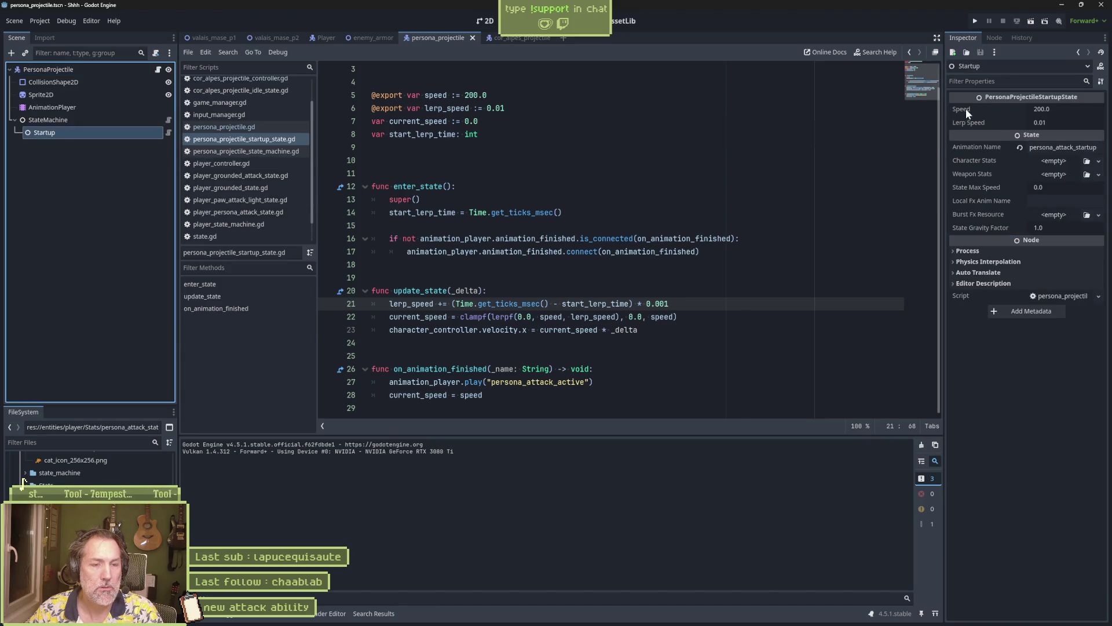
pyautogui.moveTo(965, 109)
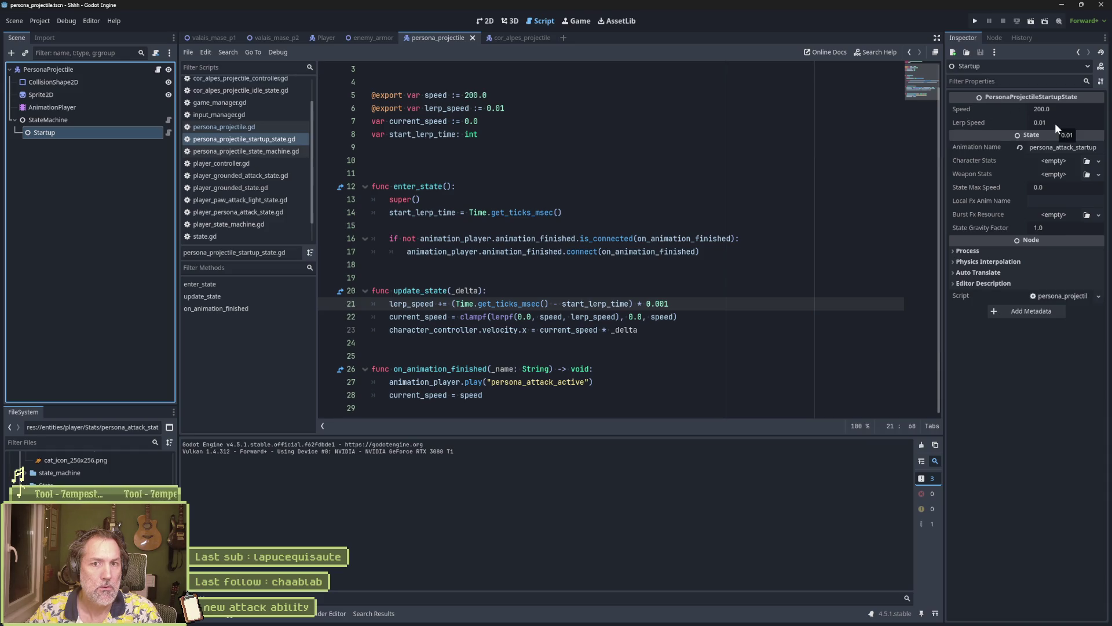
pyautogui.click(1087, 123)
pyautogui.write('1')
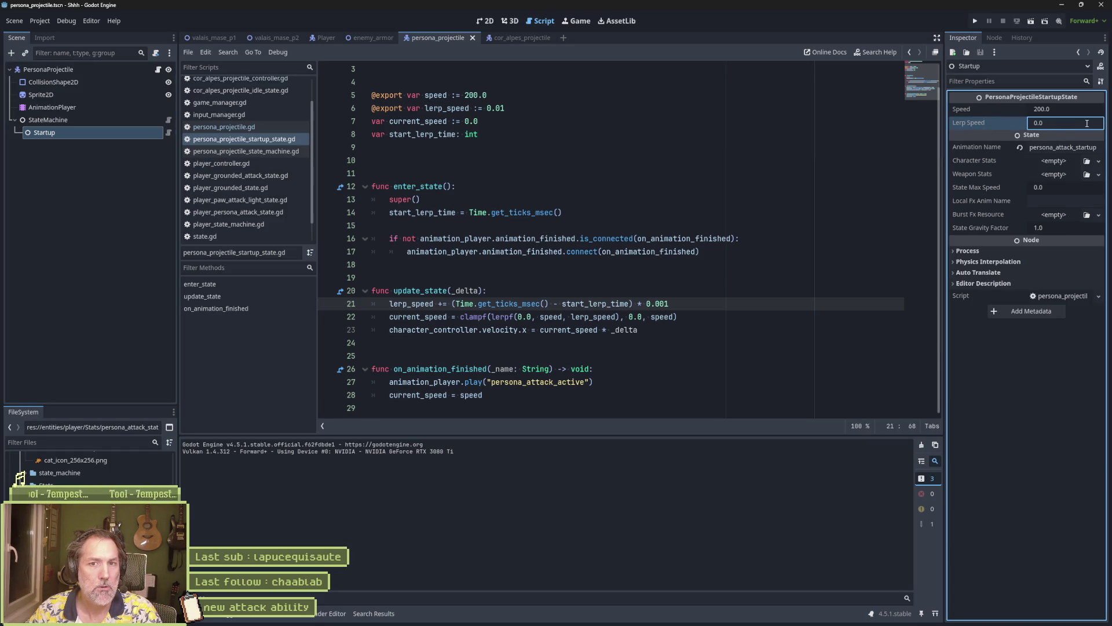
pyautogui.press('Return')
pyautogui.press('F5')
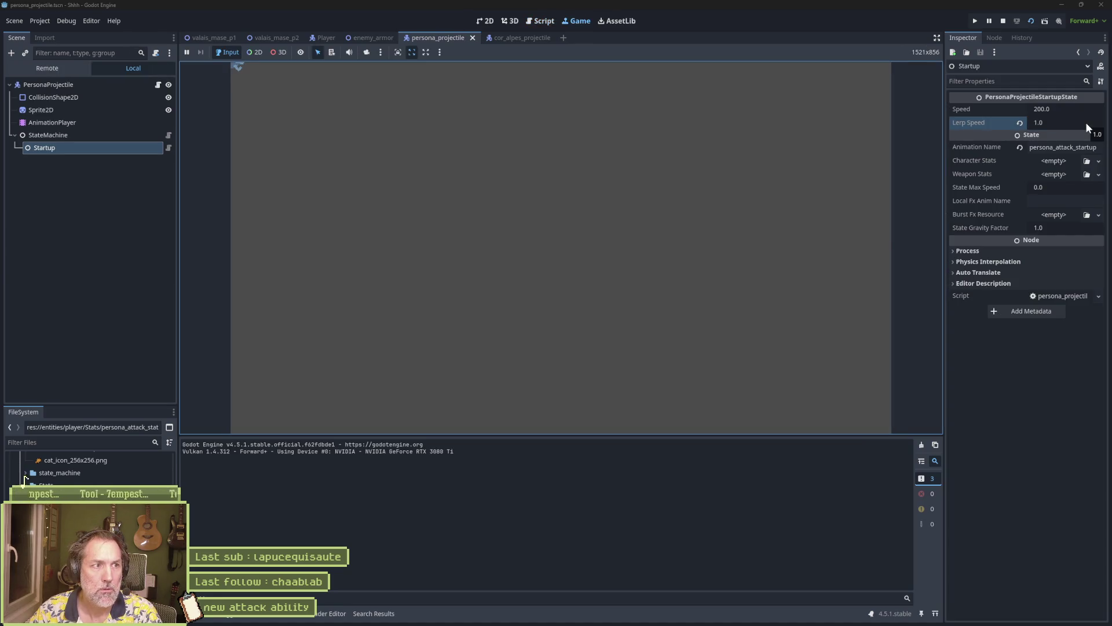
pyautogui.press('F8')
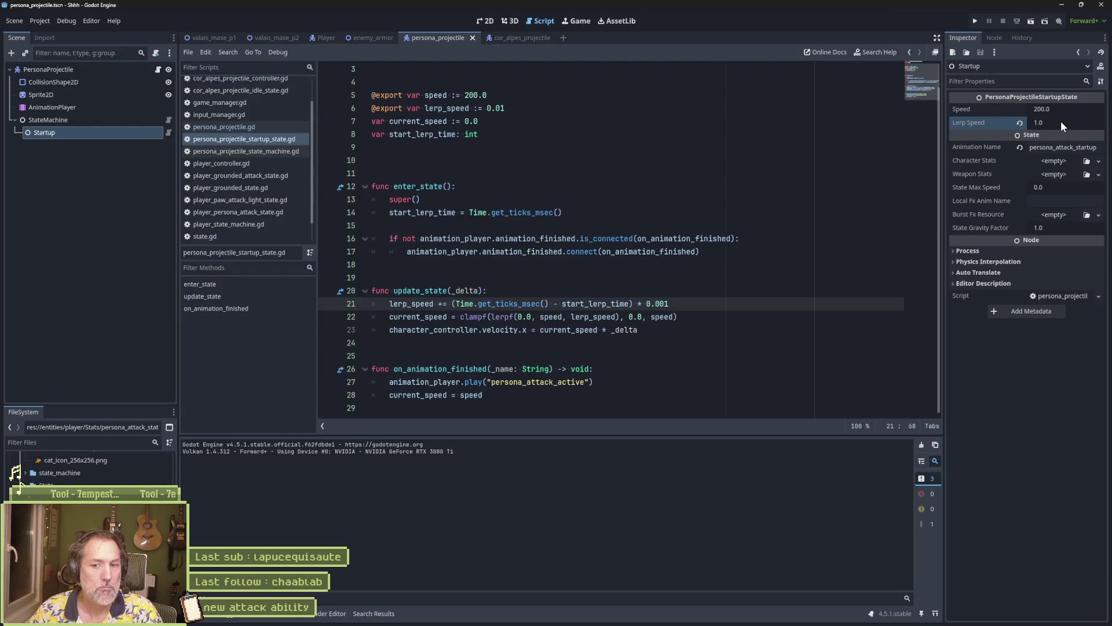
pyautogui.click(1020, 124)
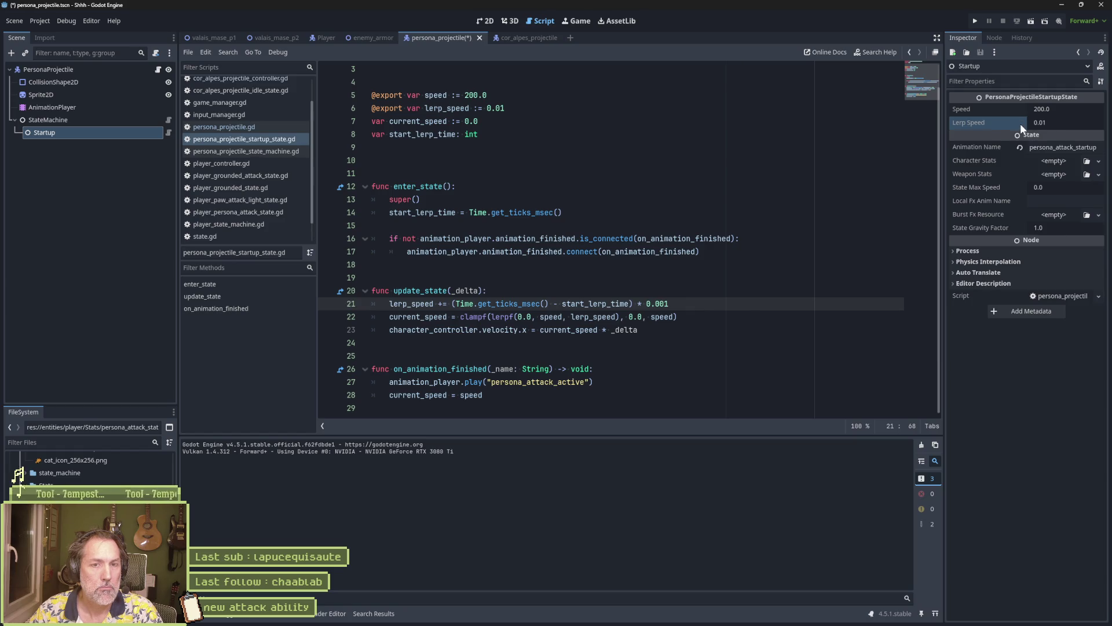
# Make the lerp_speed default on line 6 0.001, save, and inspect velocity on line 23
pyautogui.click(533, 107)
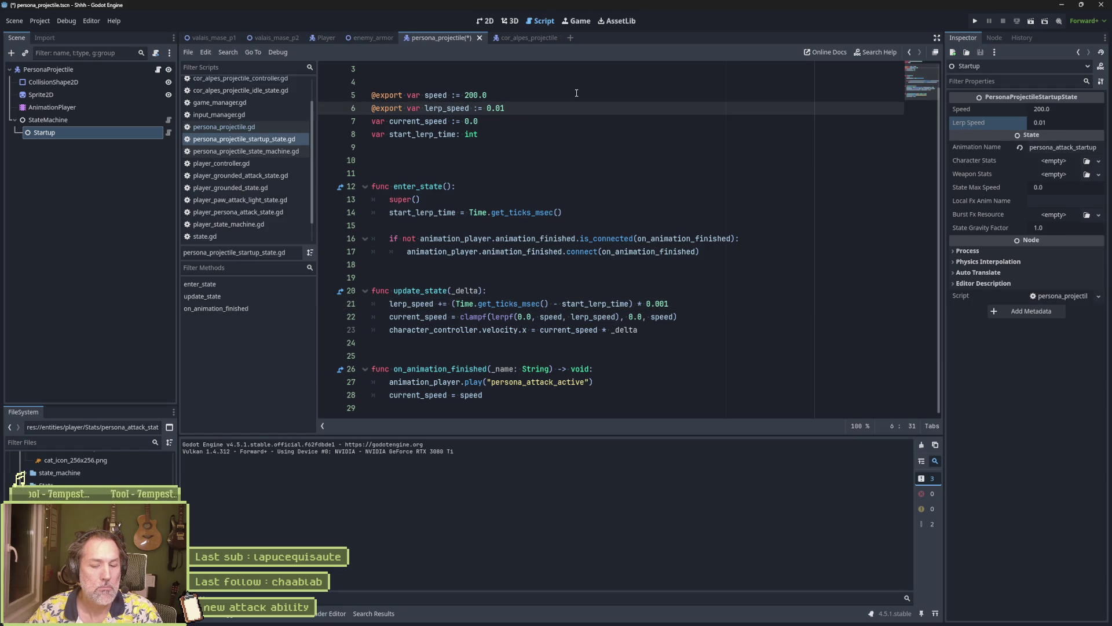
pyautogui.write('00')
pyautogui.hotkey('ctrl', 's')
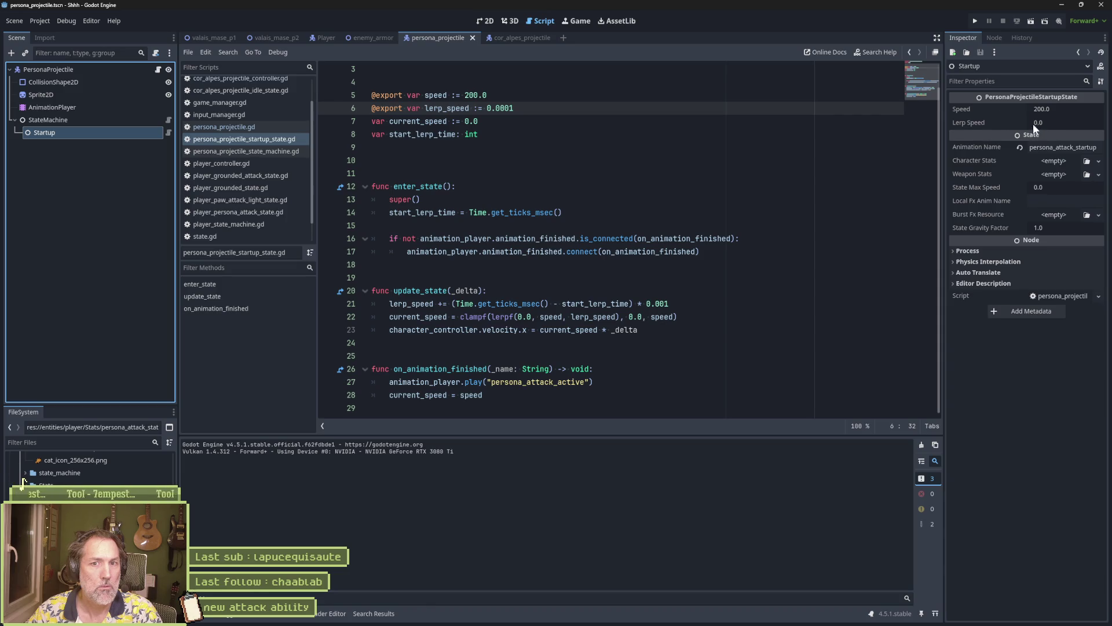
pyautogui.press('Left')
pyautogui.press('BackSpace')
pyautogui.hotkey('ctrl', 's')
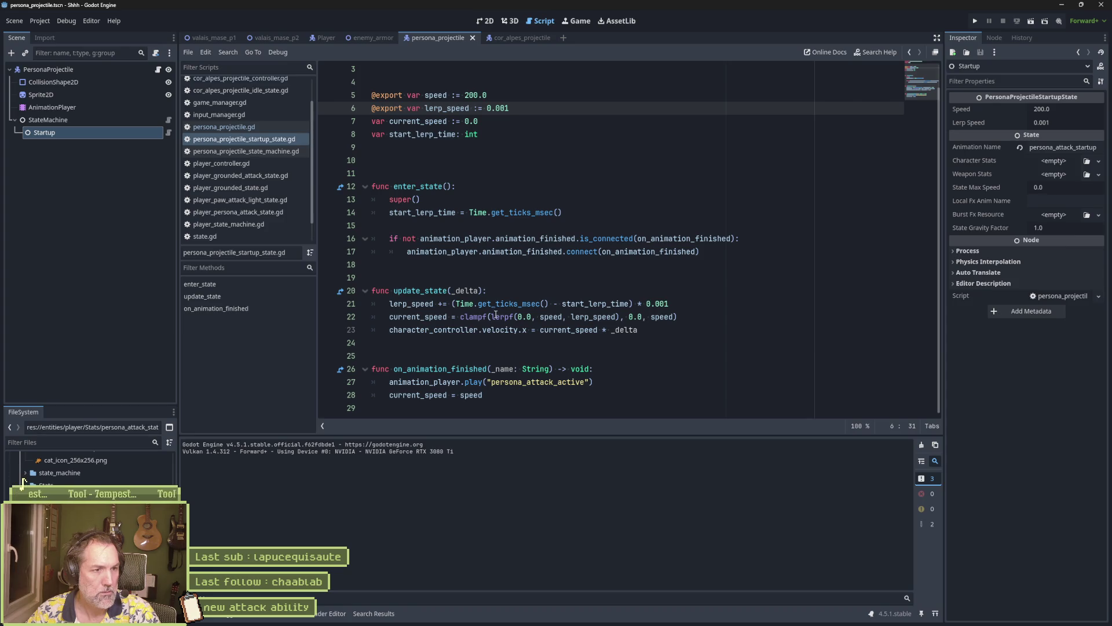
pyautogui.doubleClick(458, 329)
pyautogui.doubleClick(499, 329)
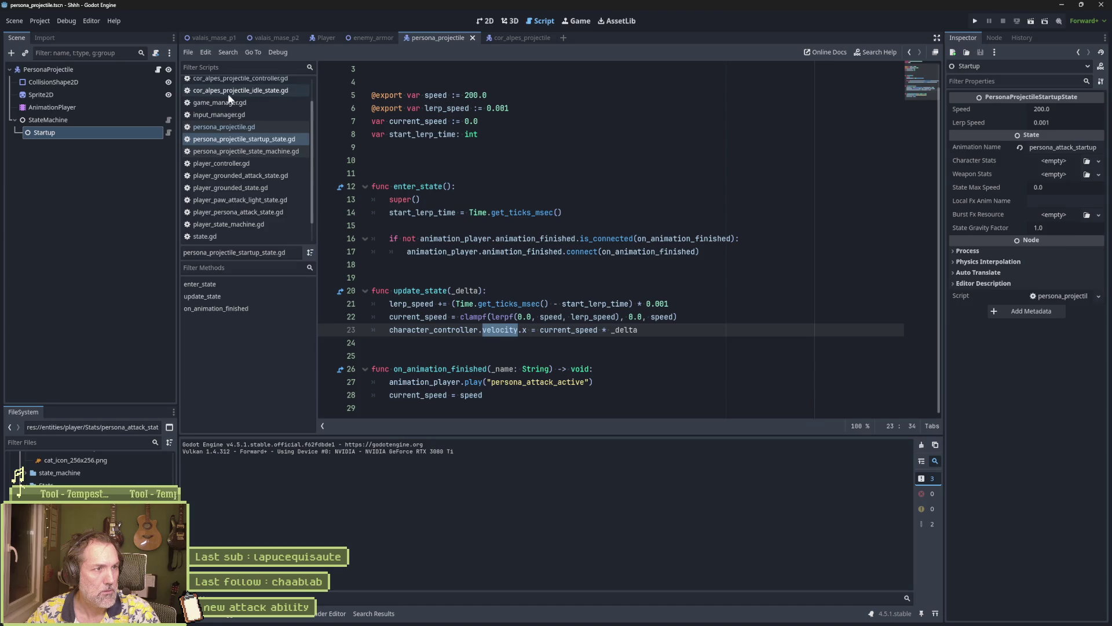
# Look up the set_velocity_x function in character_controller.gd
pyautogui.scroll(2, 238, 134)
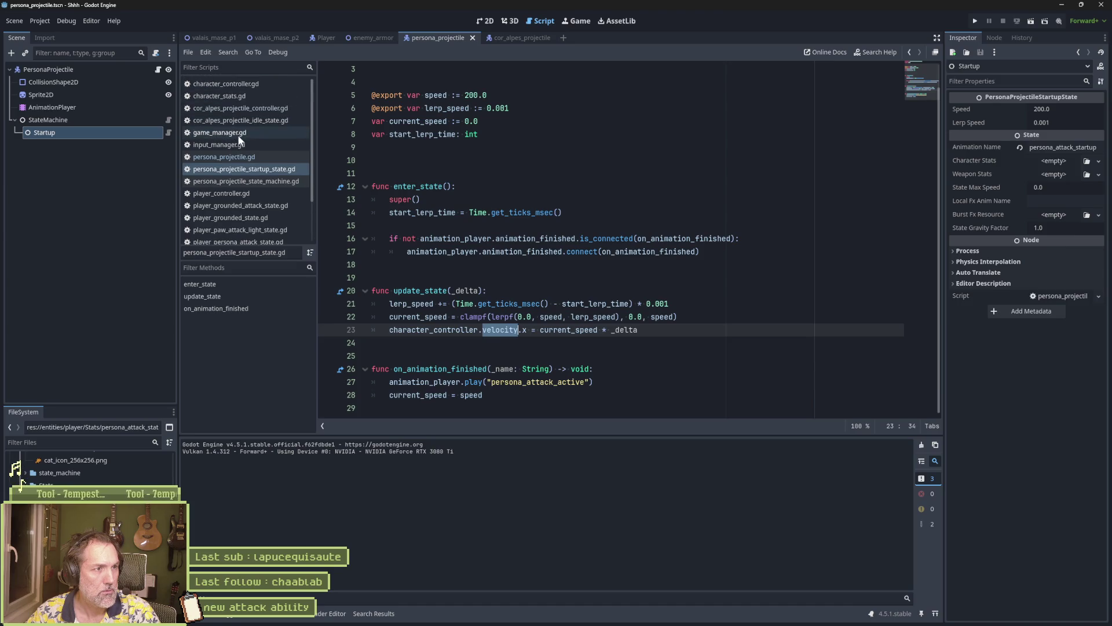
pyautogui.click(242, 86)
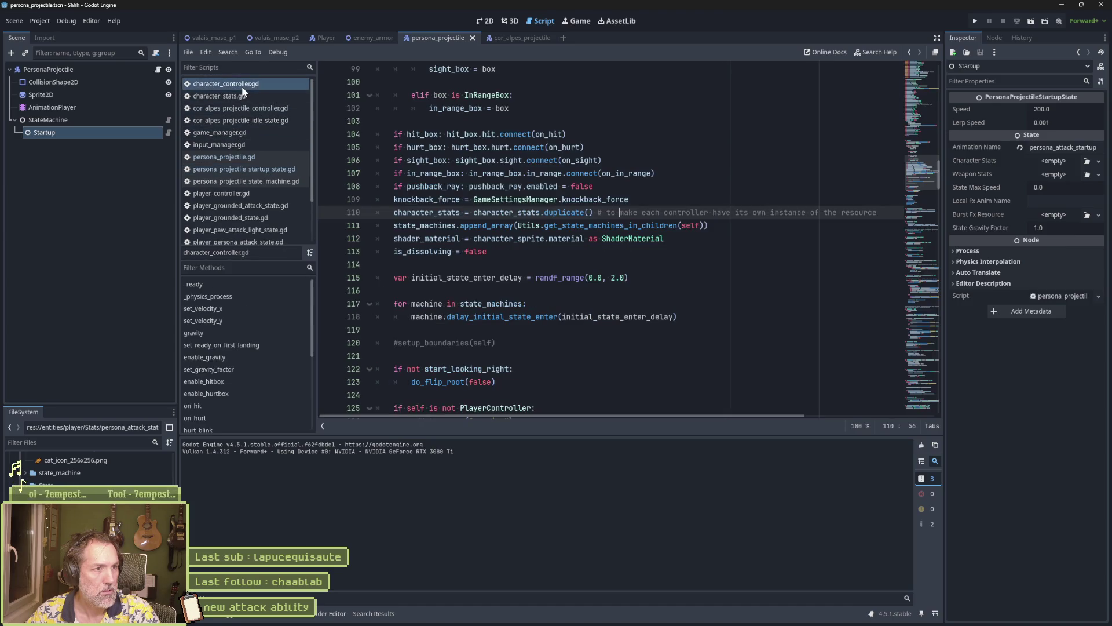
pyautogui.click(237, 305)
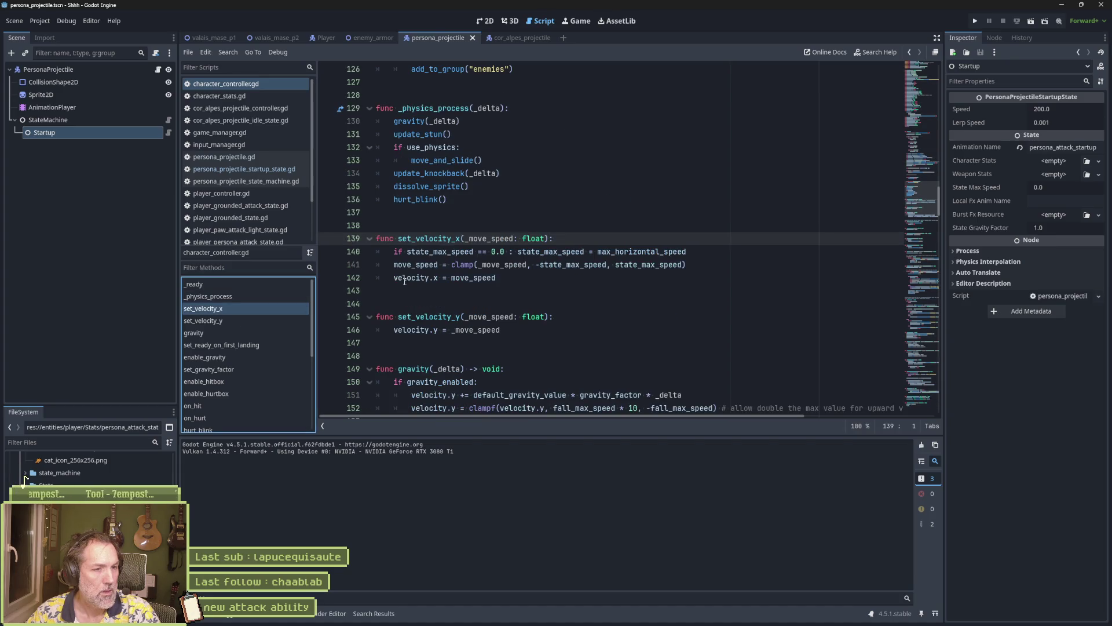
pyautogui.doubleClick(431, 239)
# Replace line 23's velocity.x assignment with set_velocity_x(current_speed * _delta) and test-run the scene
pyautogui.hotkey('alt', 'Left')
pyautogui.hotkey('alt', 'Left')
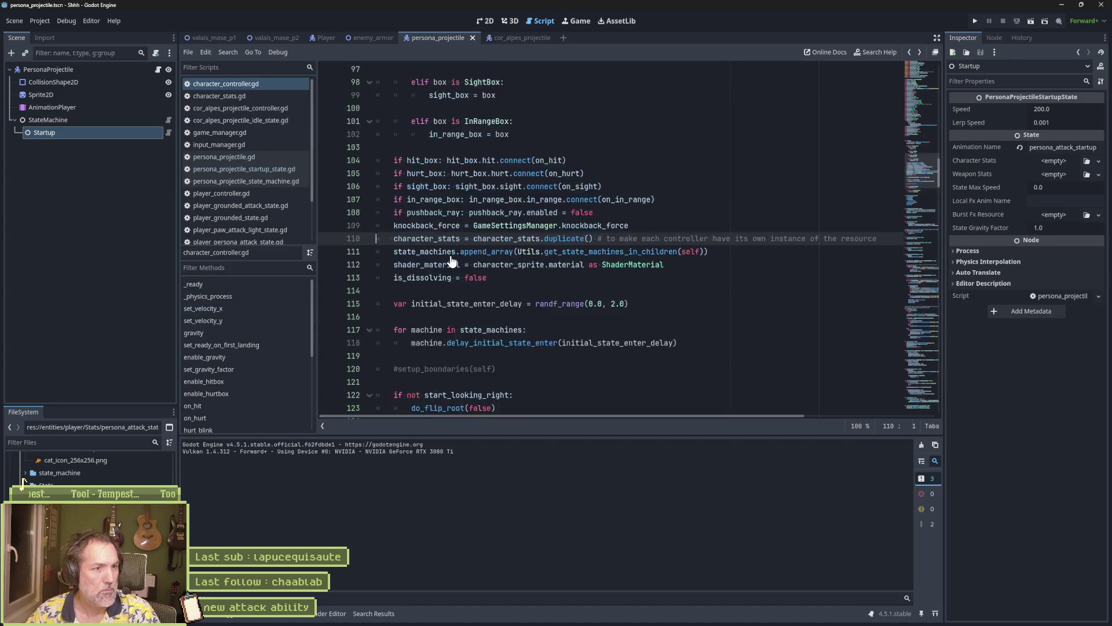
pyautogui.press('Up')
pyautogui.press('End')
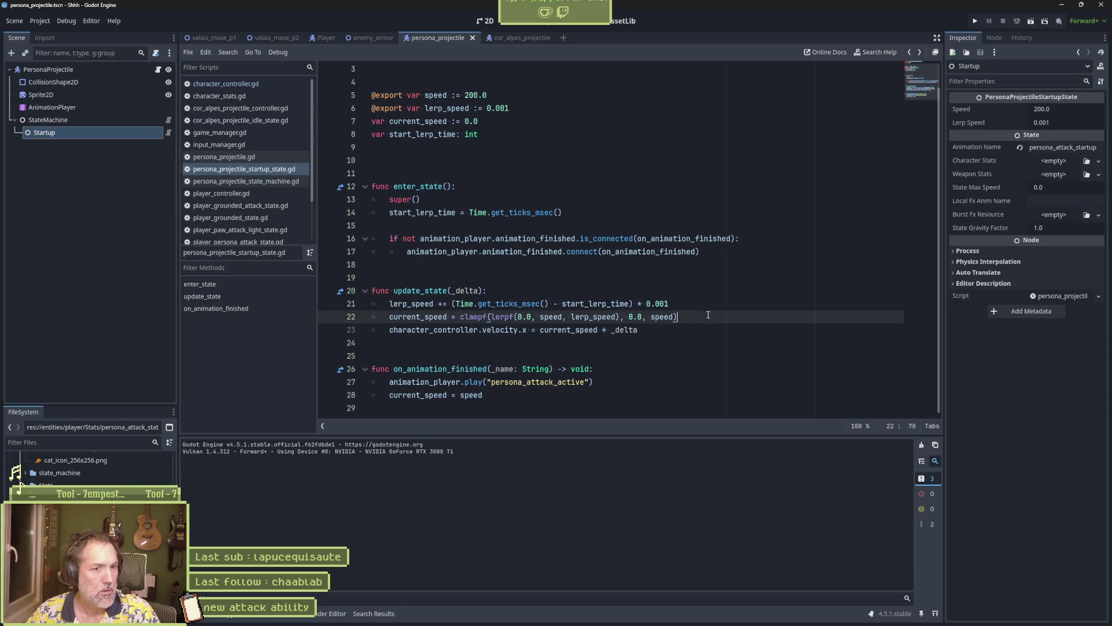
pyautogui.moveTo(483, 332); pyautogui.dragTo(540, 333)
pyautogui.write('set_velocity_x')
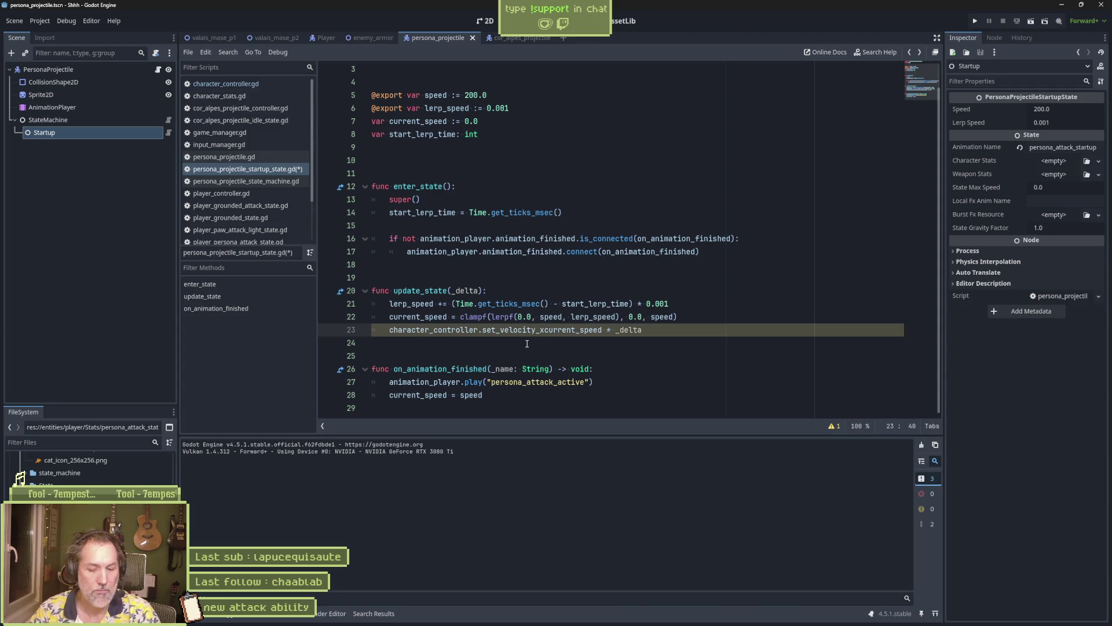
pyautogui.write('(')
pyautogui.press('End')
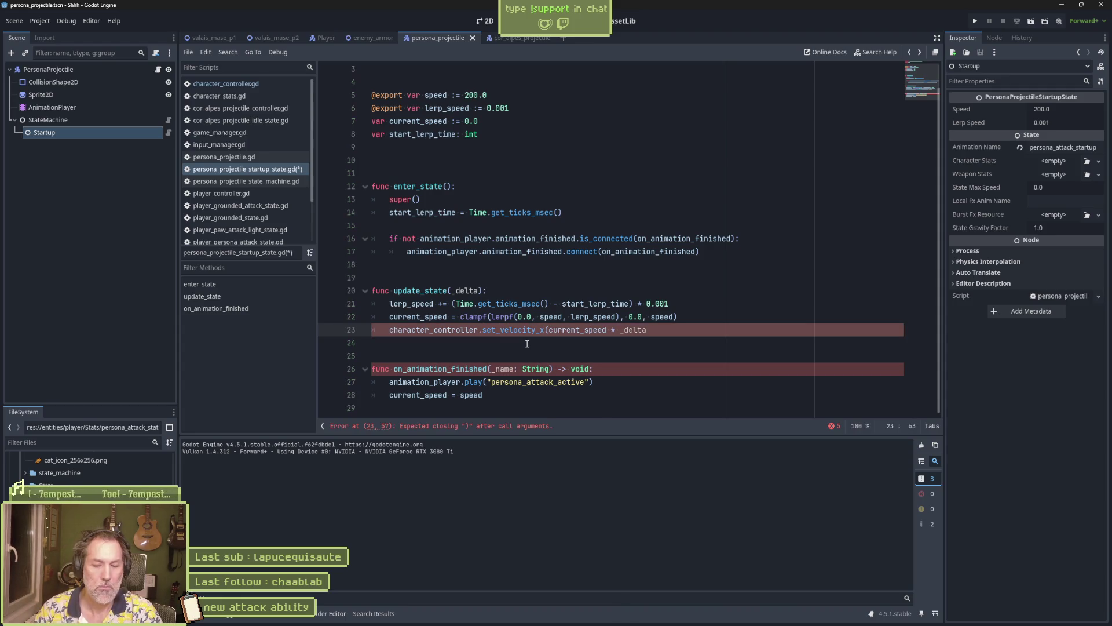
pyautogui.write(')')
pyautogui.press('F6')
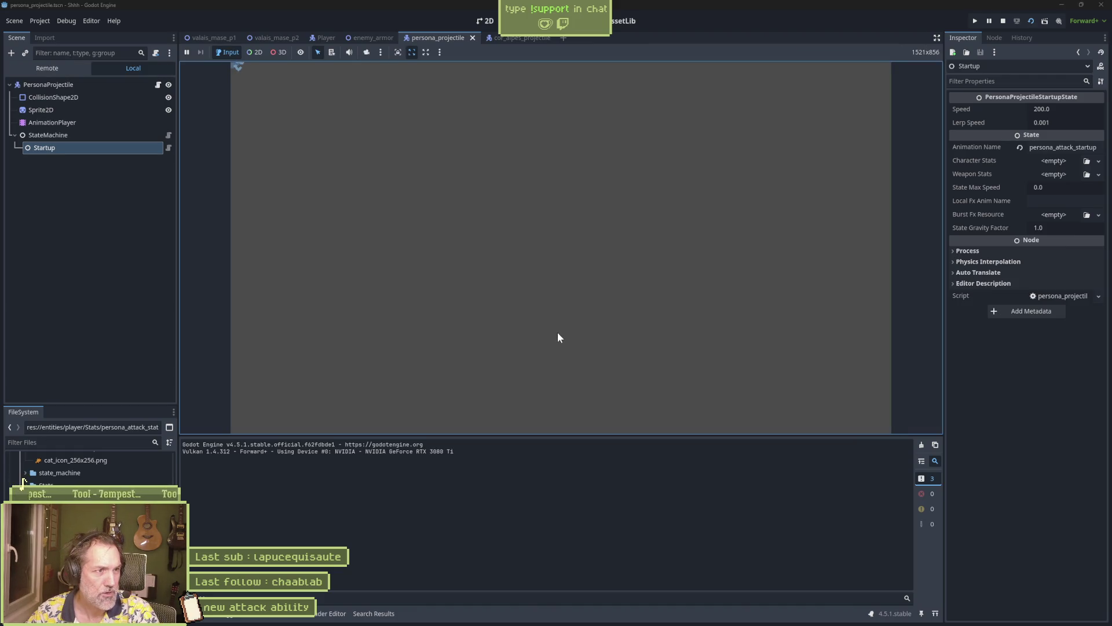
pyautogui.press('F8')
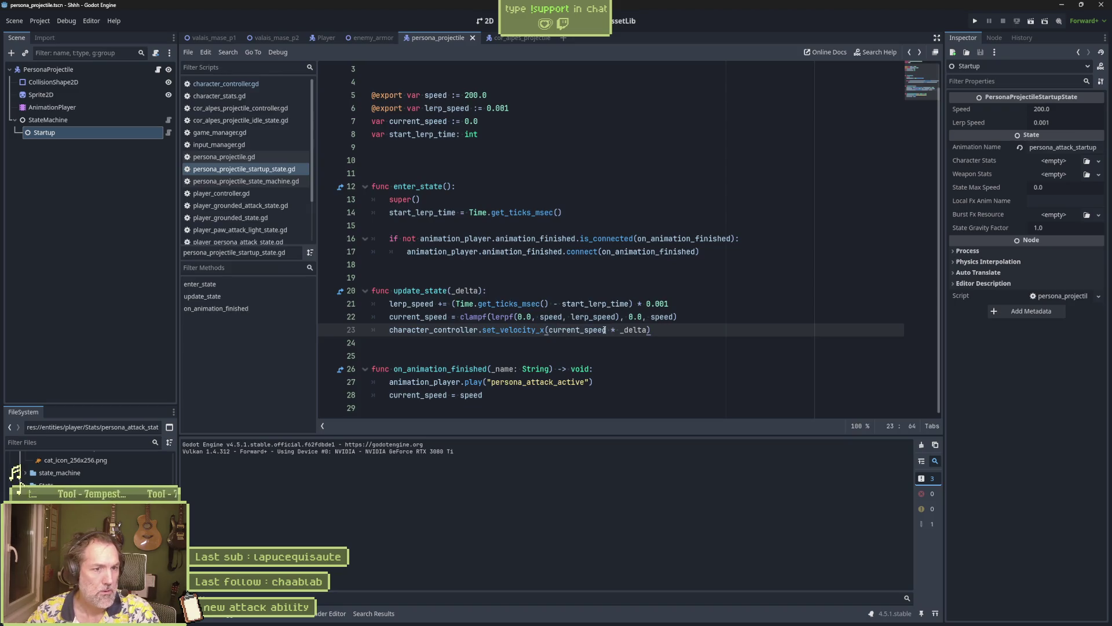
# Check set_velocity_x's clamp, then give the Startup state a State Max Speed of 200 and run
pyautogui.keyDown('ctrl'); pyautogui.click(513, 330); pyautogui.keyUp('ctrl')
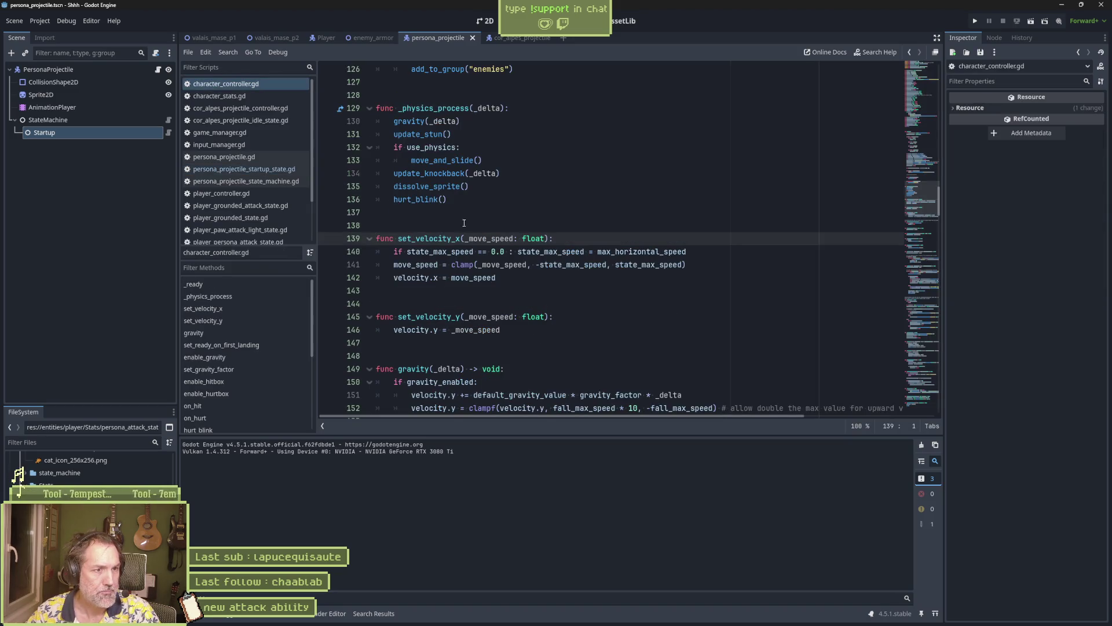
pyautogui.doubleClick(421, 264)
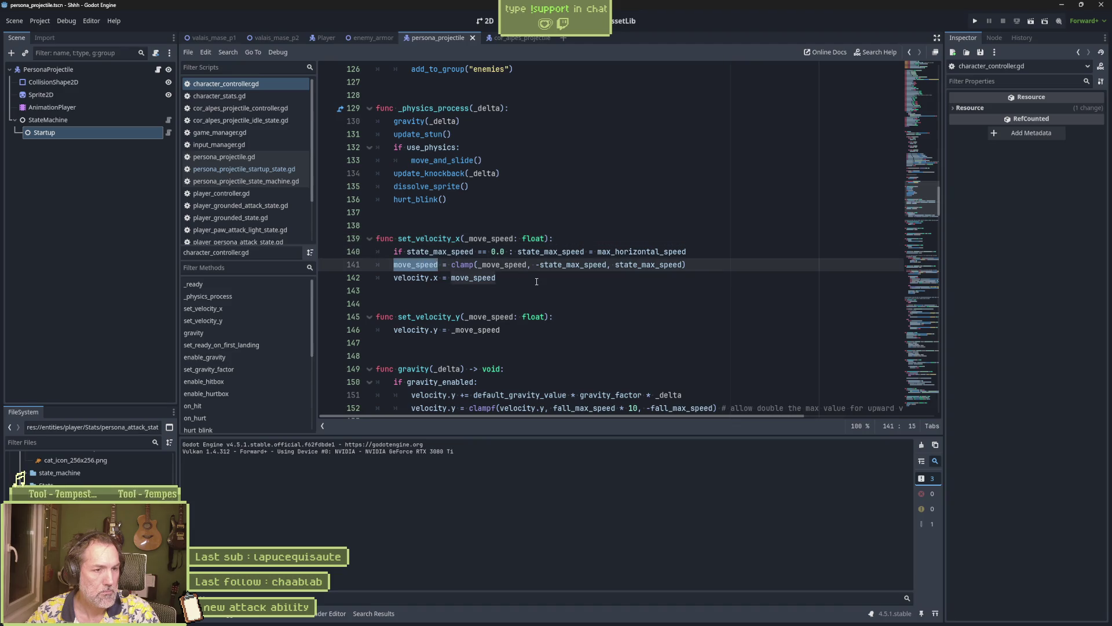
pyautogui.moveTo(478, 265); pyautogui.dragTo(687, 266)
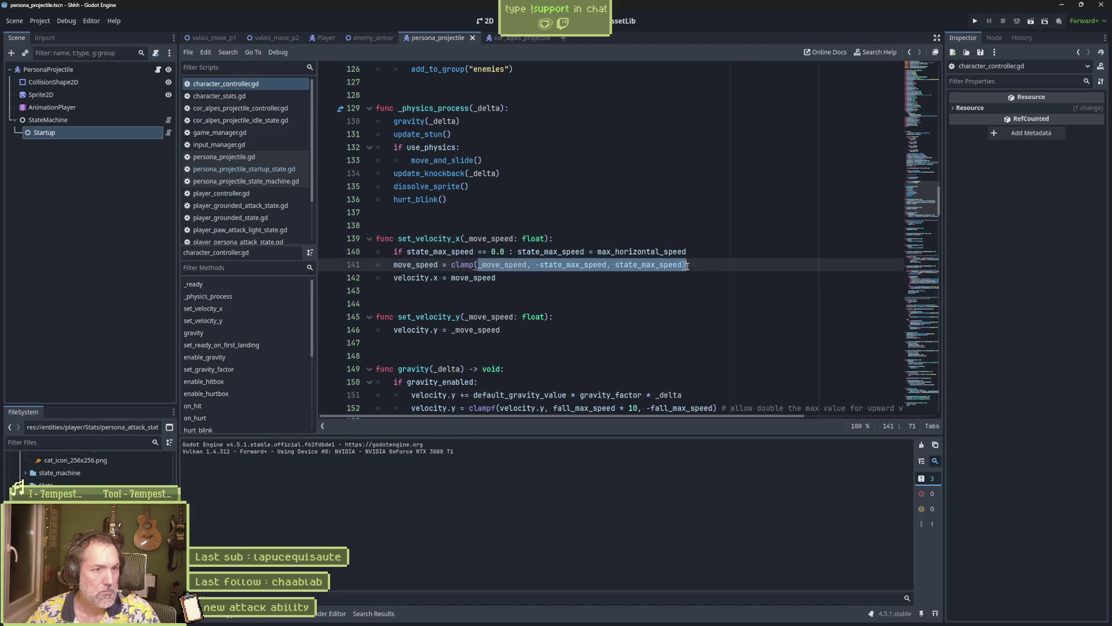
pyautogui.click(95, 131)
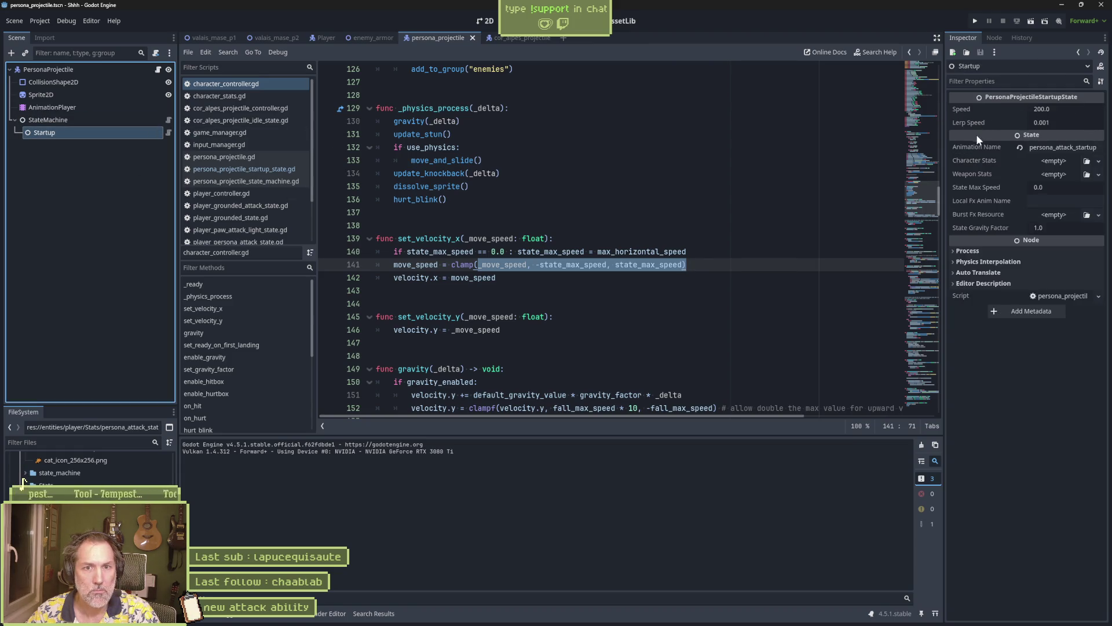
pyautogui.click(1047, 189)
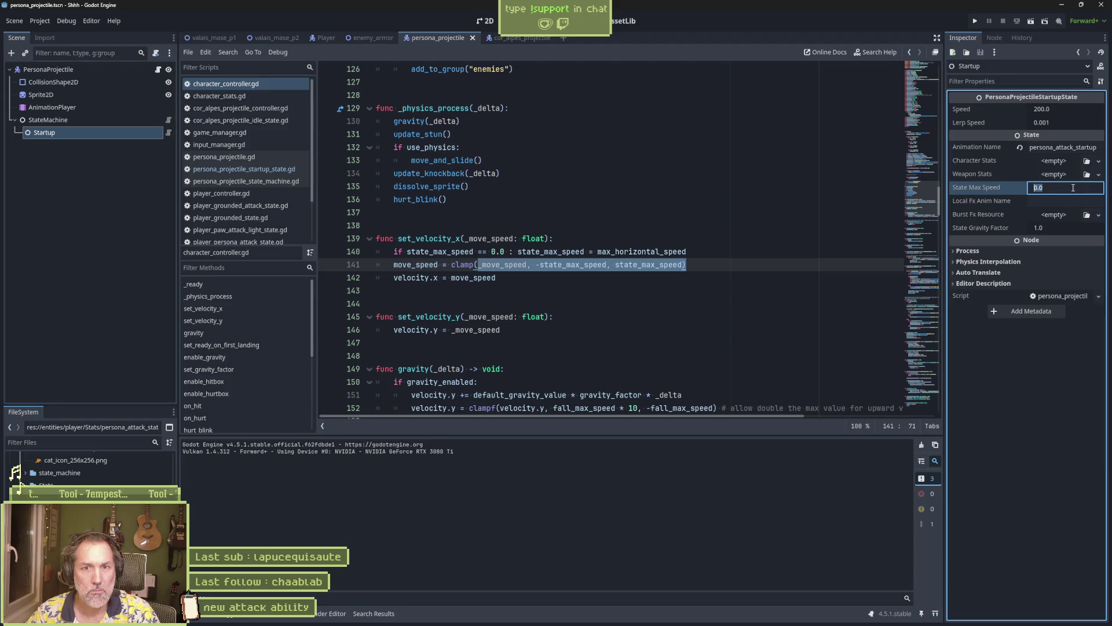
pyautogui.write('200')
pyautogui.press('Return')
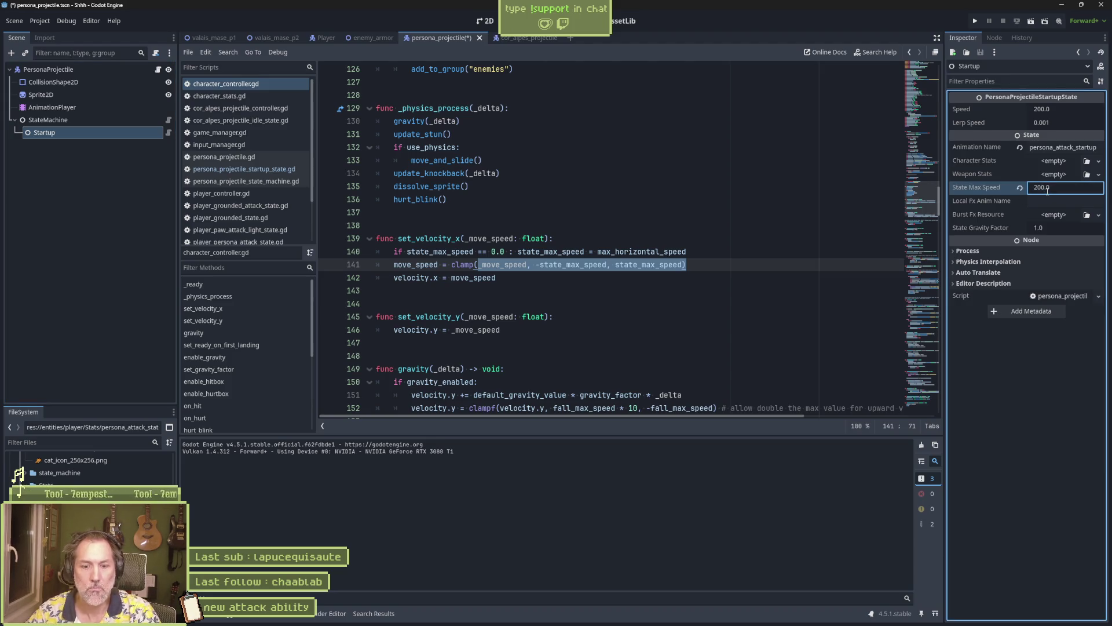
pyautogui.press('F5')
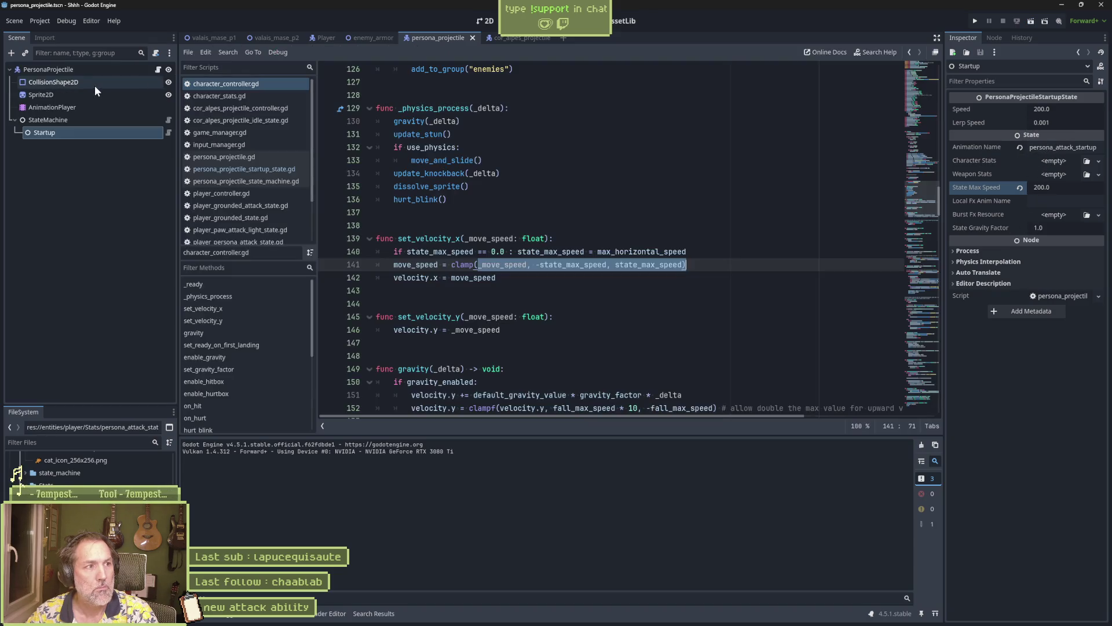
pyautogui.click(95, 82)
pyautogui.click(92, 70)
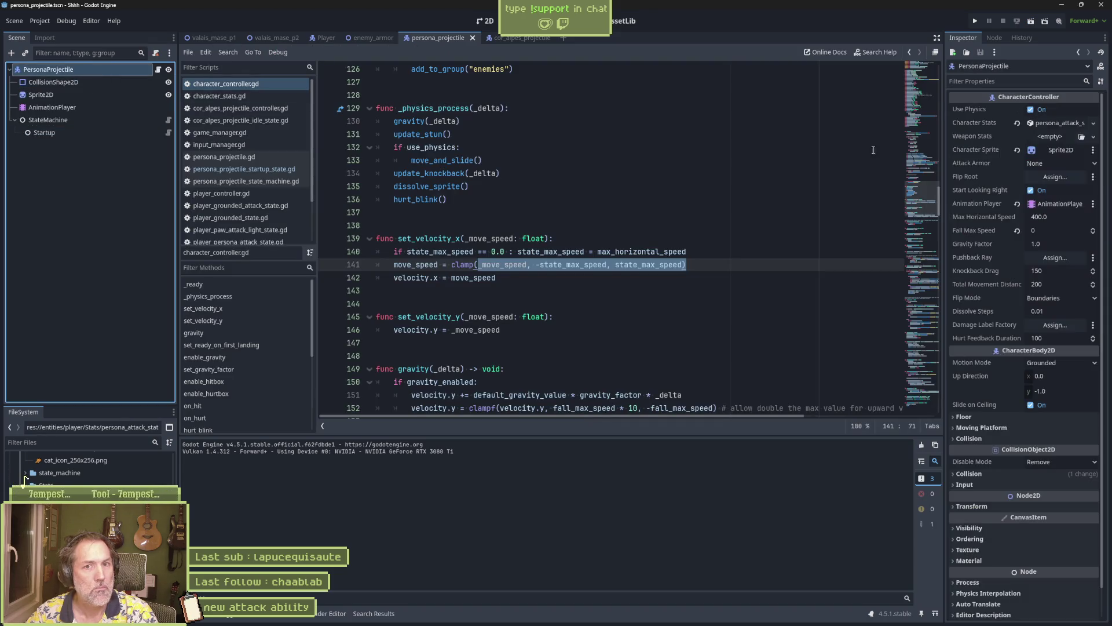
# Expand PersonaProjectile's Character Stats, then open persona_projectile_state_machine.gd from the StateMachine node
pyautogui.click(1063, 123)
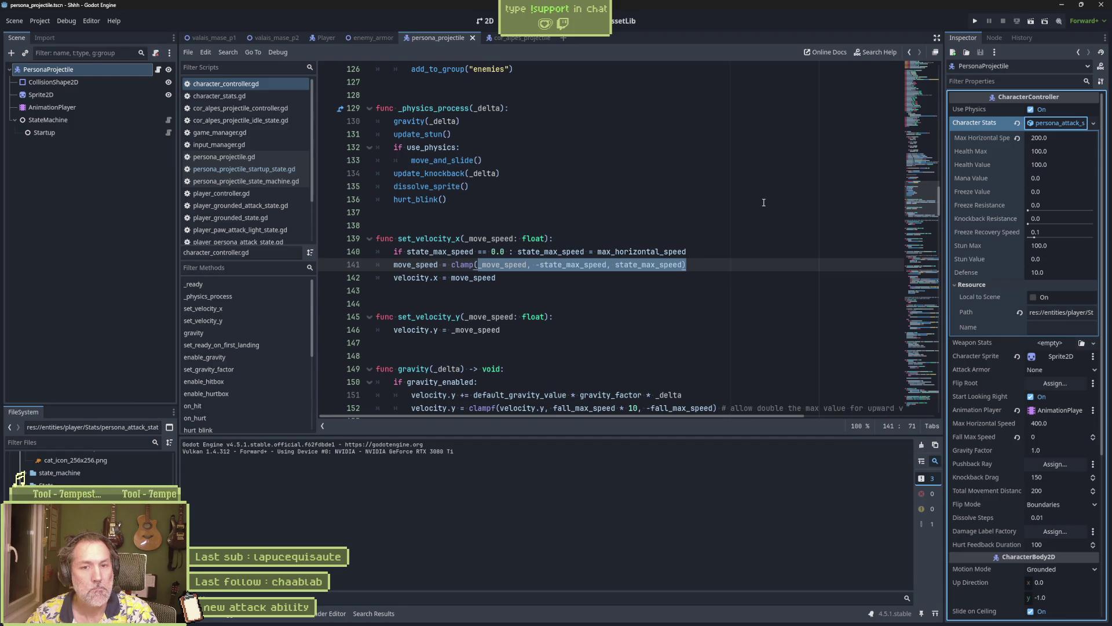
pyautogui.click(954, 286)
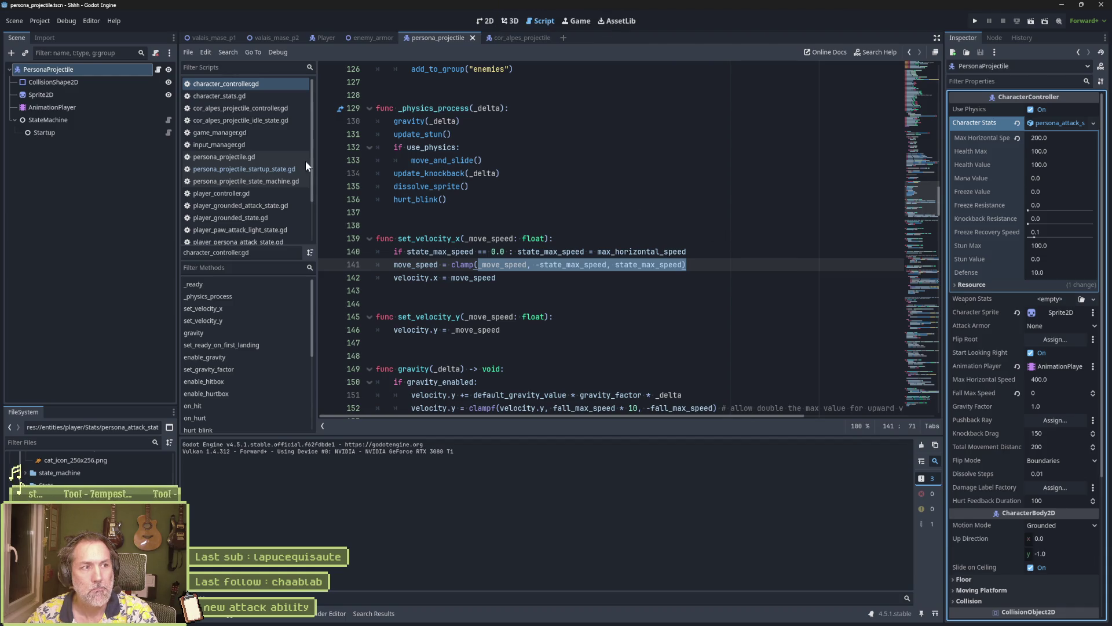
pyautogui.click(167, 123)
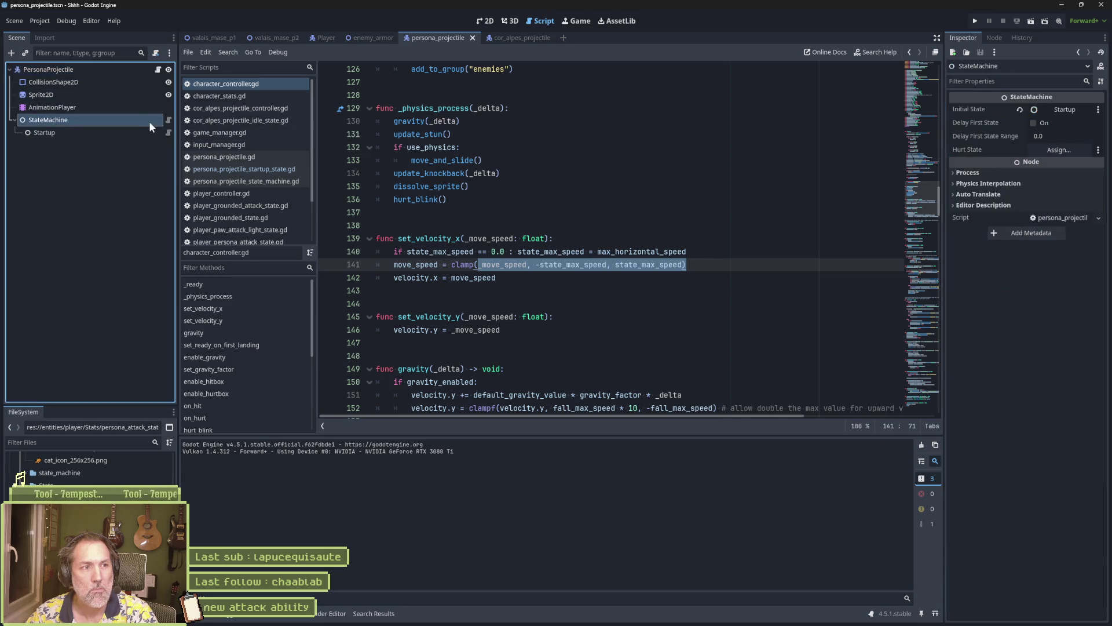
pyautogui.click(168, 119)
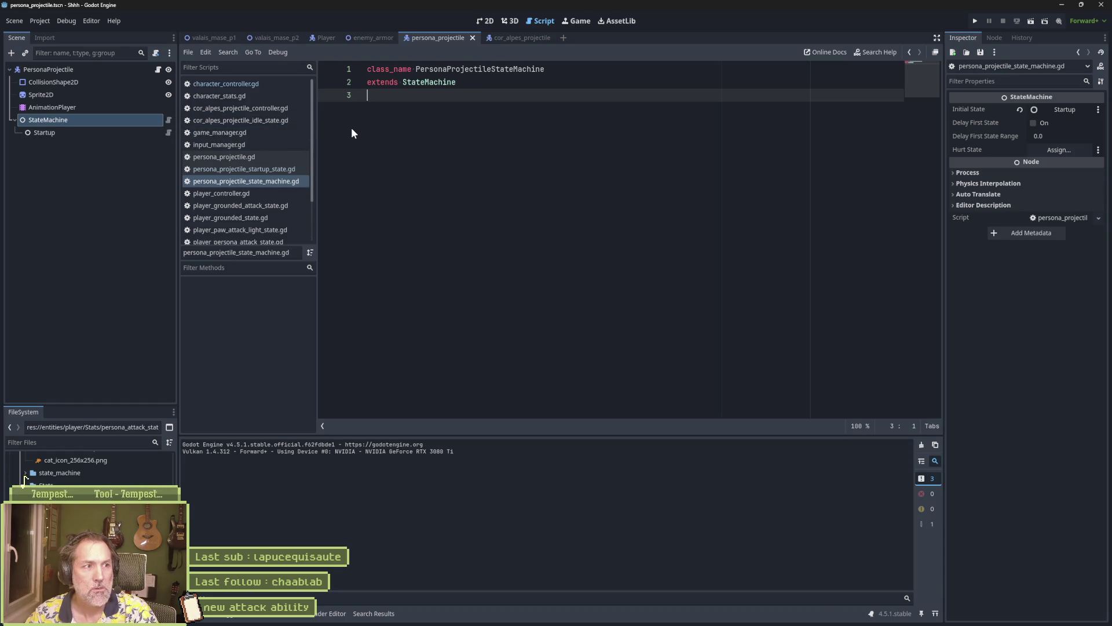
pyautogui.keyDown('ctrl'); pyautogui.click(74, 134); pyautogui.keyUp('ctrl')
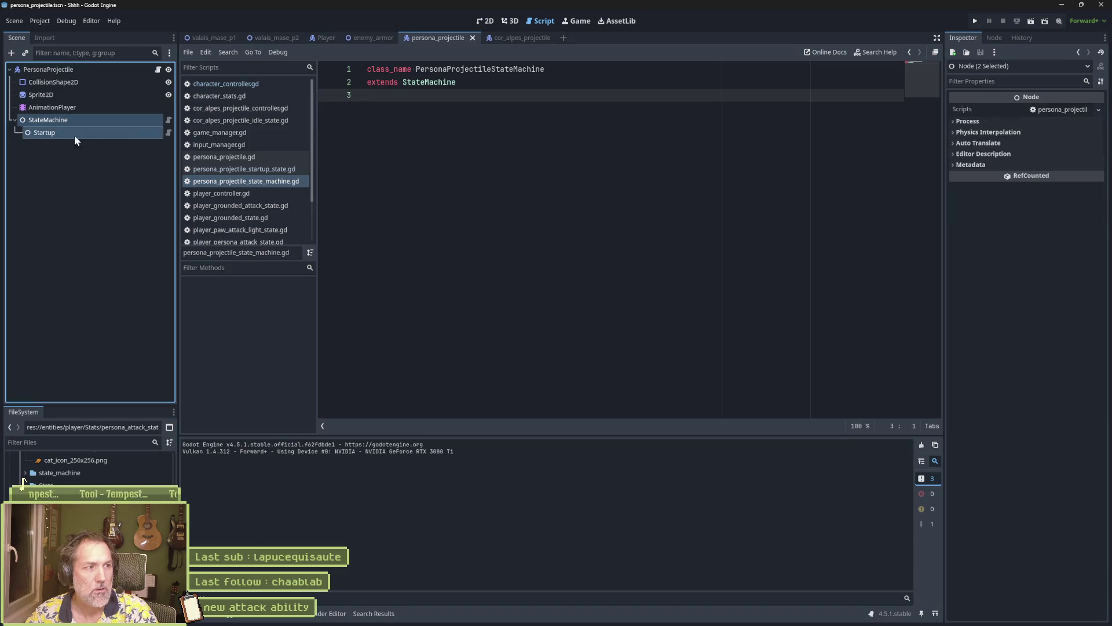
pyautogui.moveTo(74, 135); pyautogui.dragTo(498, 157)
pyautogui.click(536, 91)
pyautogui.hotkey('ctrl', 'shift', 'k')
pyautogui.press('Return')
pyautogui.press('Return')
pyautogui.press('Return')
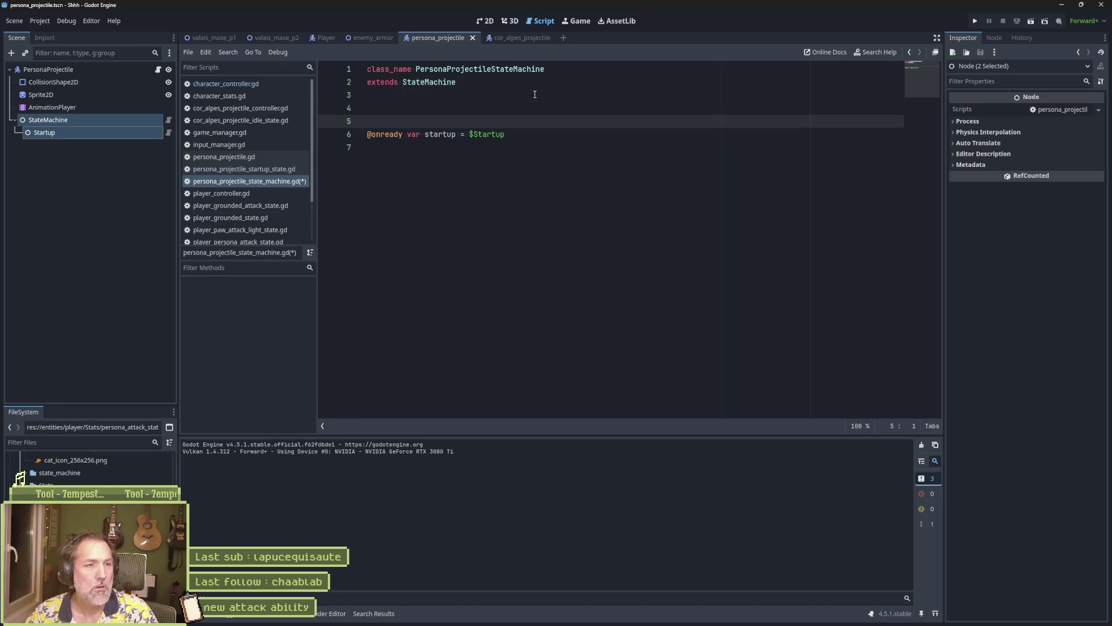
pyautogui.click(446, 135)
pyautogui.doubleClick(450, 134)
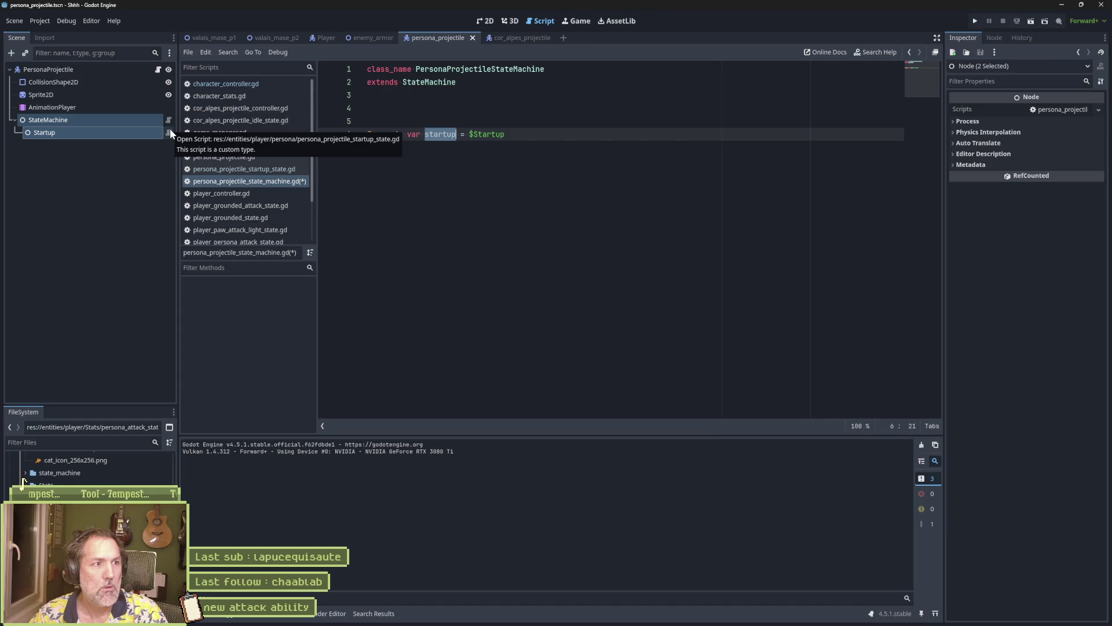
pyautogui.click(140, 123)
pyautogui.hotkey('ctrl', 's')
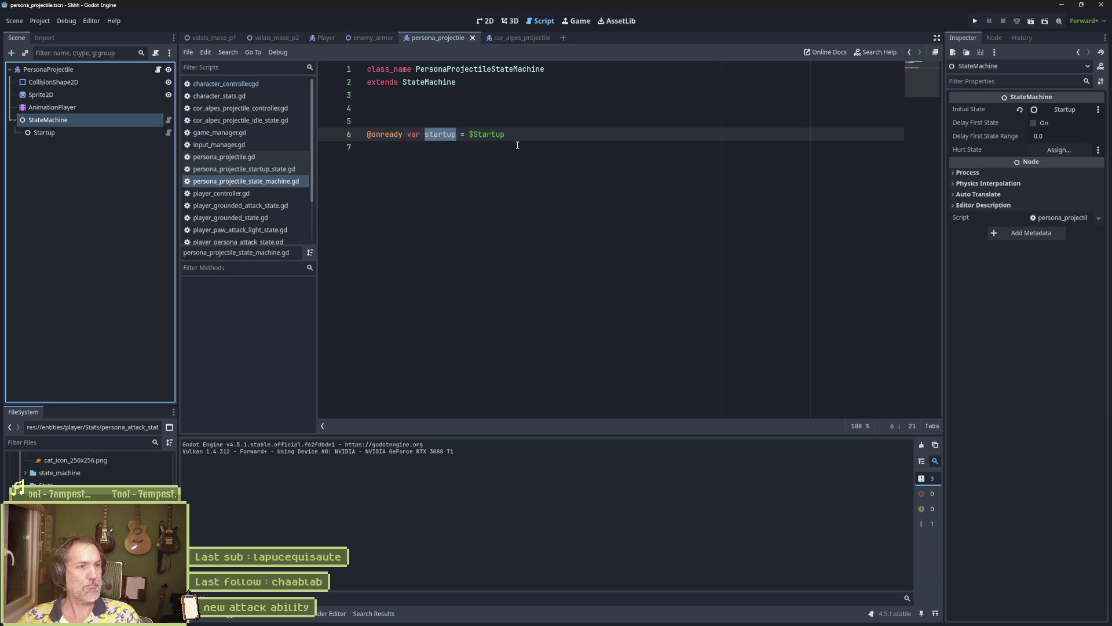
pyautogui.keyDown('ctrl'); pyautogui.click(441, 83); pyautogui.keyUp('ctrl')
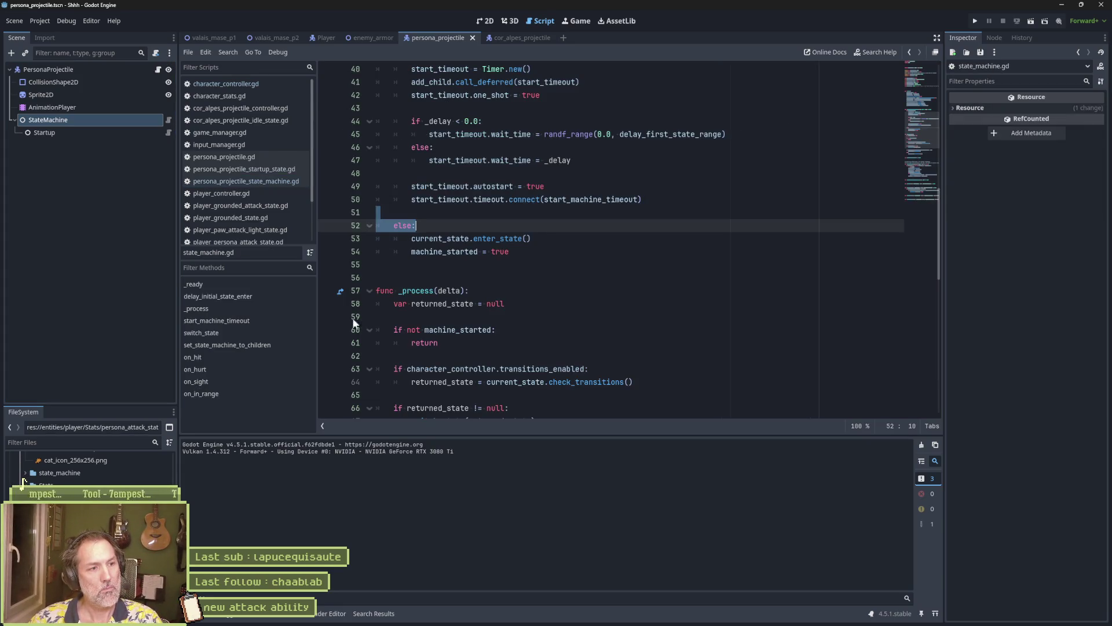
# Review _process in state_machine.gd, then open the PersonaProjectile and Startup state scripts
pyautogui.click(230, 309)
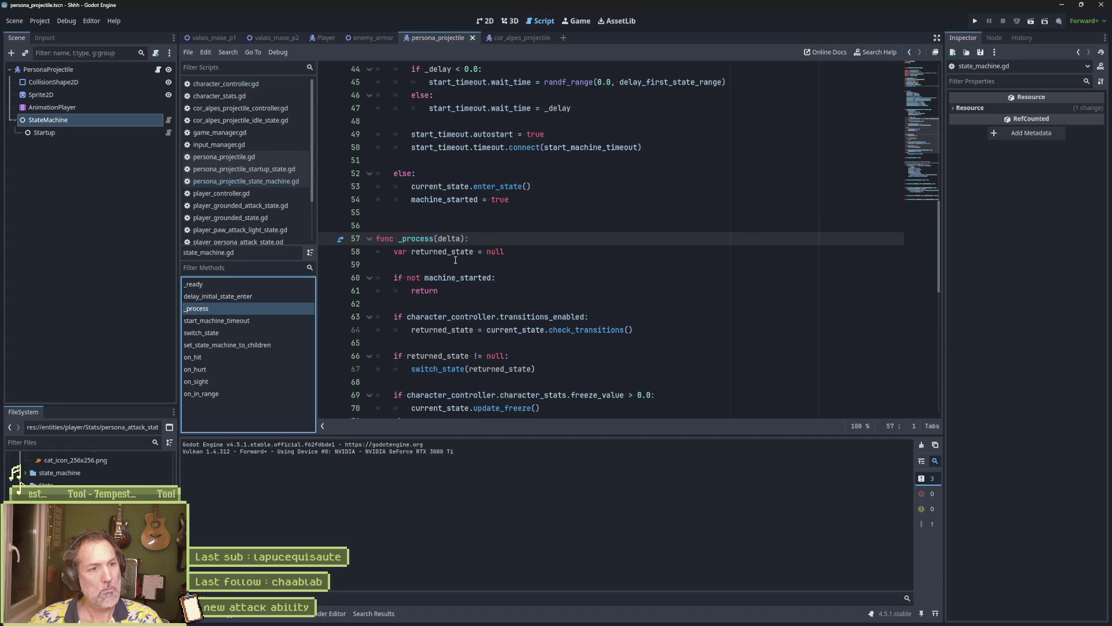
pyautogui.scroll(-1, 467, 295)
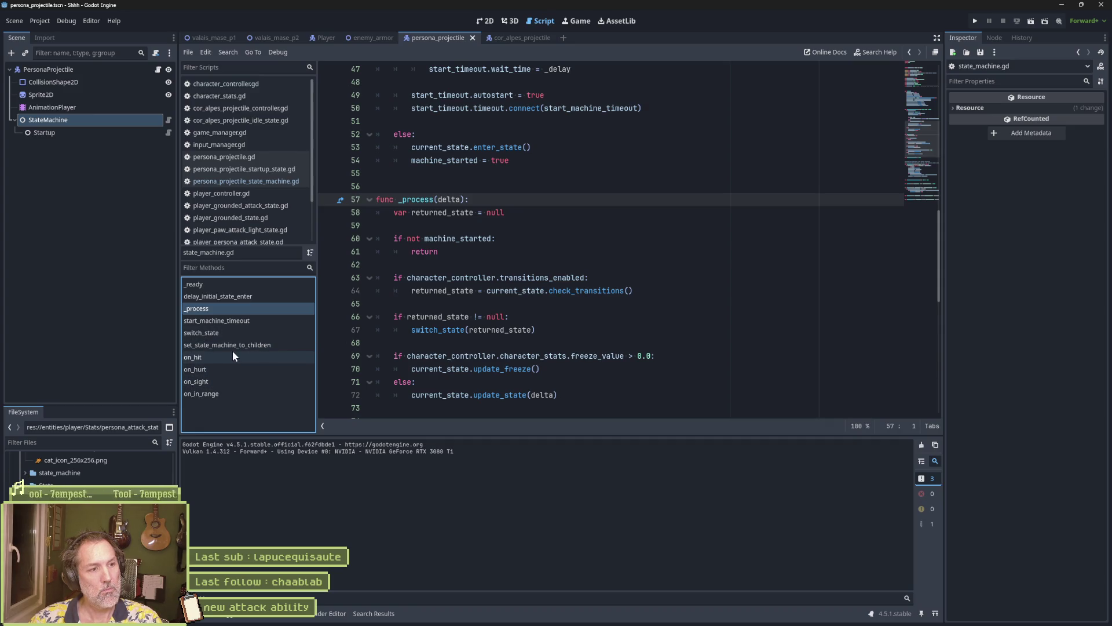
pyautogui.click(115, 71)
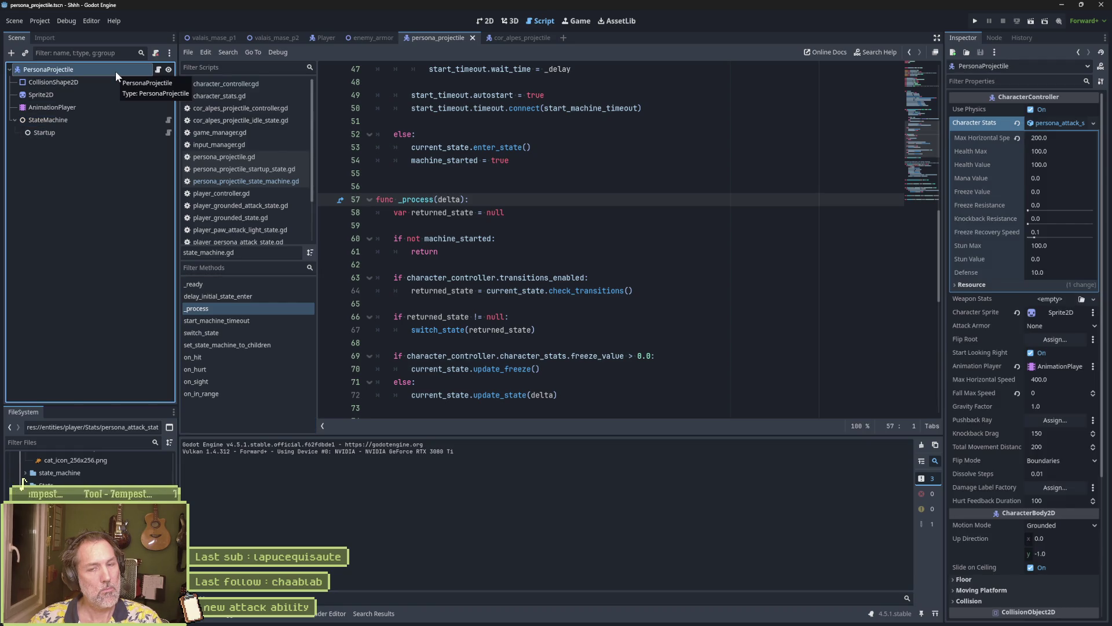
pyautogui.click(157, 69)
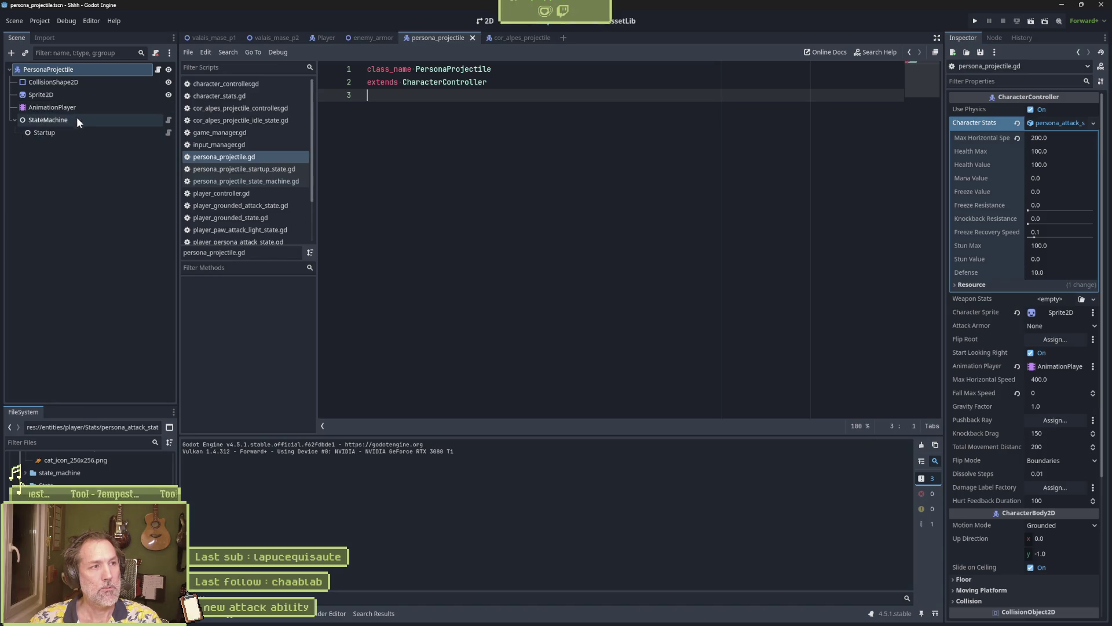
pyautogui.click(168, 133)
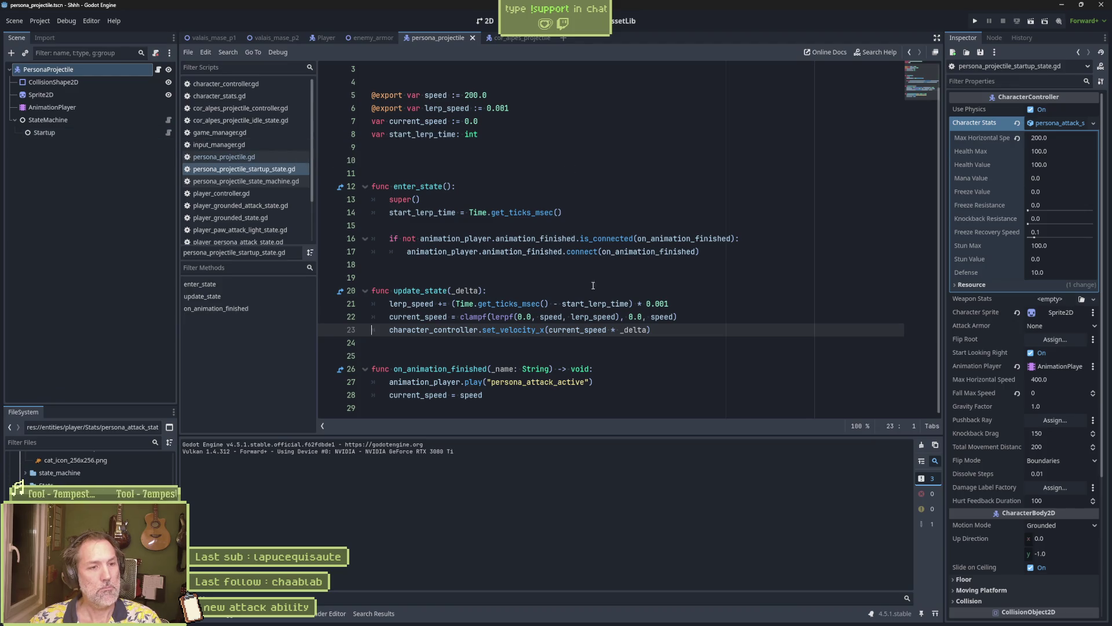
# Add a print_debug of " current_speed * _delta: " after line 22 and test-run to see it
pyautogui.doubleClick(435, 329)
pyautogui.doubleClick(416, 317)
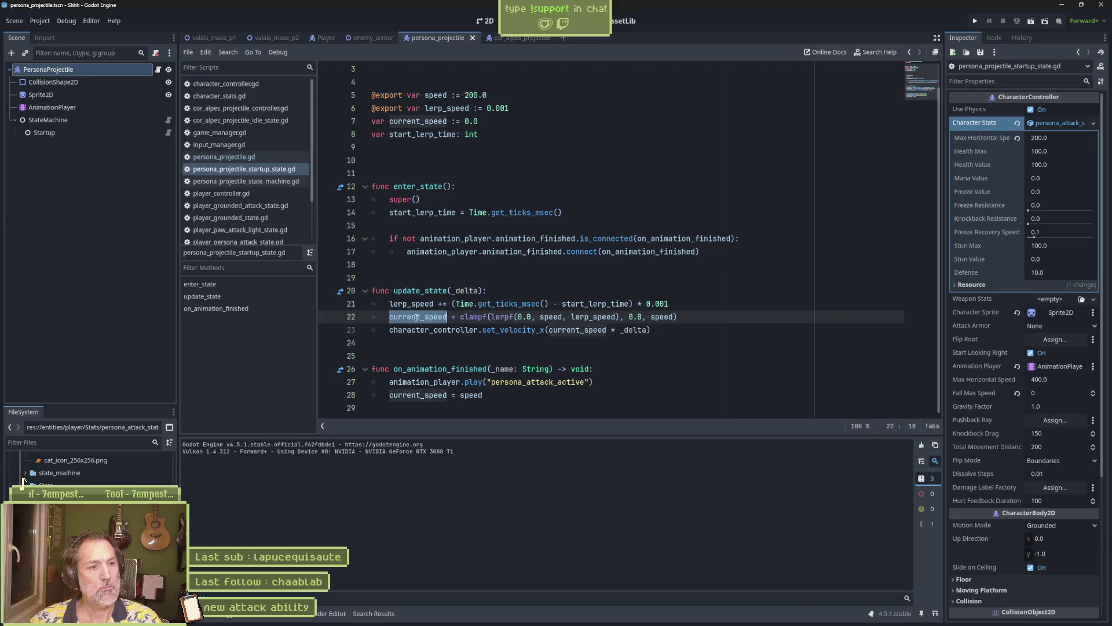
pyautogui.doubleClick(551, 329)
pyautogui.click(713, 316)
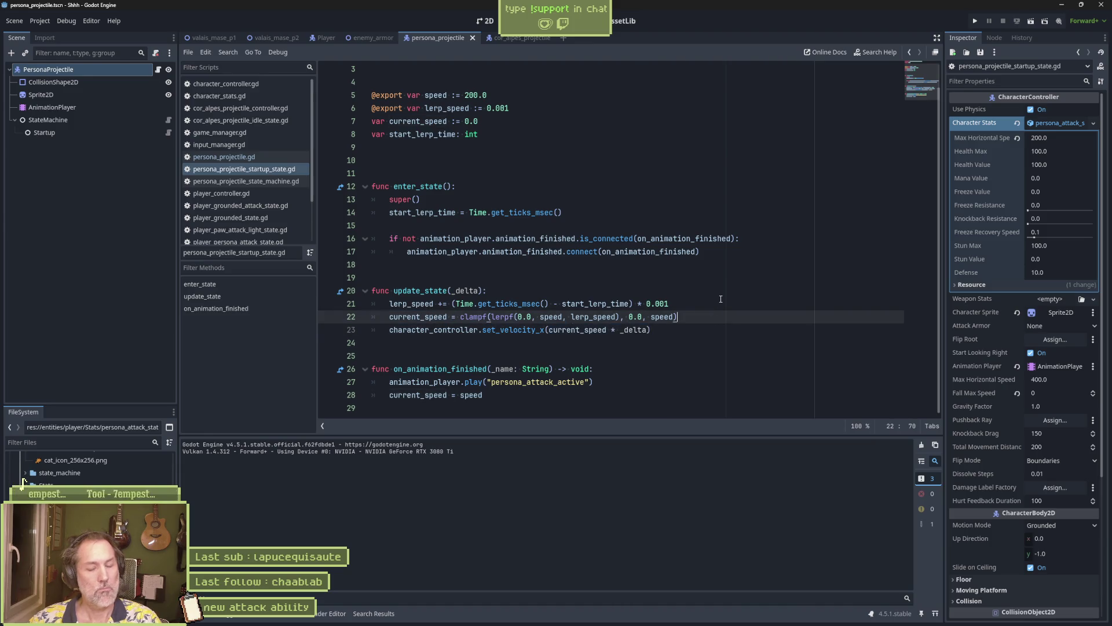
pyautogui.press('Return')
pyautogui.write('print_debug9')
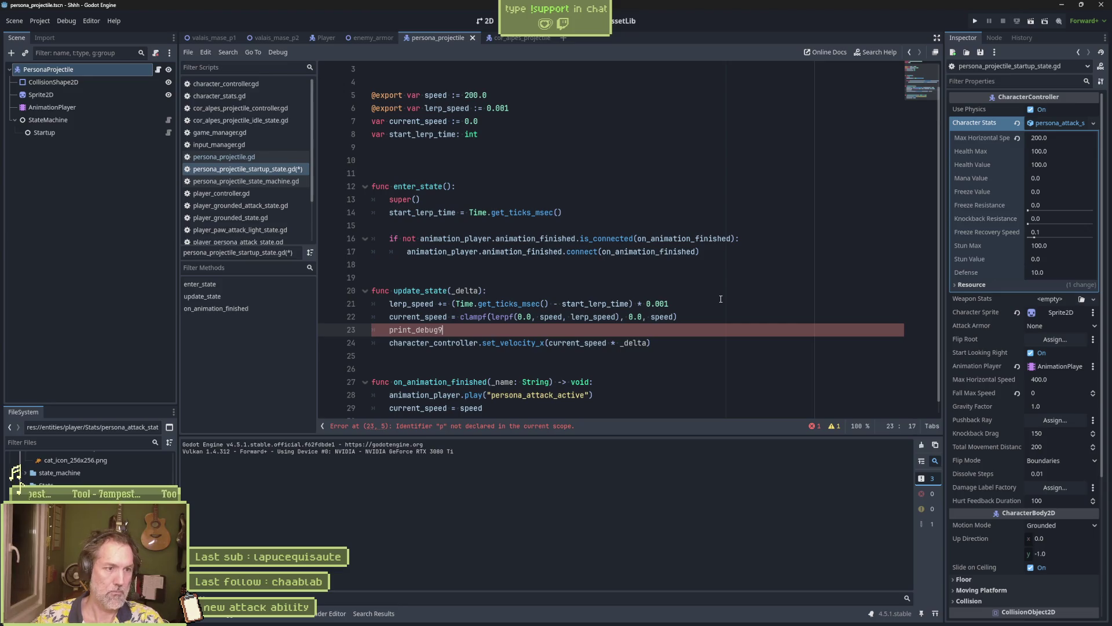
pyautogui.press('BackSpace')
pyautogui.write('(self, " ')
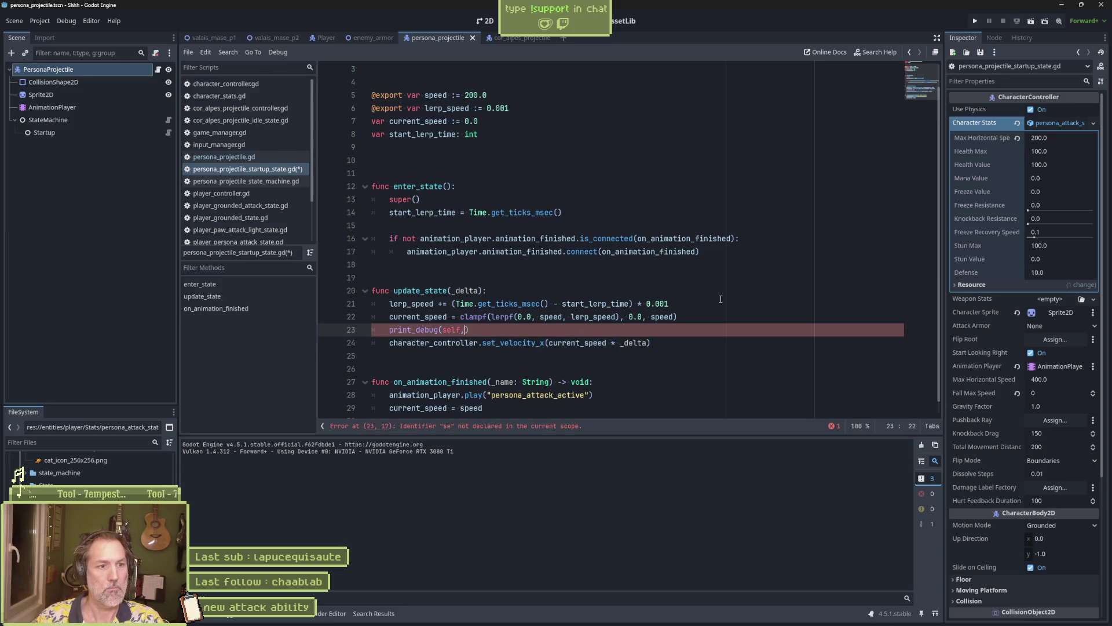
pyautogui.write('current_speed * _delta: ", current_speed * _delta')
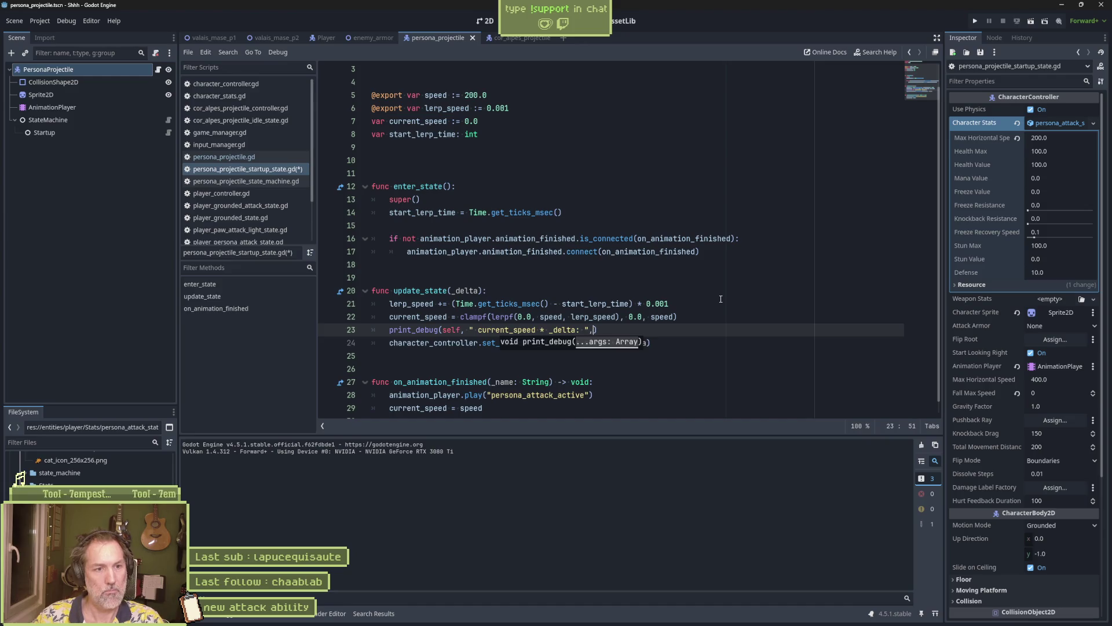
pyautogui.press('F6')
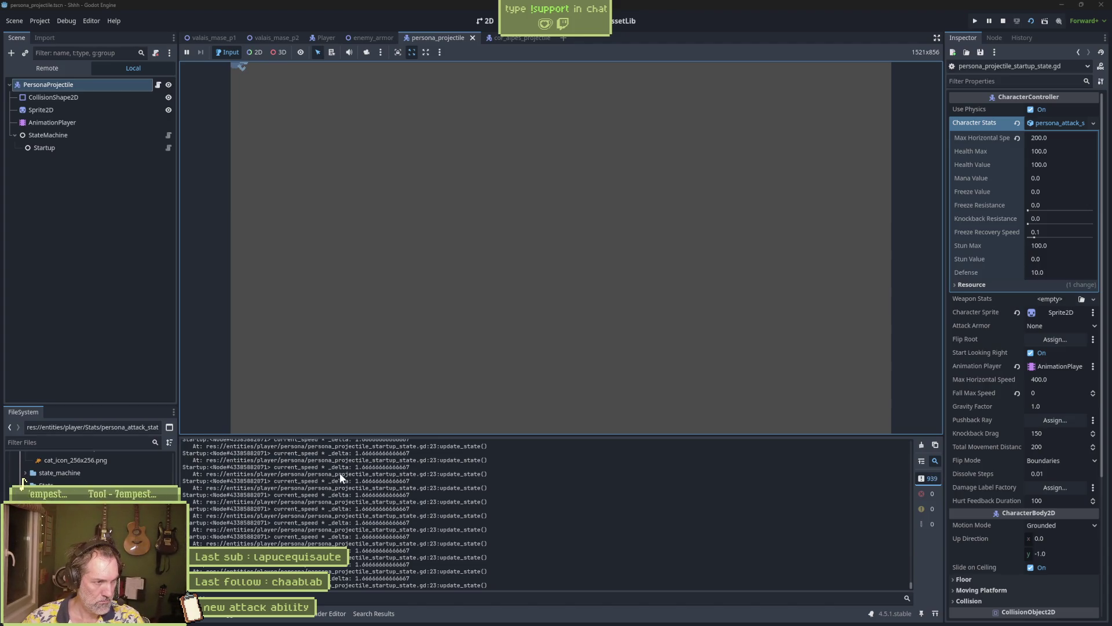
pyautogui.press('F8')
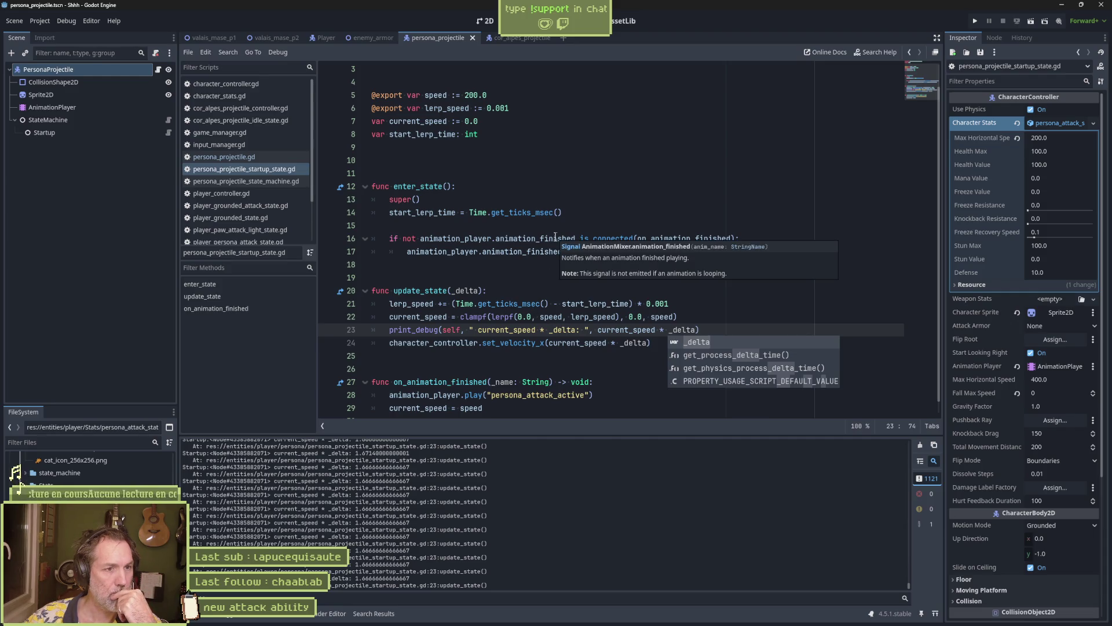
# Insert " lerp_speed: ", lerp_speed into line 23's print_debug call and rerun the game
pyautogui.doubleClick(422, 213)
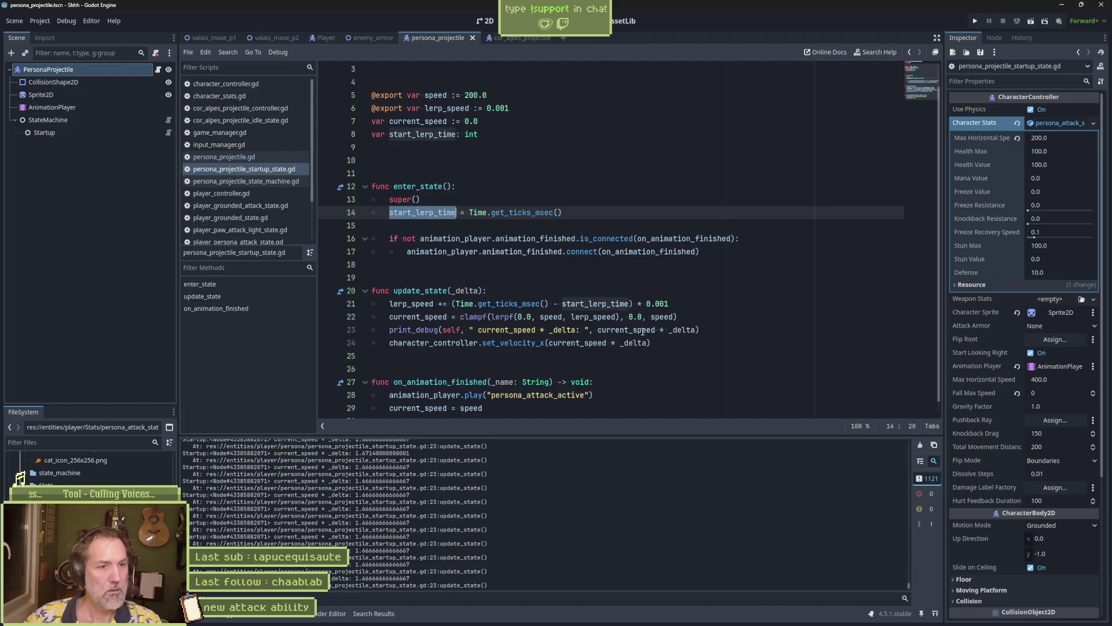
pyautogui.click(418, 304)
pyautogui.doubleClick(415, 304)
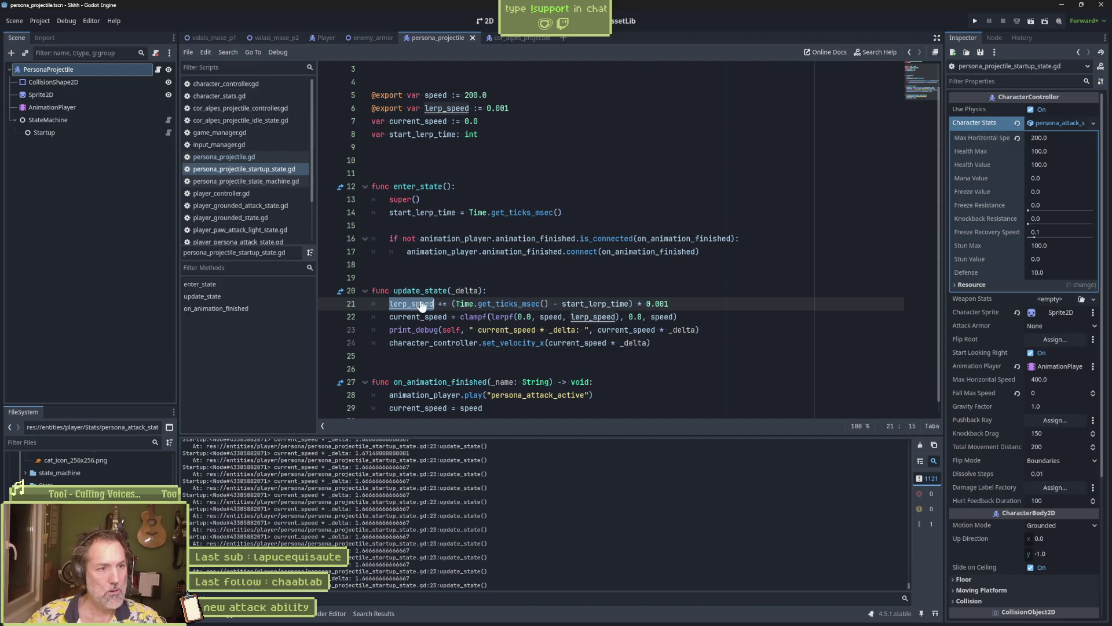
pyautogui.click(470, 330)
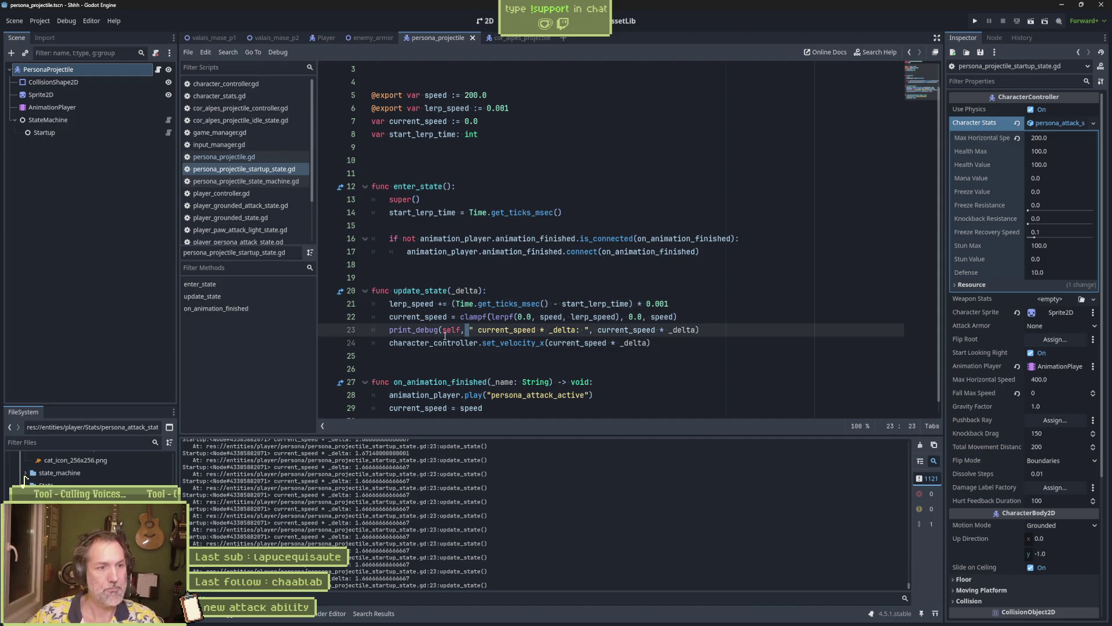
pyautogui.write('" lerp_speed:')
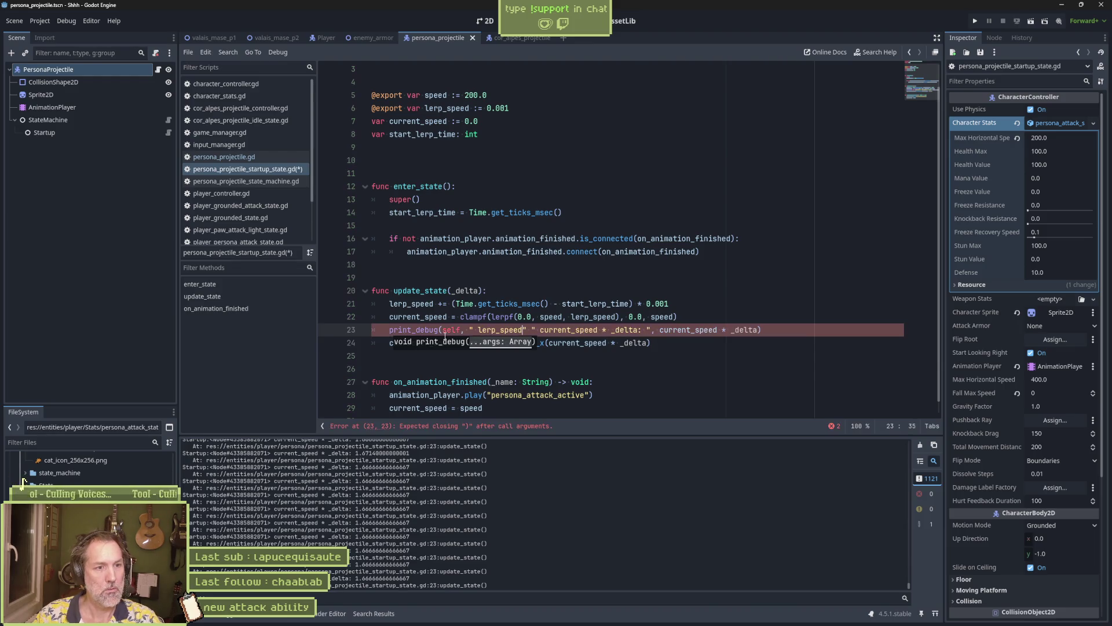
pyautogui.write(' ", lerp_speed')
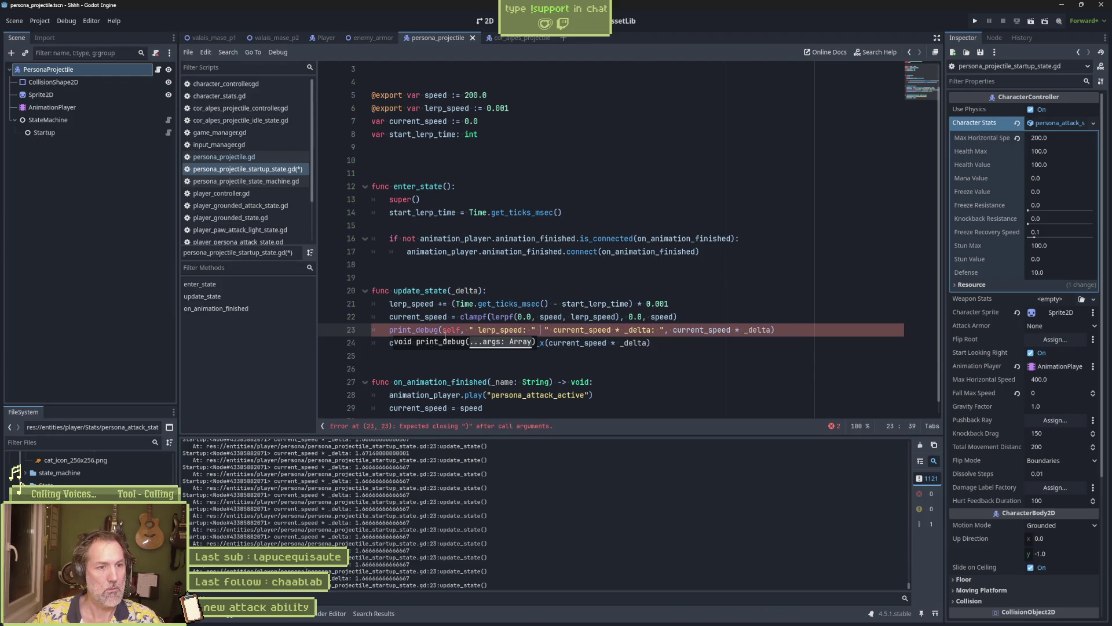
pyautogui.write(',')
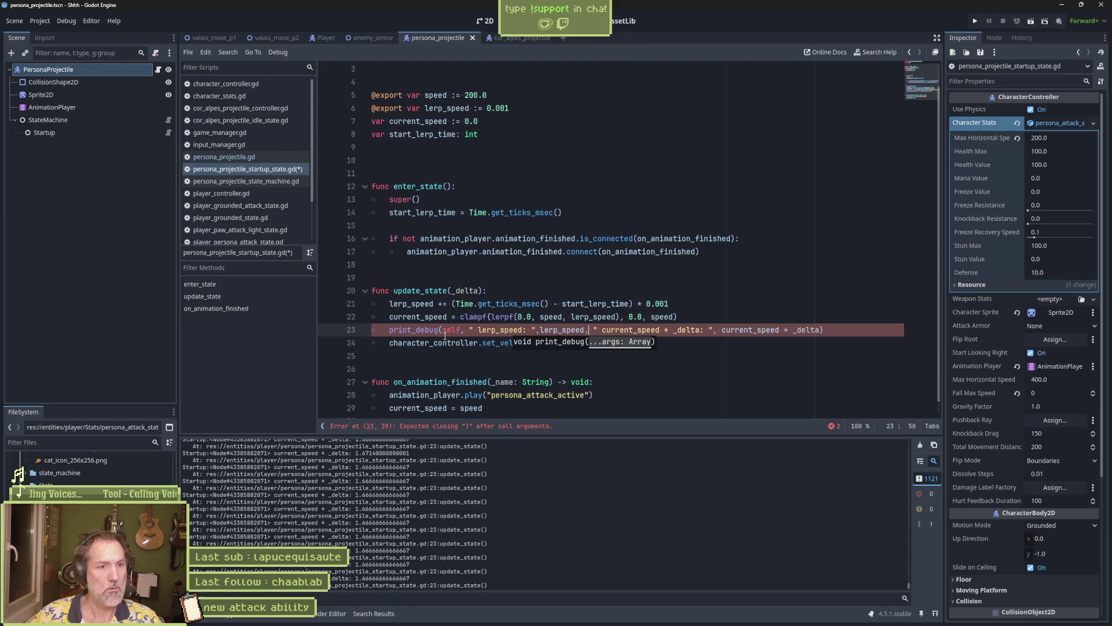
pyautogui.hotkey('ctrl', 'Left')
pyautogui.hotkey('ctrl', 'Left')
pyautogui.press('F6')
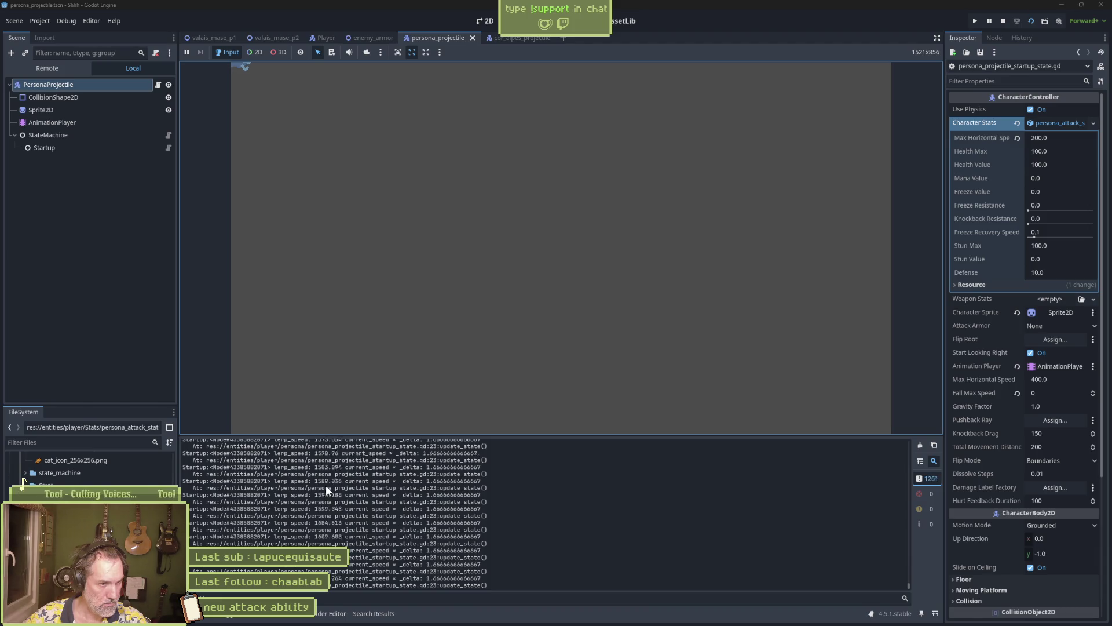
# Stop the game and read lerp_speed's value on the clampf line
pyautogui.press('F8')
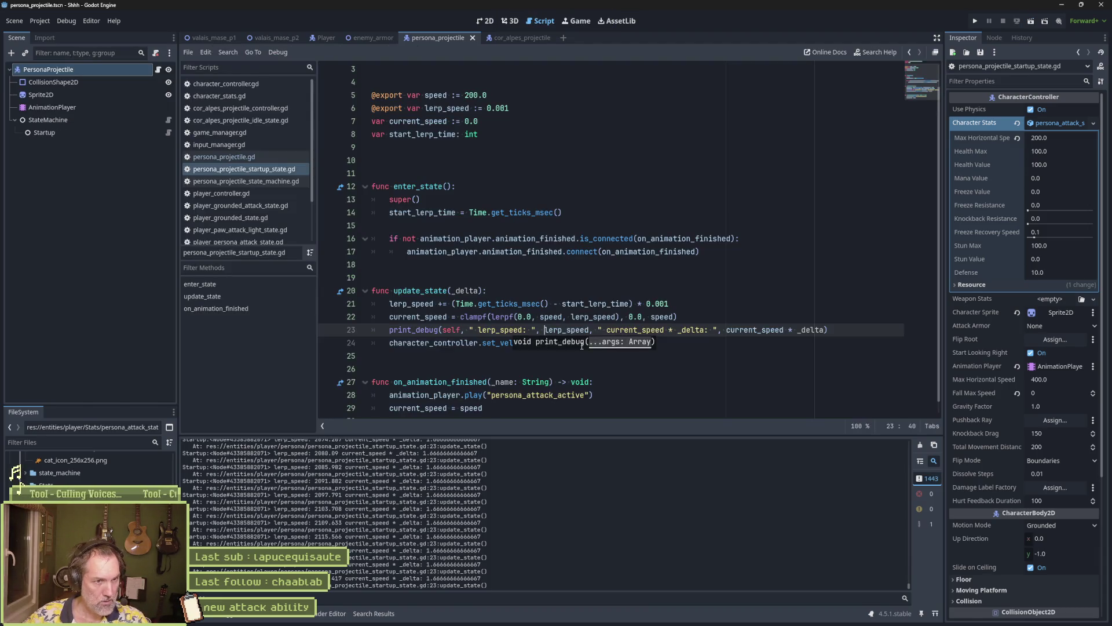
pyautogui.moveTo(568, 335)
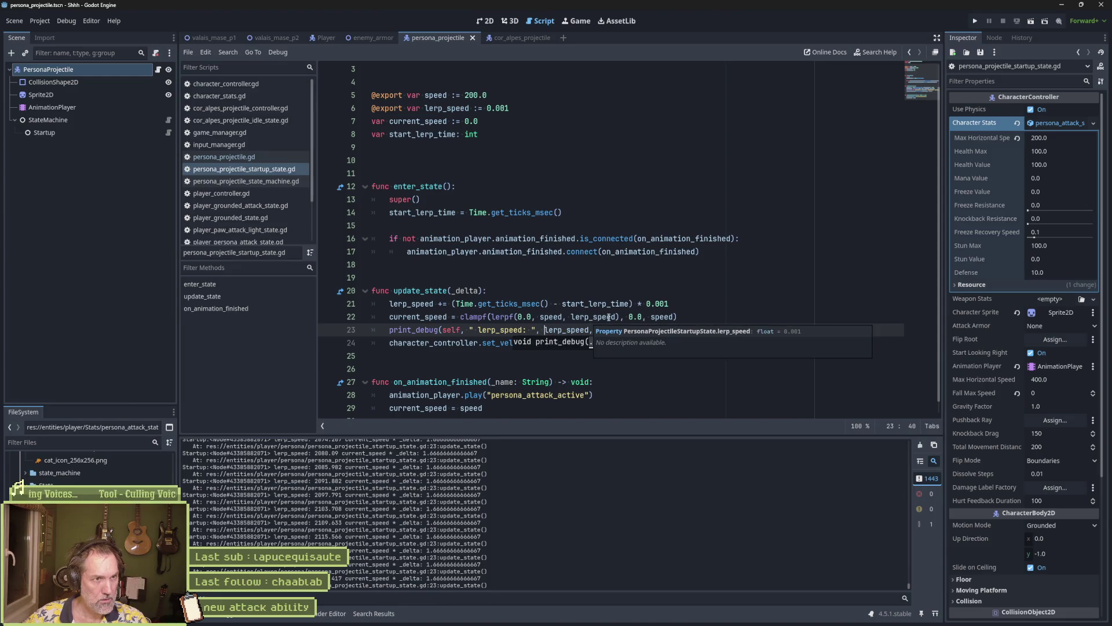
pyautogui.click(657, 318)
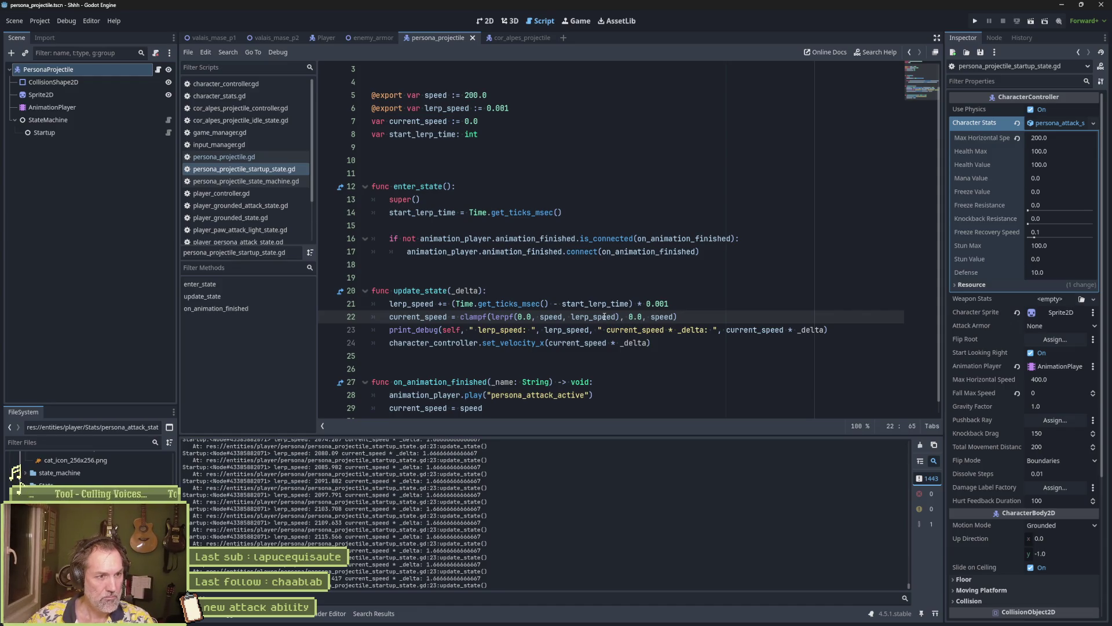
pyautogui.moveTo(604, 318)
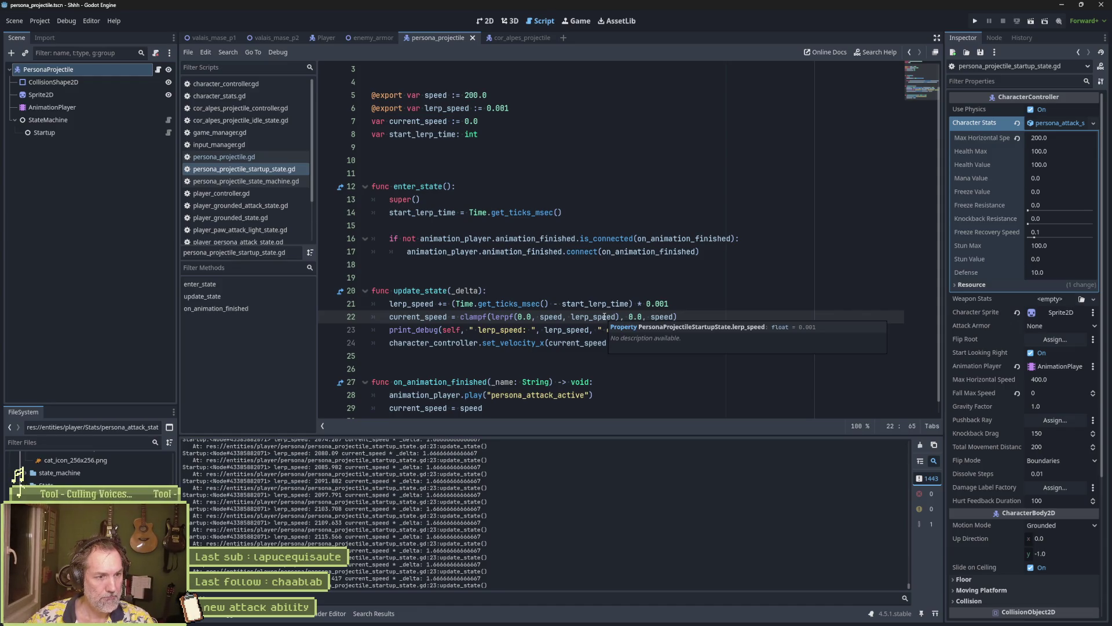
pyautogui.click(669, 380)
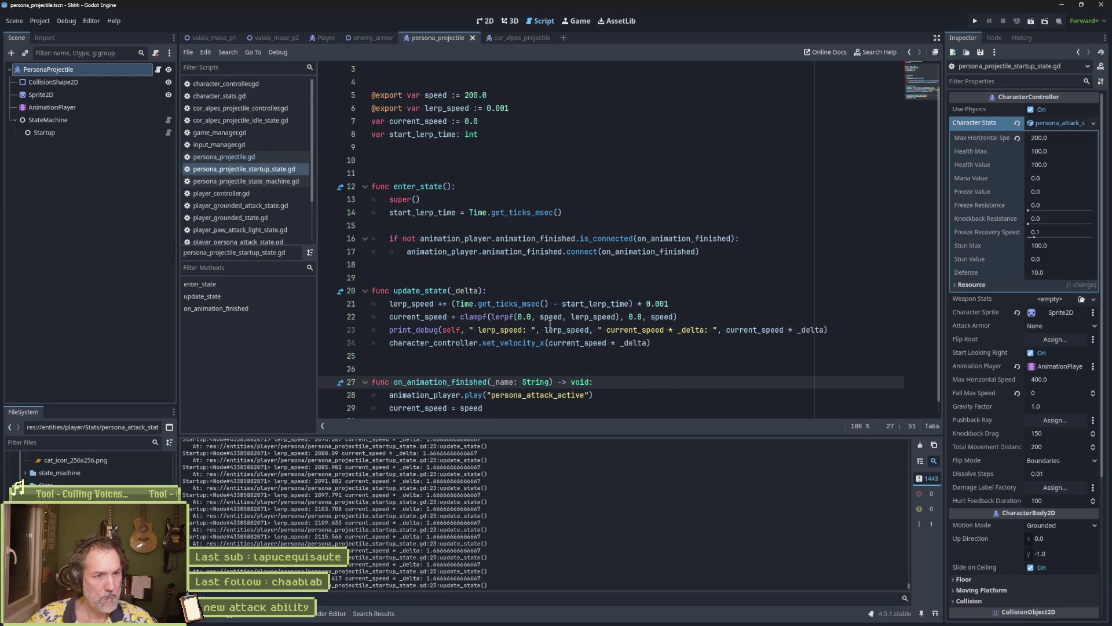
# Check the speed value in the startup script, then switch to the Aseprite cat sprite
pyautogui.moveTo(553, 320)
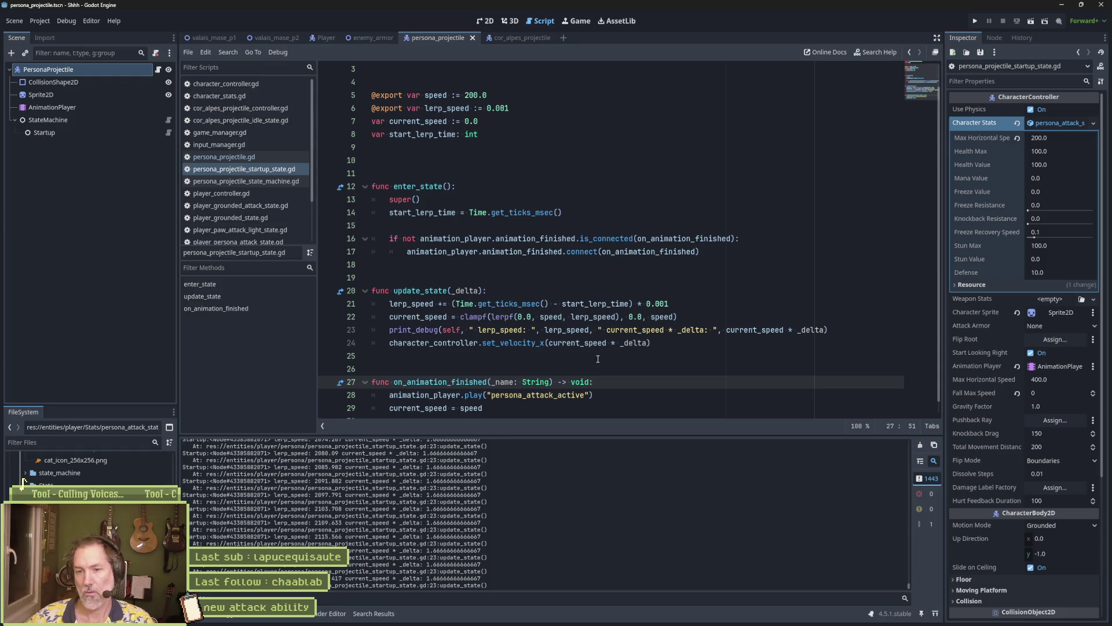
pyautogui.moveTo(614, 624)
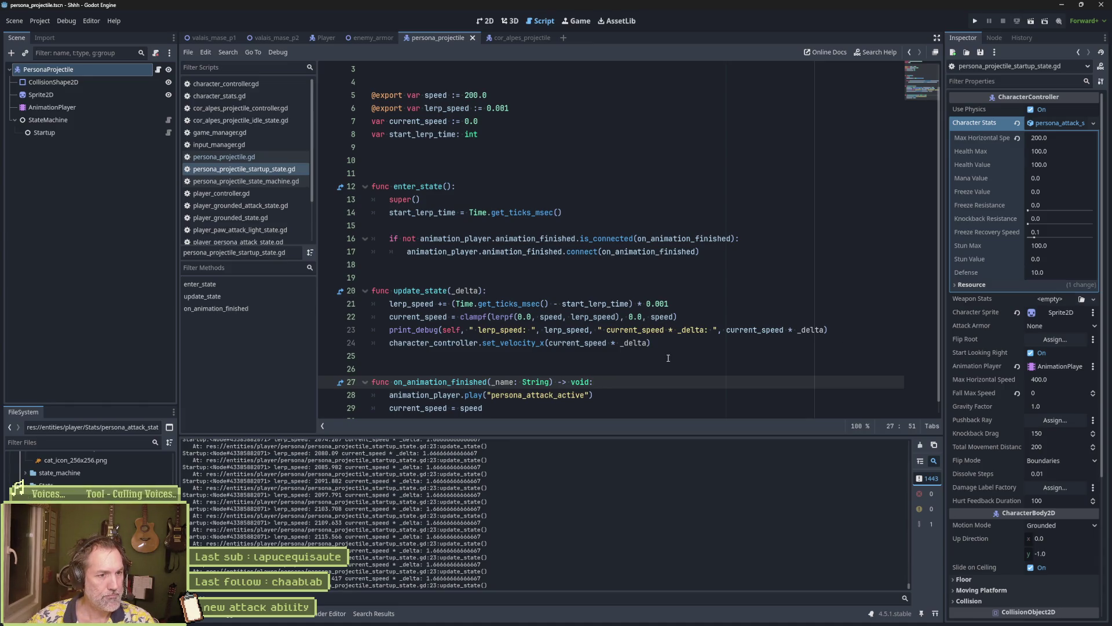
pyautogui.scroll(-1, 678, 359)
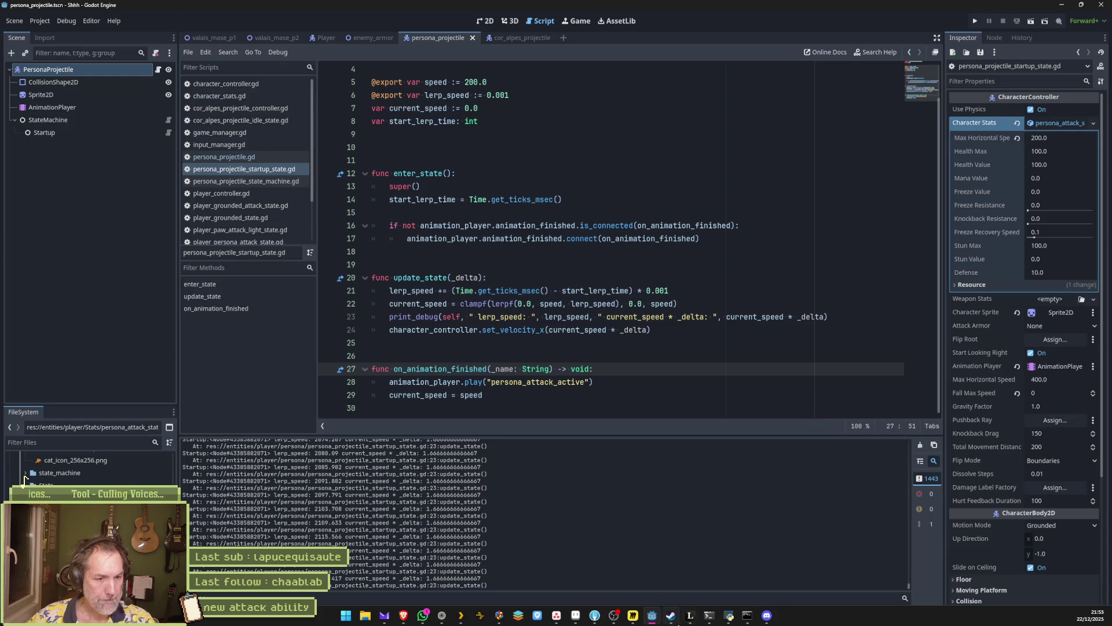
pyautogui.moveTo(671, 615)
pyautogui.click(618, 380)
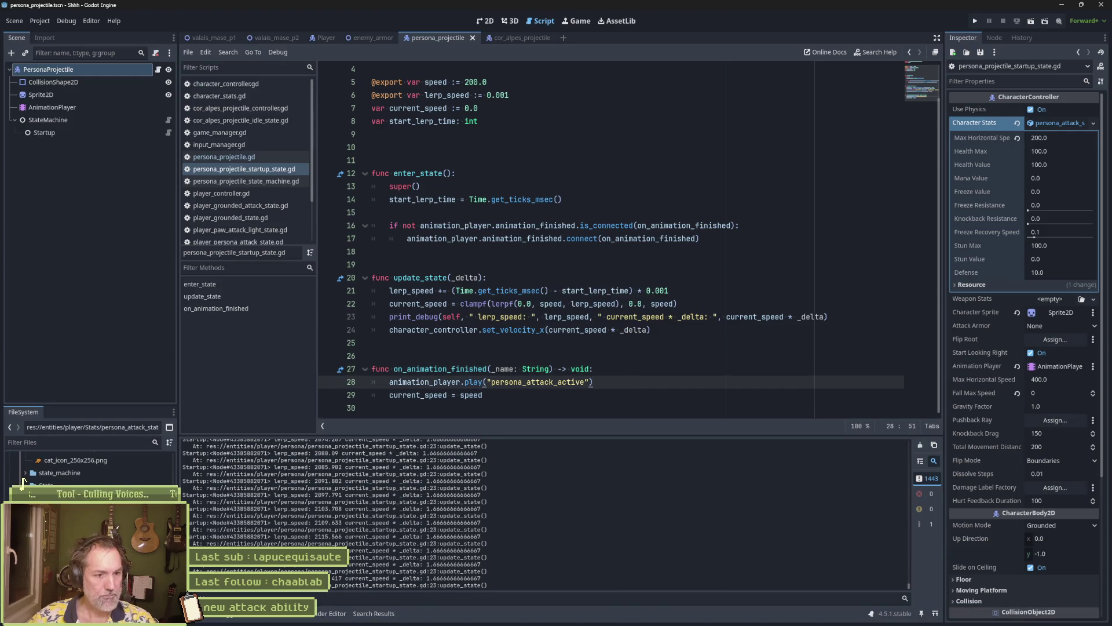
pyautogui.click(572, 618)
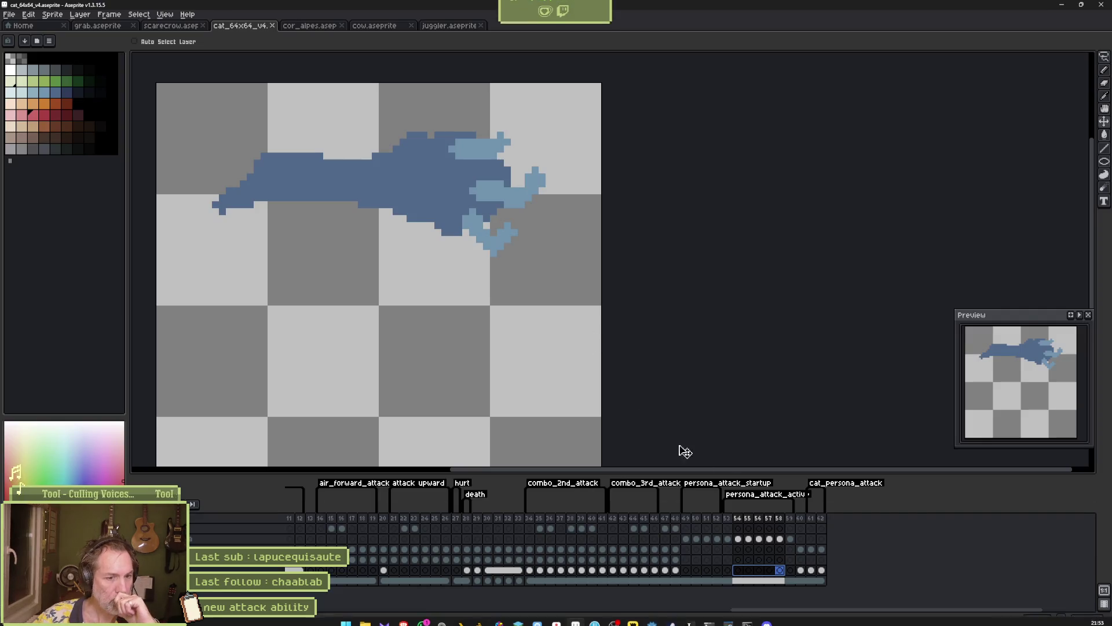
# Browse the frames, comparing 161's orange cat and frames 53–57, ending on the pink blob
pyautogui.moveTo(811, 521); pyautogui.dragTo(825, 523)
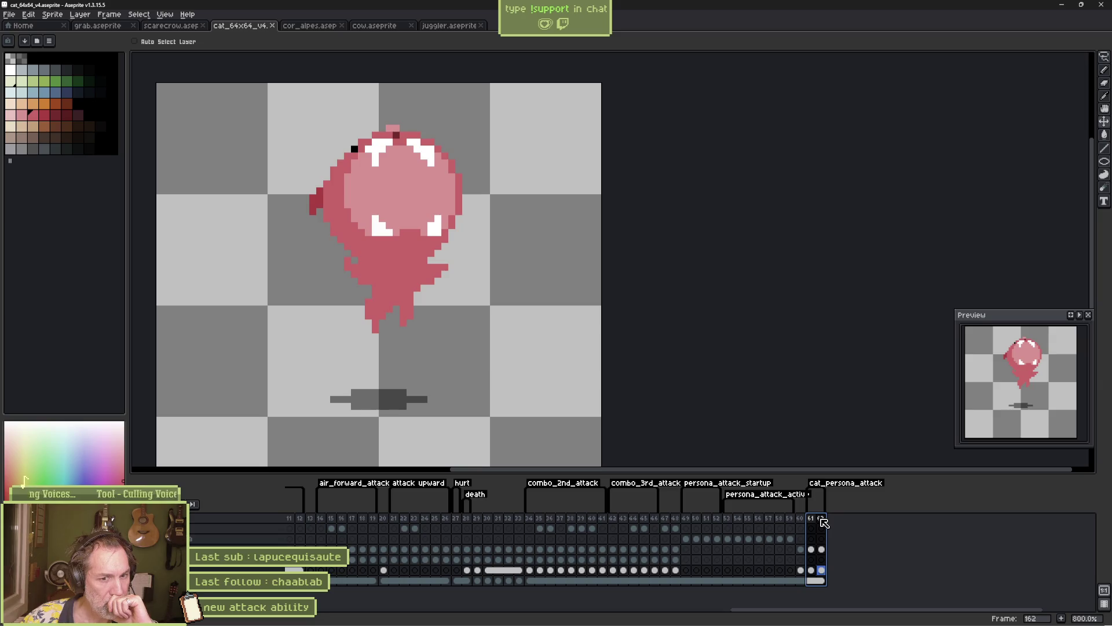
pyautogui.click(818, 524)
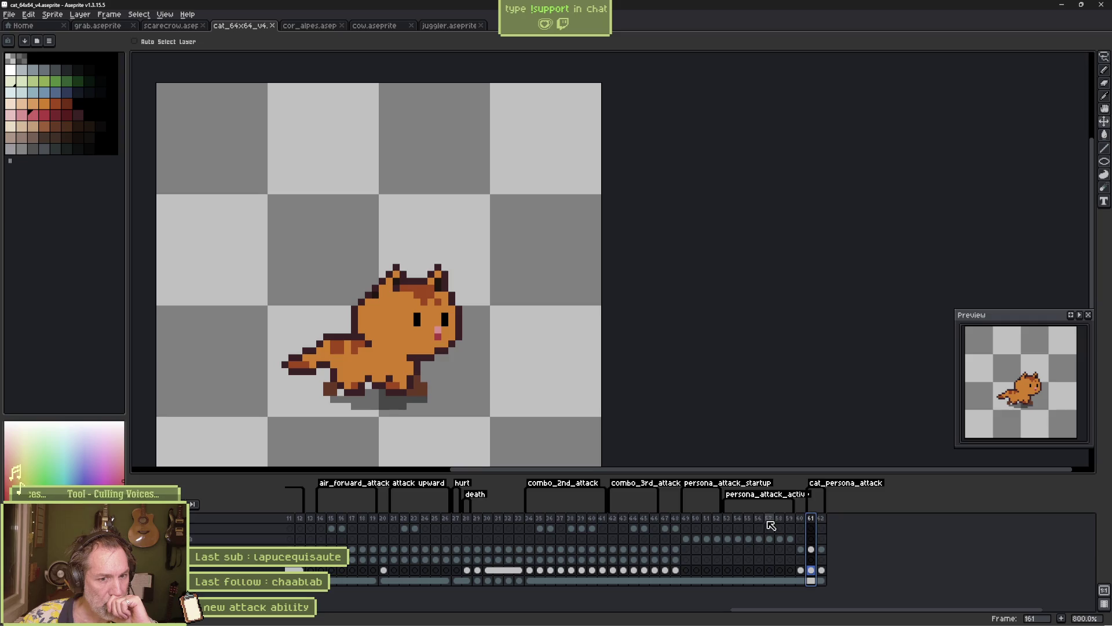
pyautogui.moveTo(727, 518); pyautogui.dragTo(826, 521)
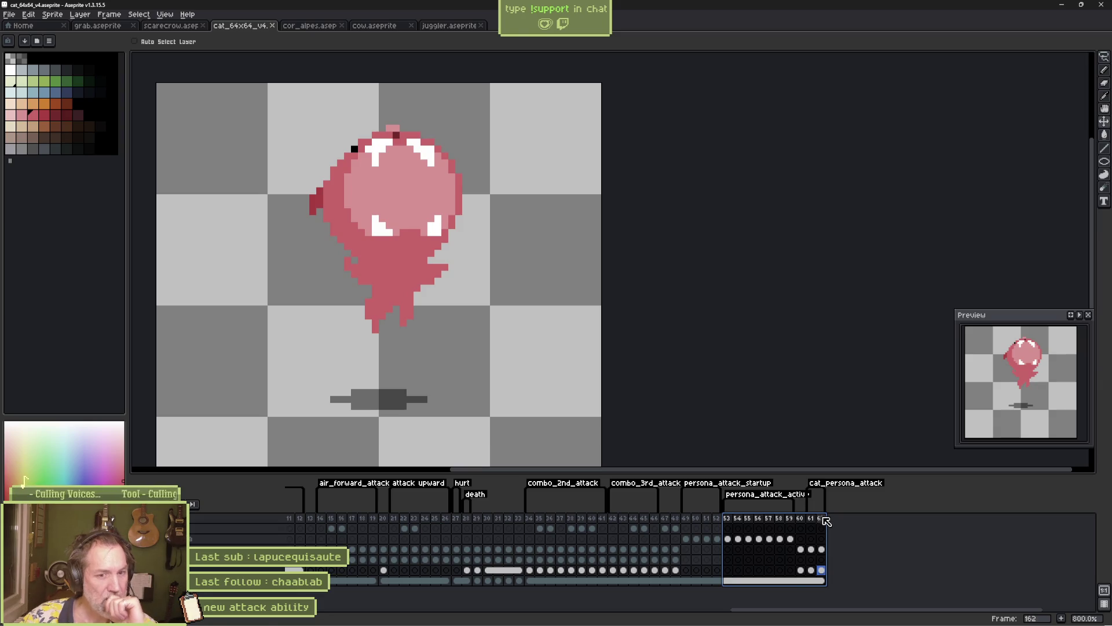
pyautogui.click(820, 550)
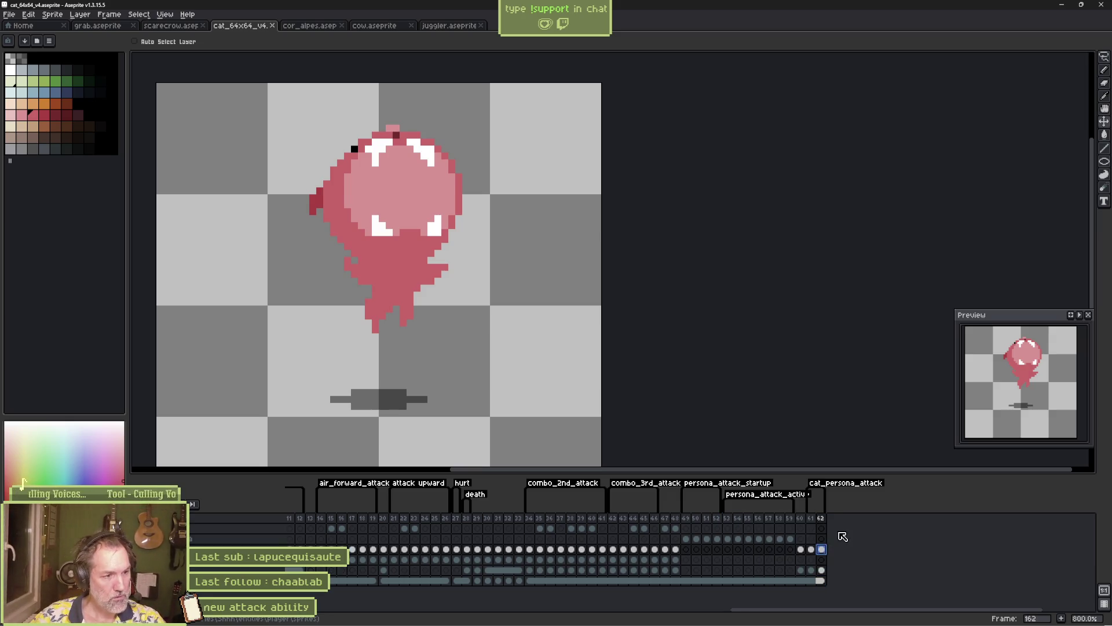
# Add new frame 163 and paint a large red blob left of the head
pyautogui.hotkey('alt', 'n')
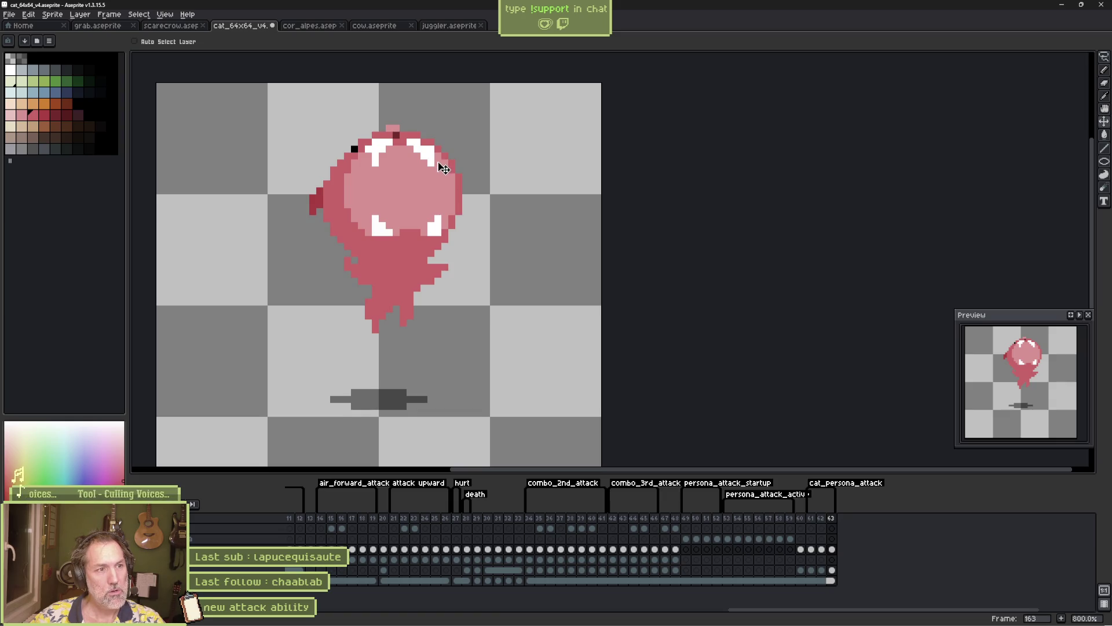
pyautogui.press('b')
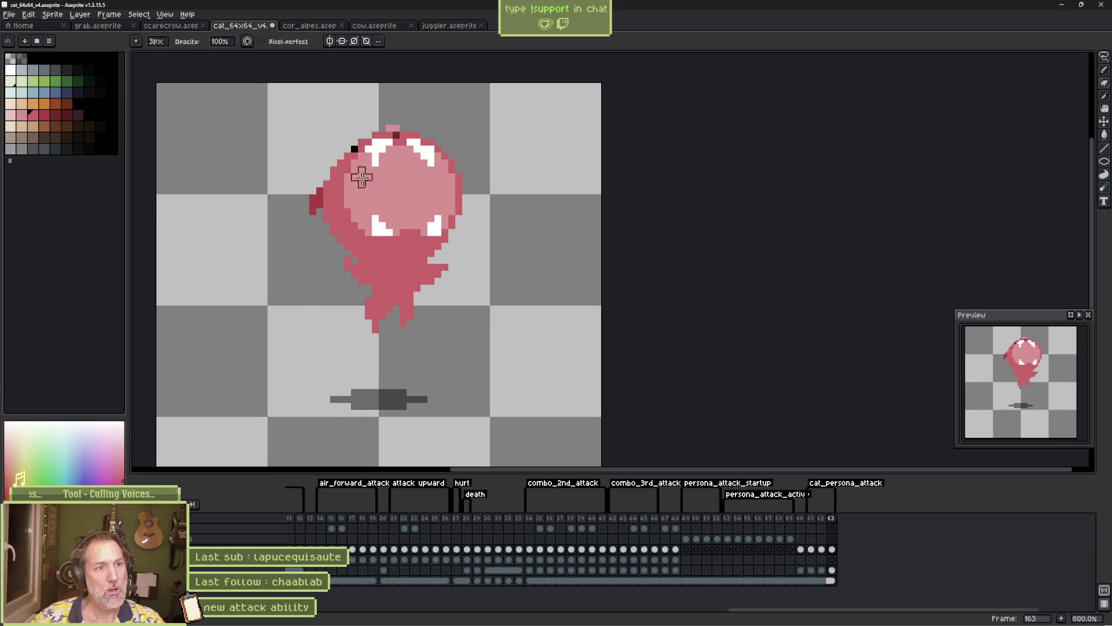
pyautogui.press('e')
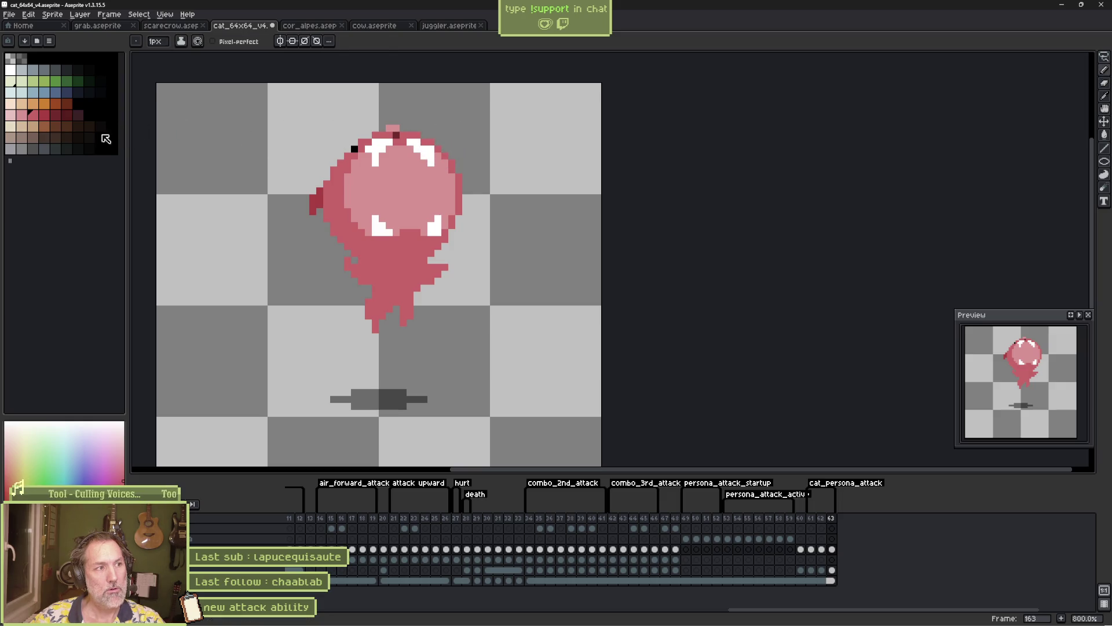
pyautogui.moveTo(305, 191); pyautogui.dragTo(305, 195)
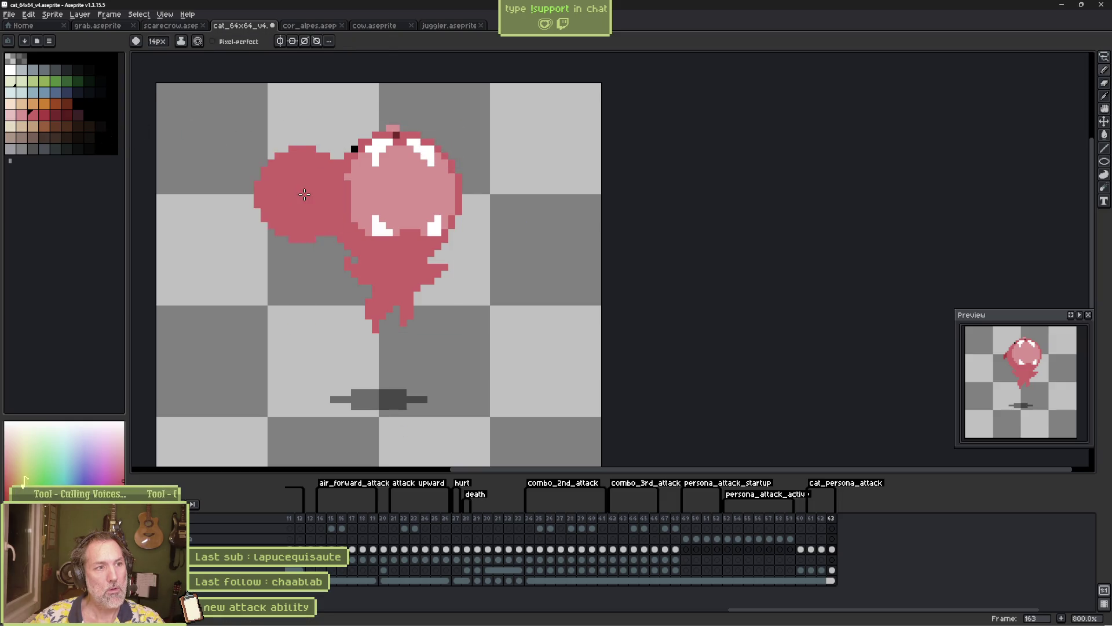
pyautogui.scroll(3, 294, 185)
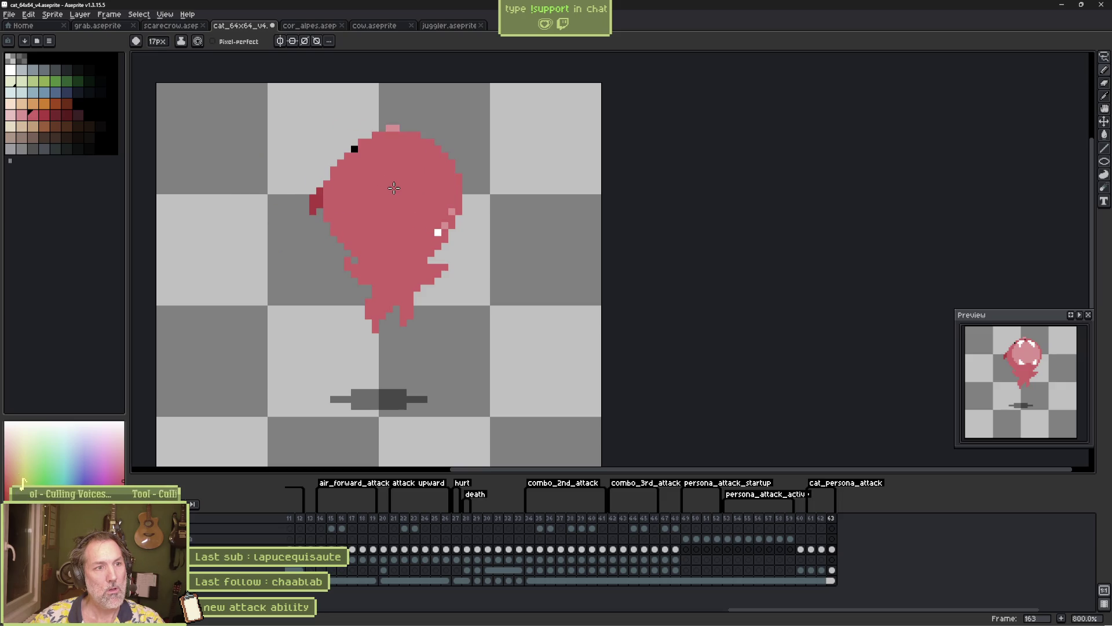
# Erase most of the copied pink cat and paint a large round pink blob body
pyautogui.press('e')
pyautogui.moveTo(461, 270)
pyautogui.mouseDown()
pyautogui.moveTo(454, 193)
pyautogui.moveTo(415, 154)
pyautogui.moveTo(425, 236)
pyautogui.mouseUp()
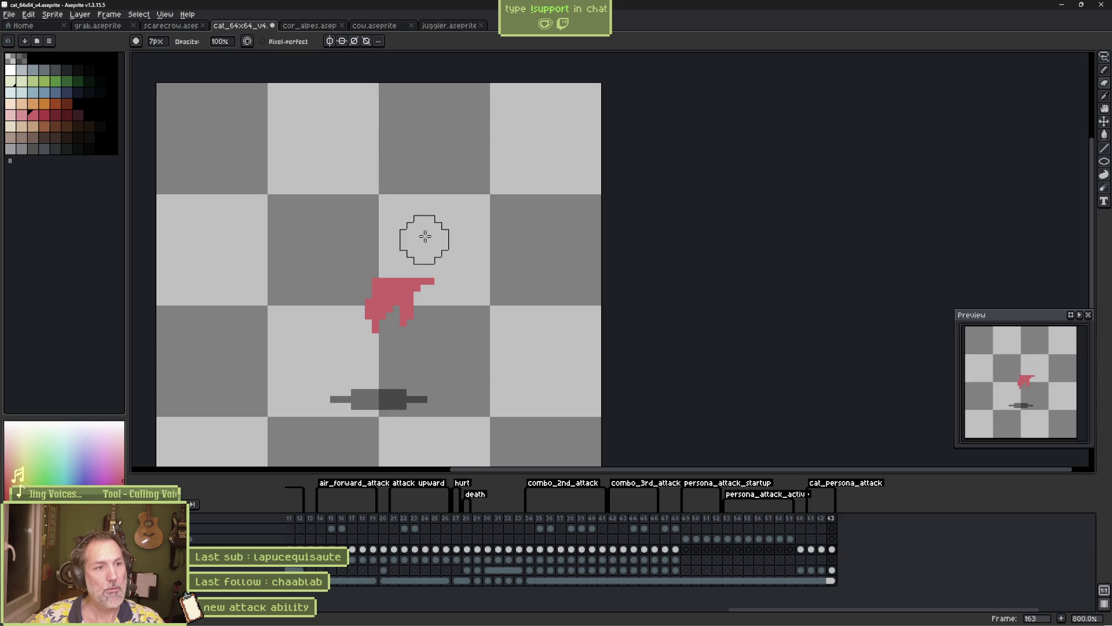
pyautogui.press('b')
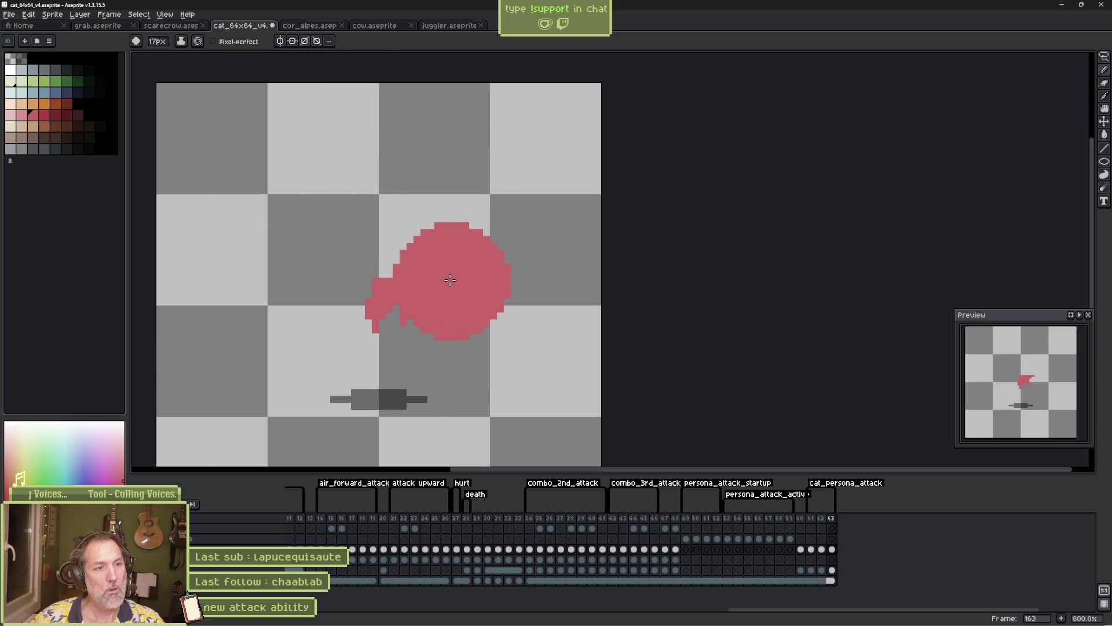
pyautogui.moveTo(449, 280); pyautogui.dragTo(501, 259)
pyautogui.hotkey('ctrl', 'z')
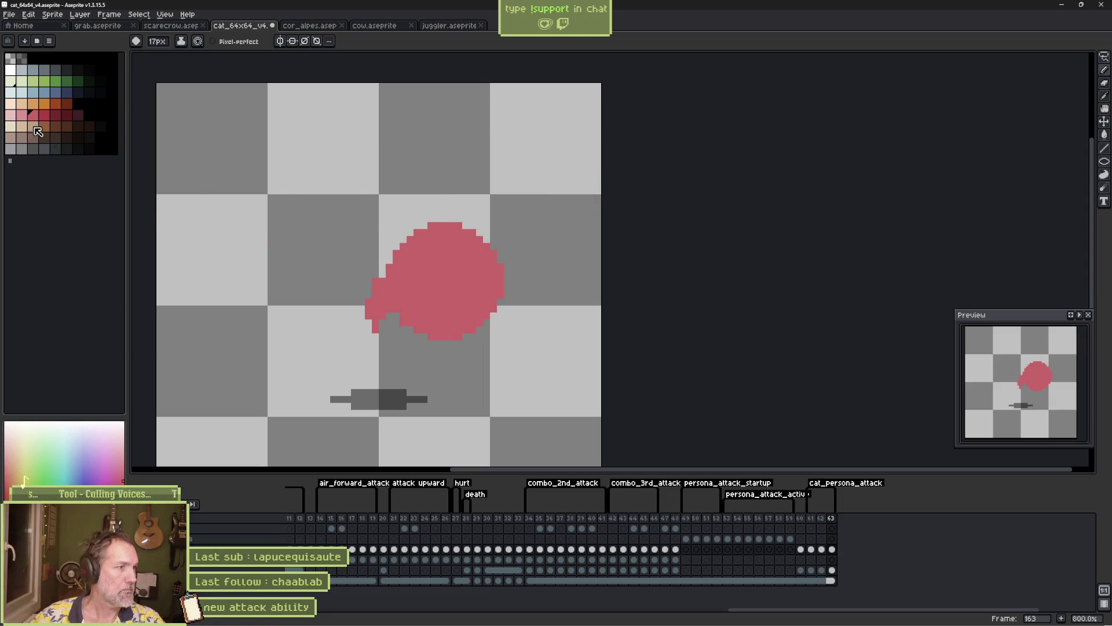
# Add dark red marks with a 13px brush and a shortened black slit mouth
pyautogui.click(44, 114)
pyautogui.press('-')
pyautogui.press('-')
pyautogui.press('-')
pyautogui.press('-')
pyautogui.press('-')
pyautogui.press('-')
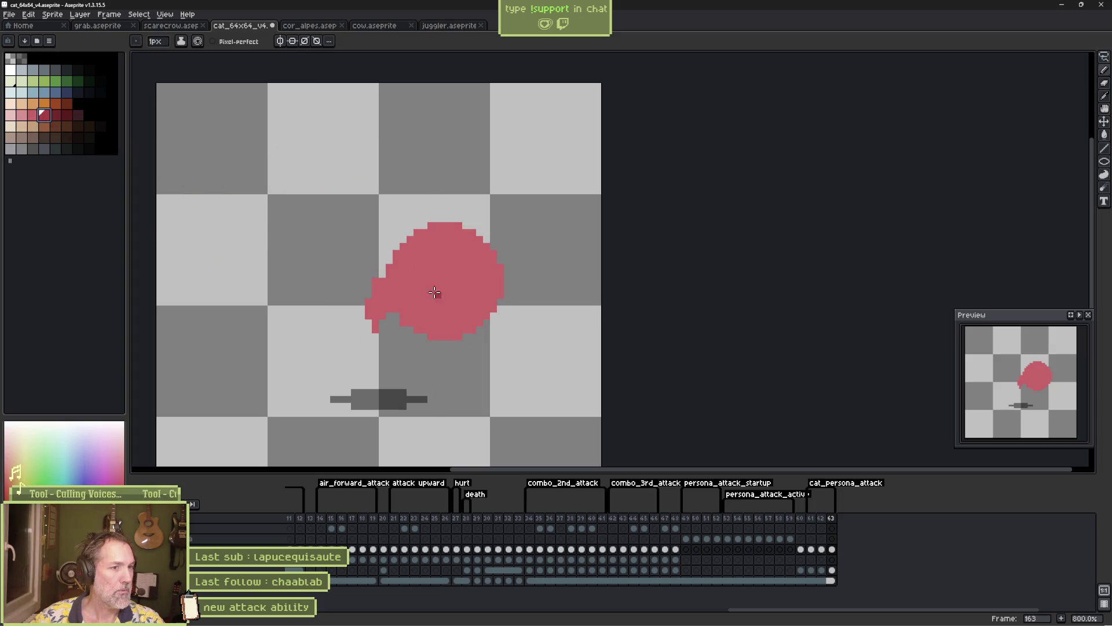
pyautogui.moveTo(428, 288)
pyautogui.mouseDown()
pyautogui.moveTo(435, 300)
pyautogui.moveTo(448, 286)
pyautogui.moveTo(485, 291)
pyautogui.moveTo(488, 305)
pyautogui.moveTo(493, 288)
pyautogui.mouseUp()
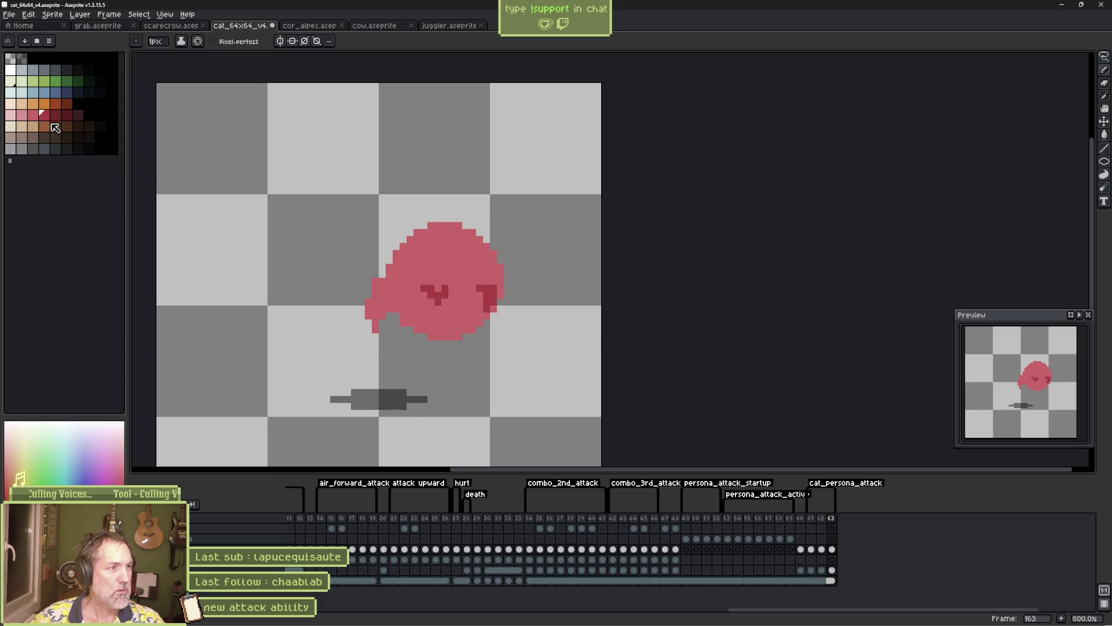
pyautogui.click(32, 58)
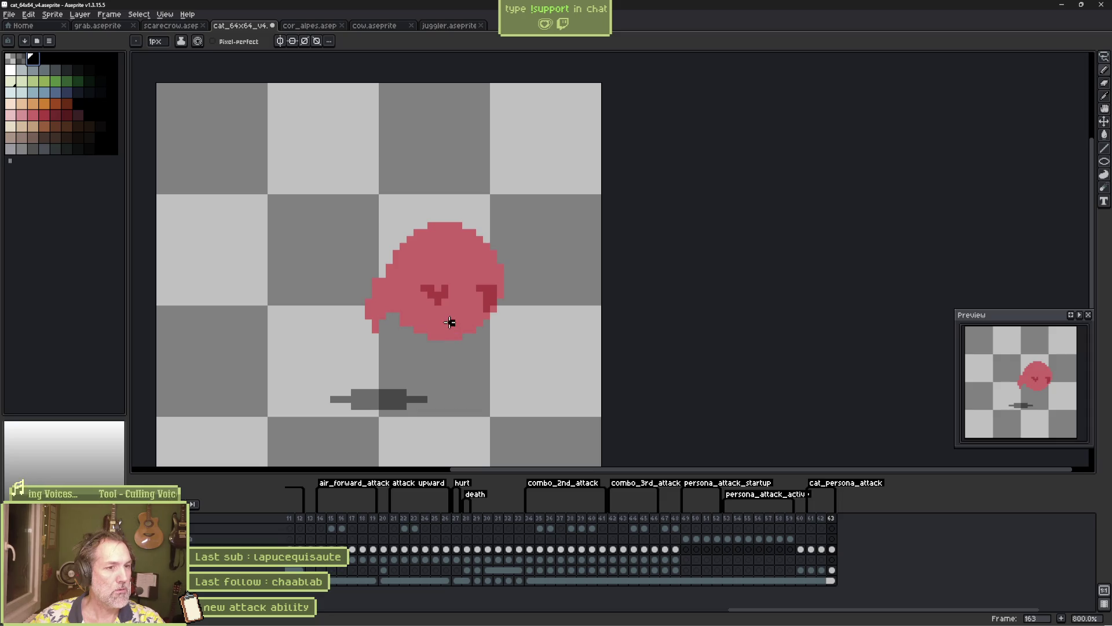
pyautogui.moveTo(436, 322); pyautogui.dragTo(481, 323)
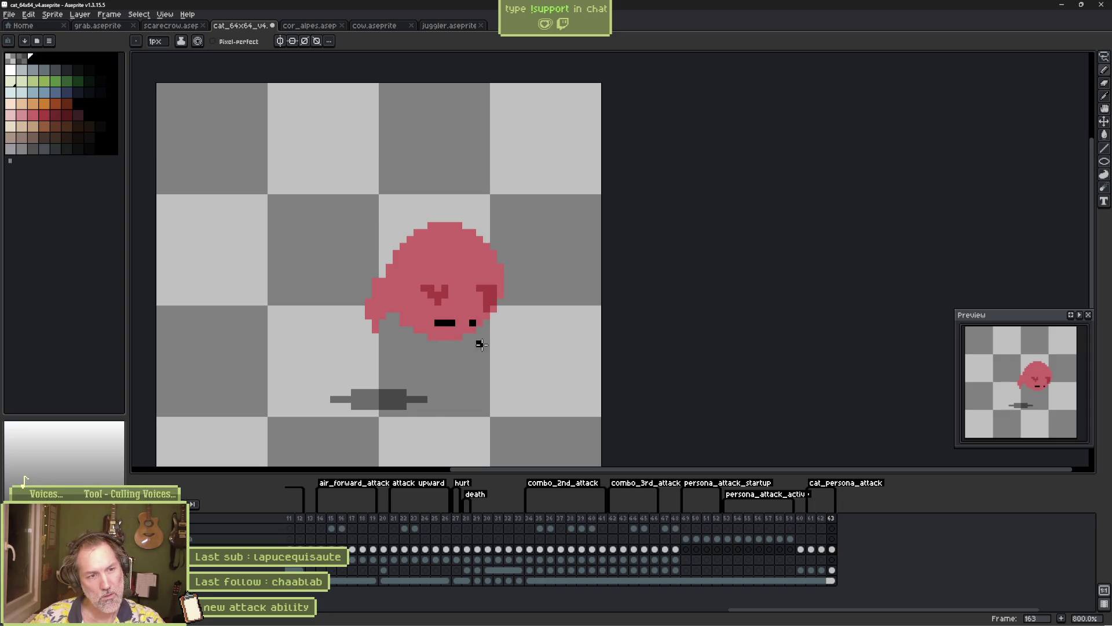
pyautogui.press('e')
pyautogui.click(479, 325)
# Extend the blob's lower-left edge in pink, then view frame 161's orange cat
pyautogui.press('b')
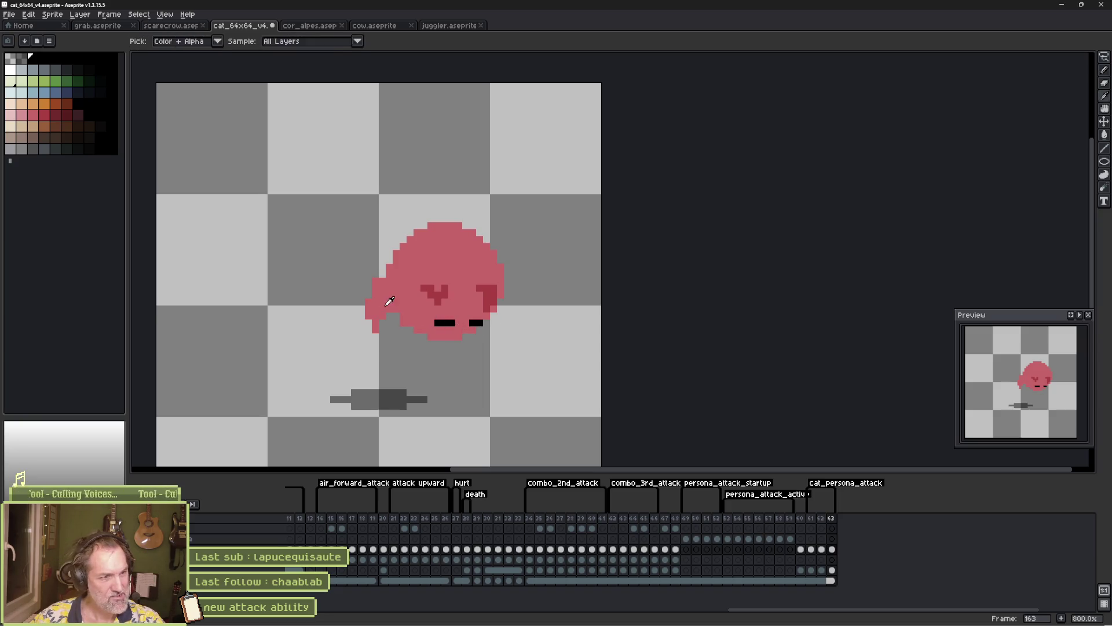
pyautogui.keyDown('alt'); pyautogui.click(395, 321); pyautogui.keyUp('alt')
pyautogui.moveTo(396, 321); pyautogui.dragTo(410, 343)
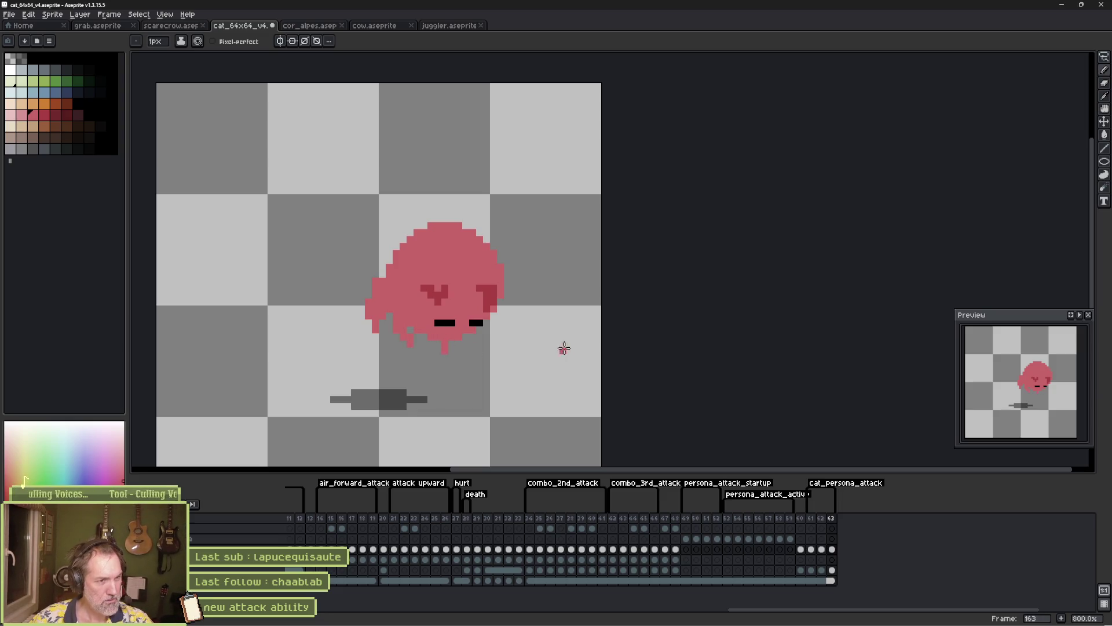
pyautogui.press('e')
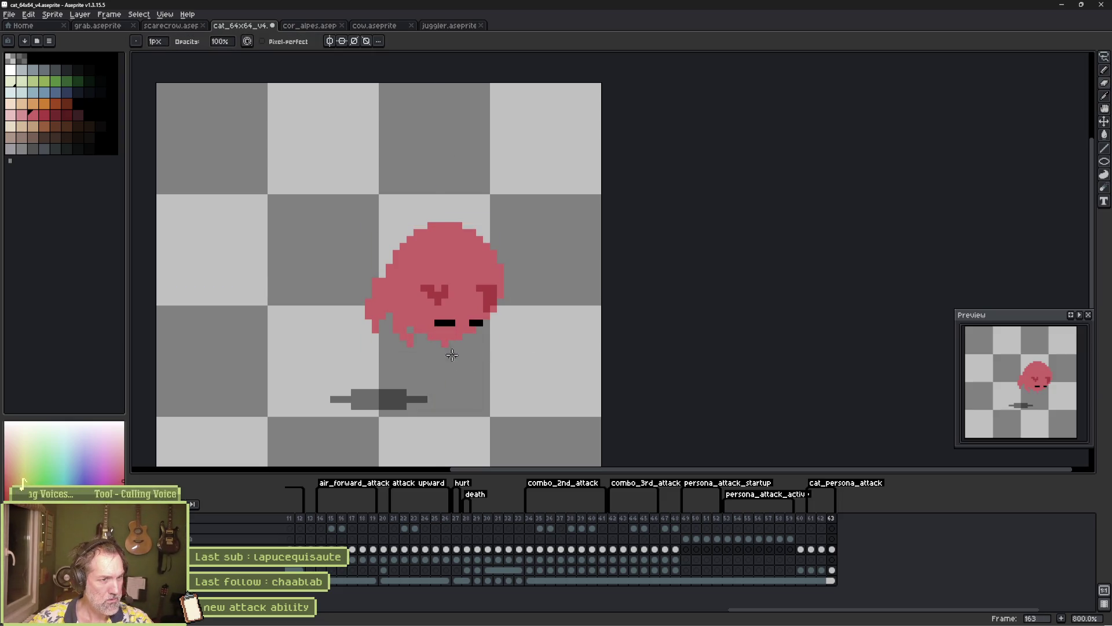
pyautogui.click(814, 519)
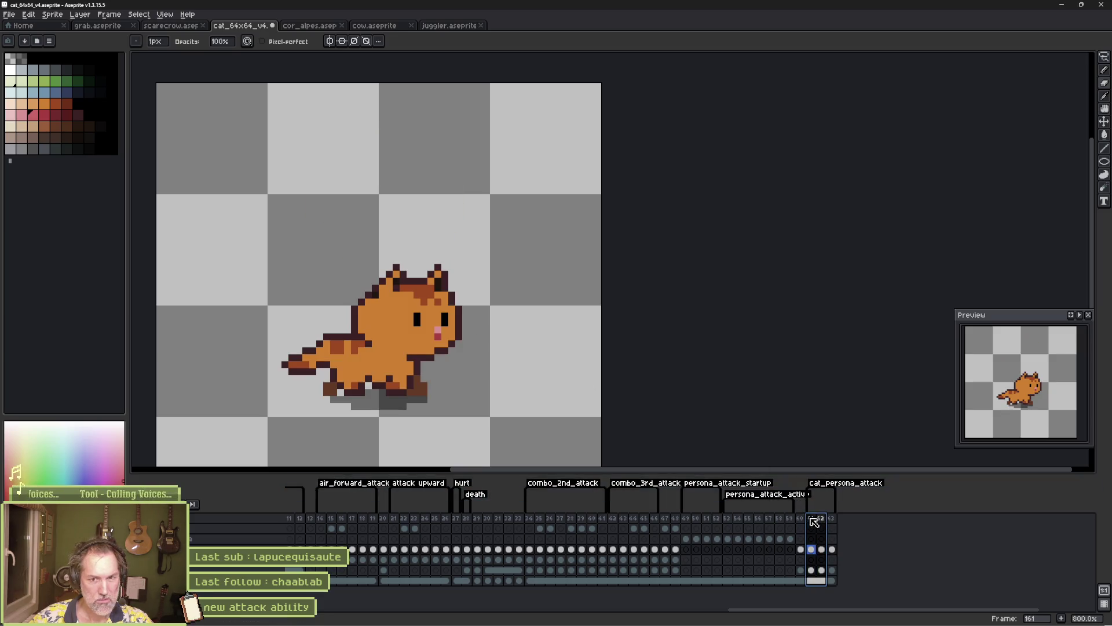
# Compare frames 162 and 163, then remove the stray outline pixels left of the blob
pyautogui.click(822, 520)
pyautogui.click(832, 520)
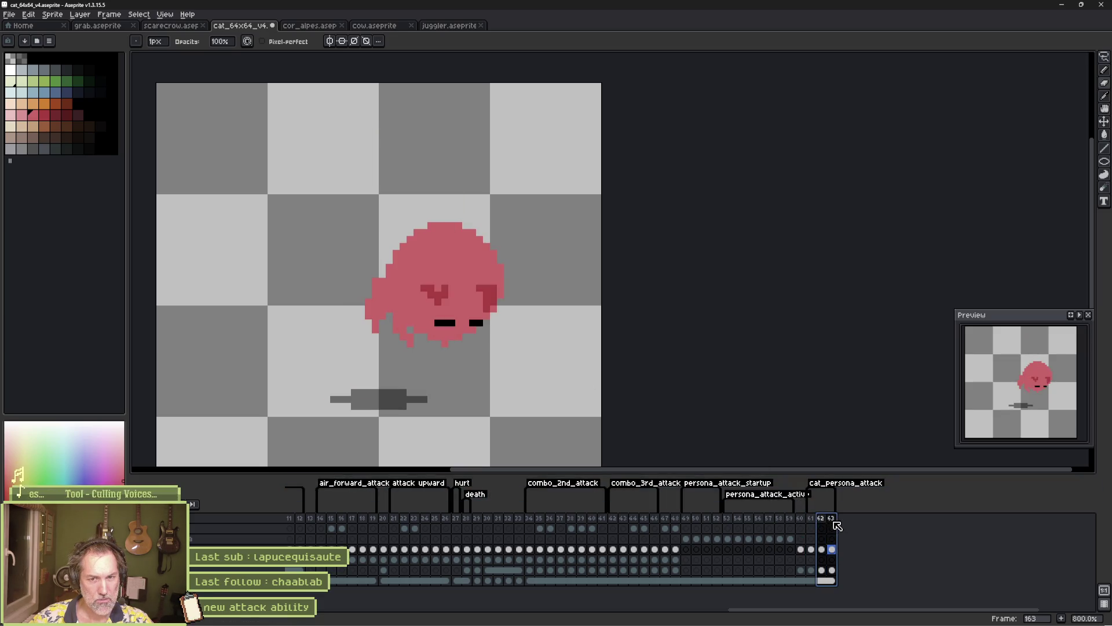
pyautogui.click(828, 522)
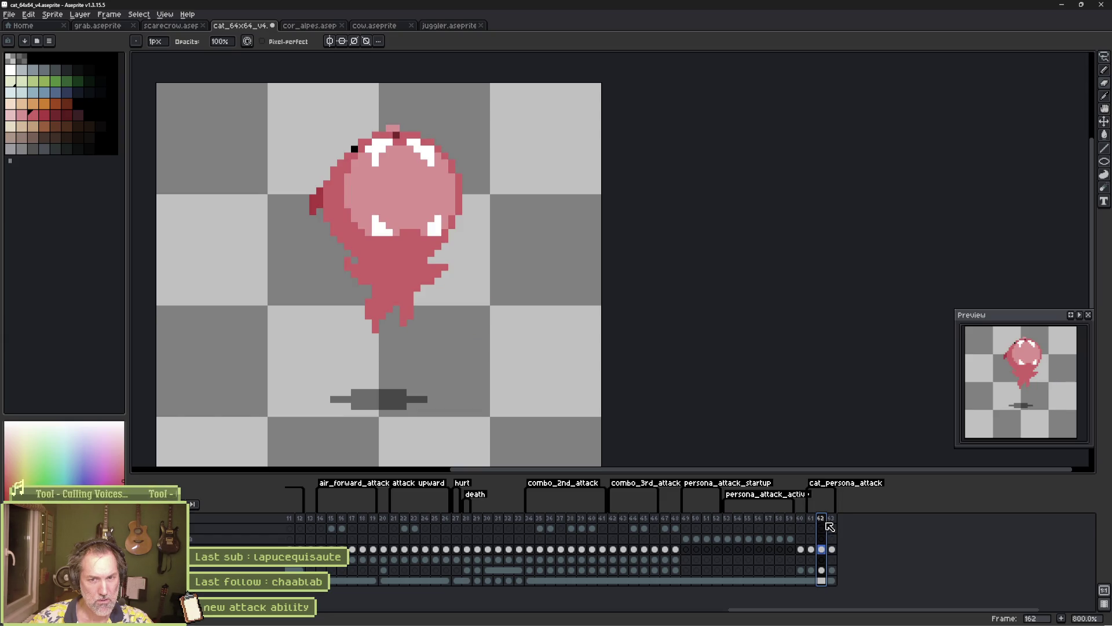
pyautogui.click(831, 522)
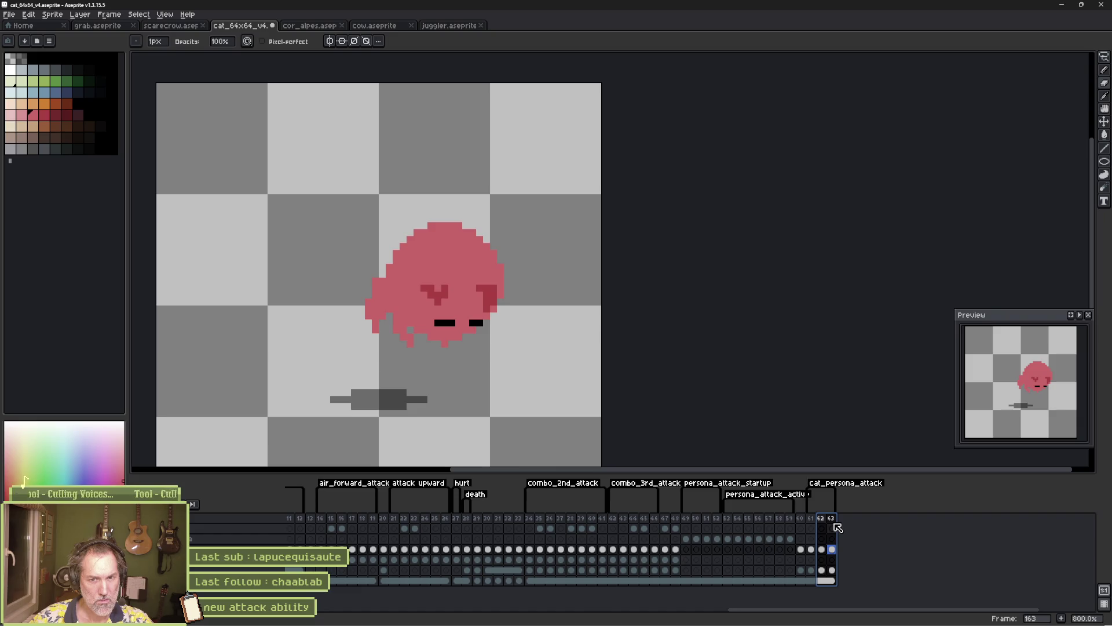
pyautogui.click(825, 523)
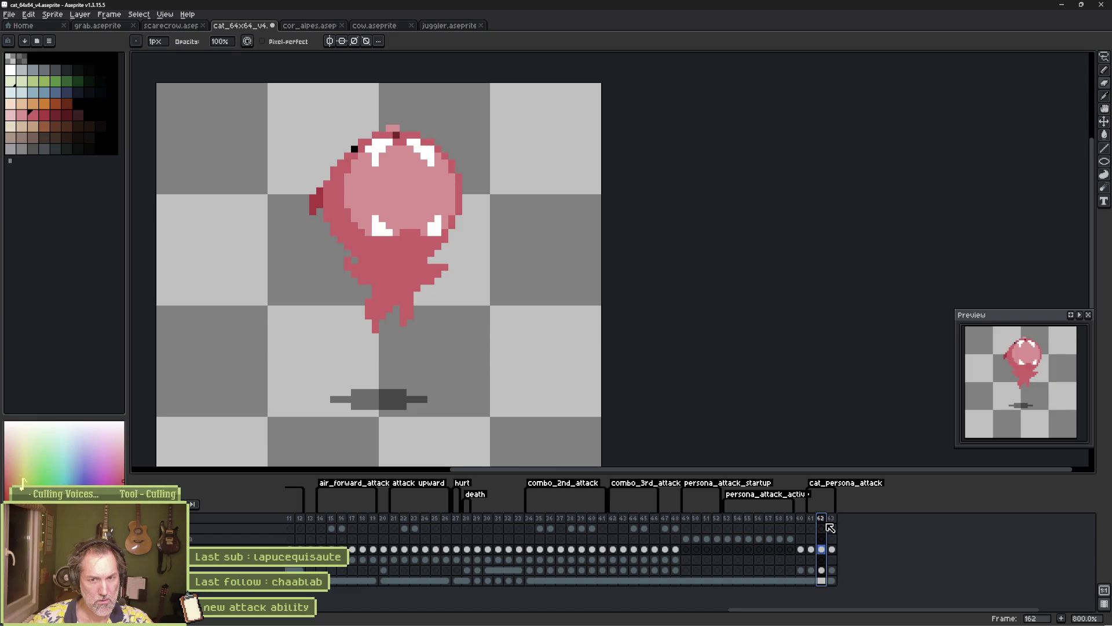
pyautogui.click(832, 523)
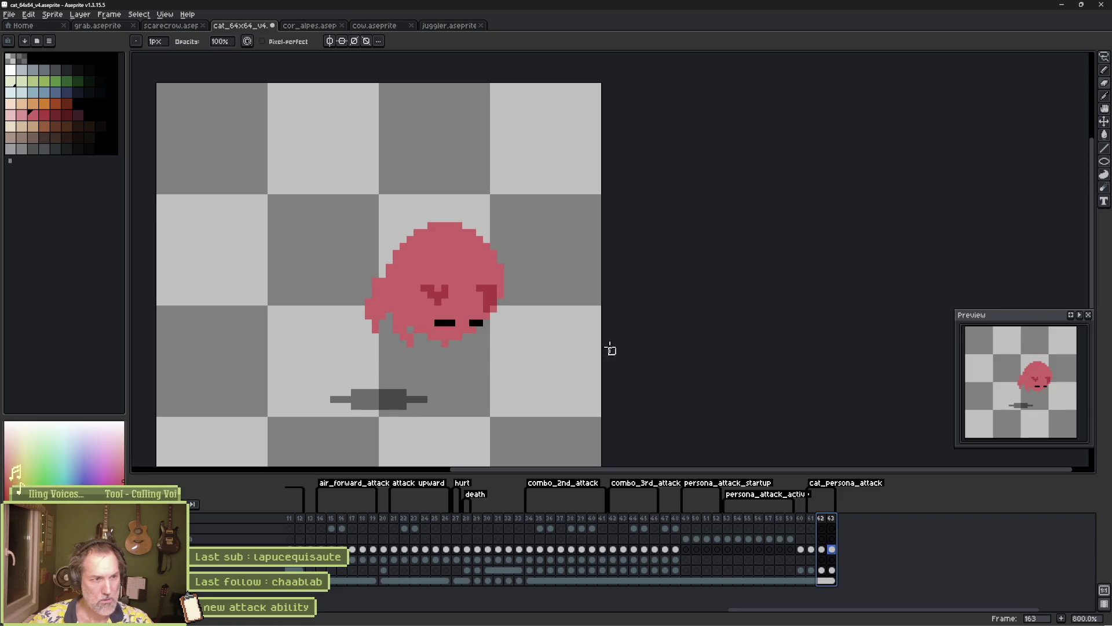
pyautogui.press('m')
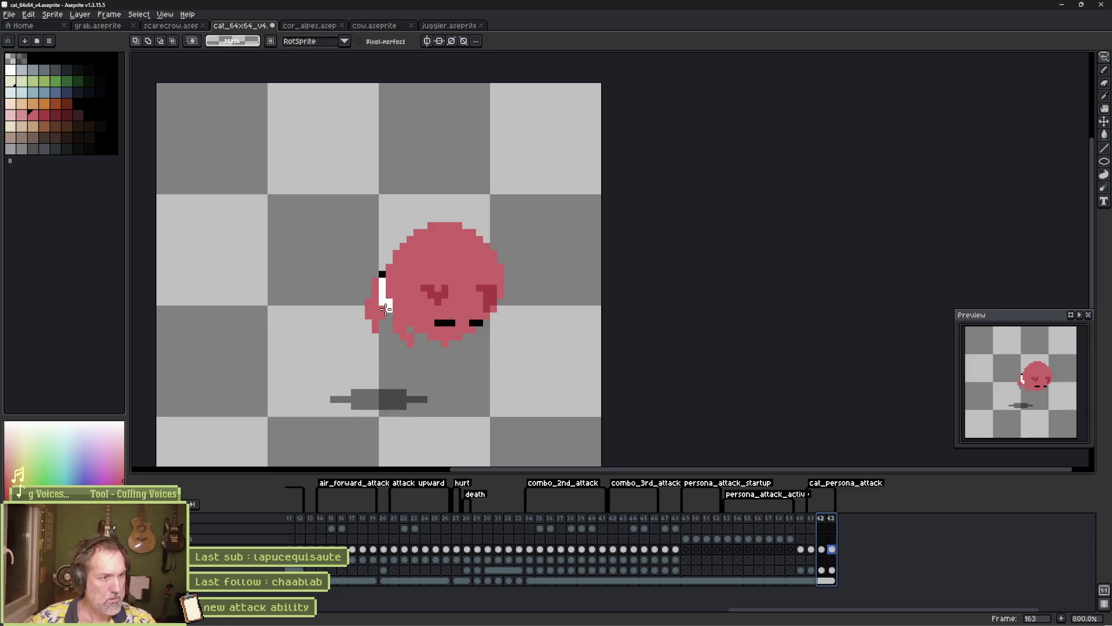
pyautogui.moveTo(386, 327); pyautogui.dragTo(328, 240)
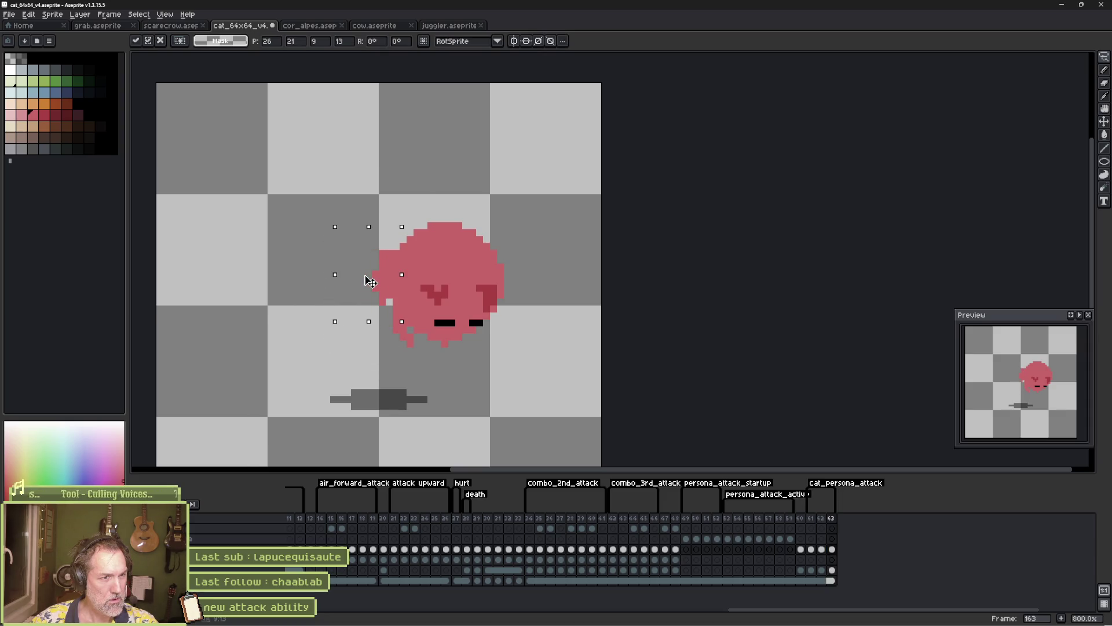
pyautogui.press('b')
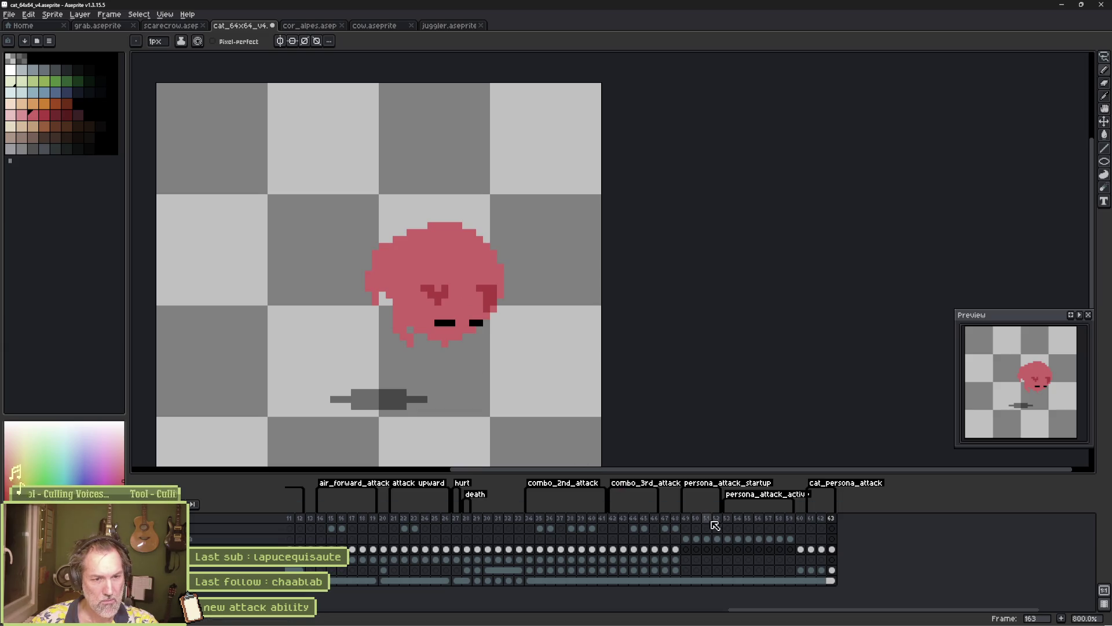
# Select cels across frames 161–163 and undo the accidental range copy
pyautogui.moveTo(822, 521)
pyautogui.mouseDown()
pyautogui.moveTo(835, 524)
pyautogui.moveTo(812, 523)
pyautogui.moveTo(838, 522)
pyautogui.mouseUp()
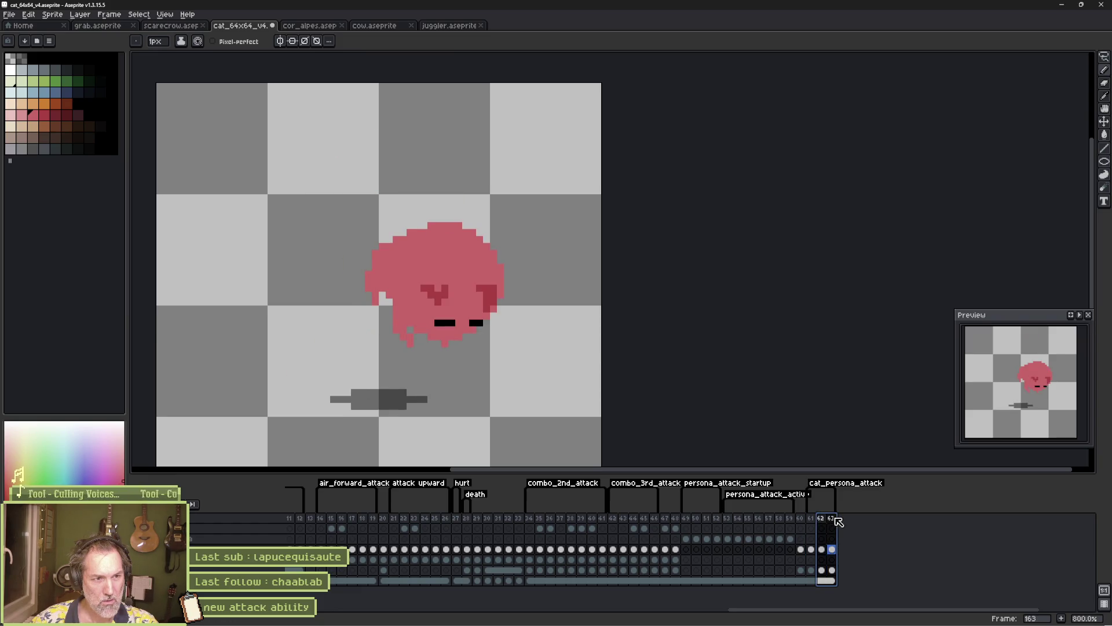
pyautogui.click(814, 549)
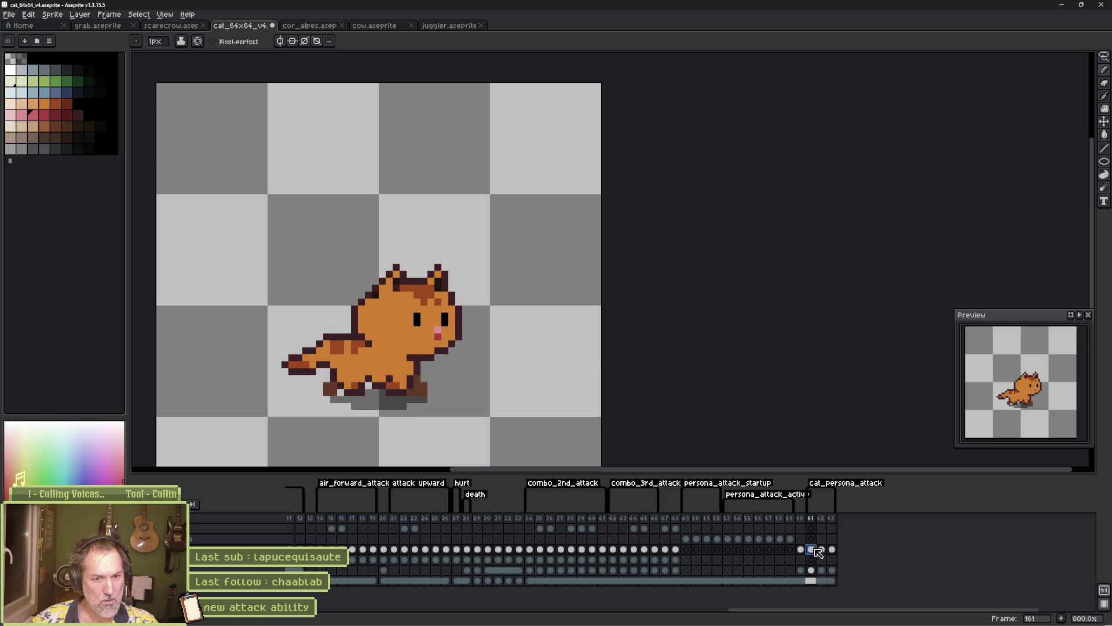
pyautogui.moveTo(823, 554); pyautogui.dragTo(845, 555)
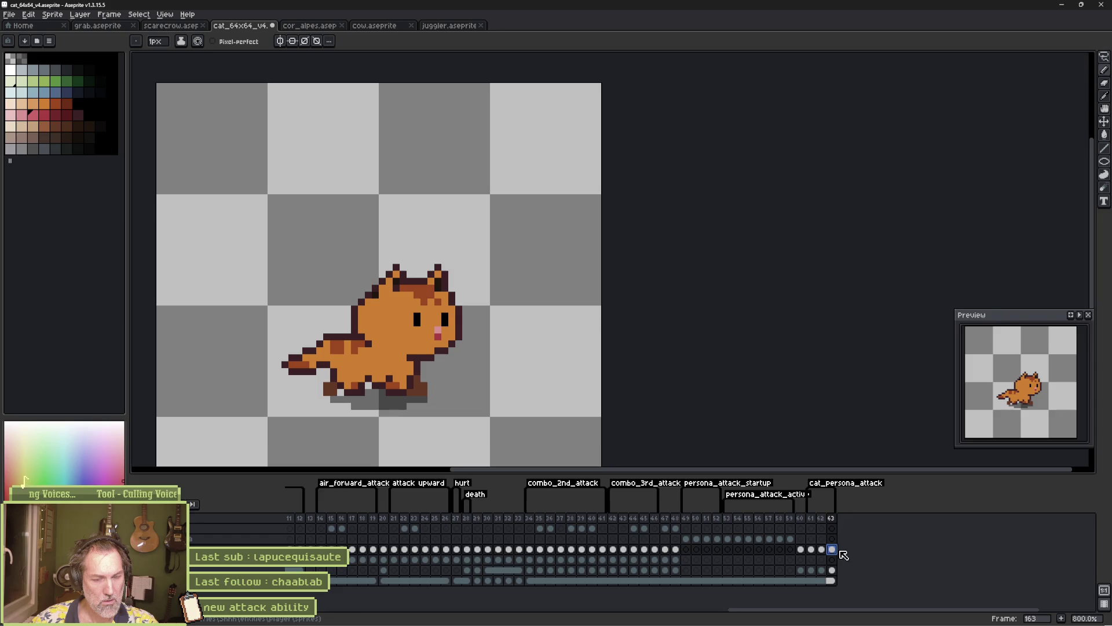
pyautogui.hotkey('ctrl', 'z')
# Append frame 164 after 163, preview playback, and review the cels, ending on frame 162
pyautogui.click(832, 519)
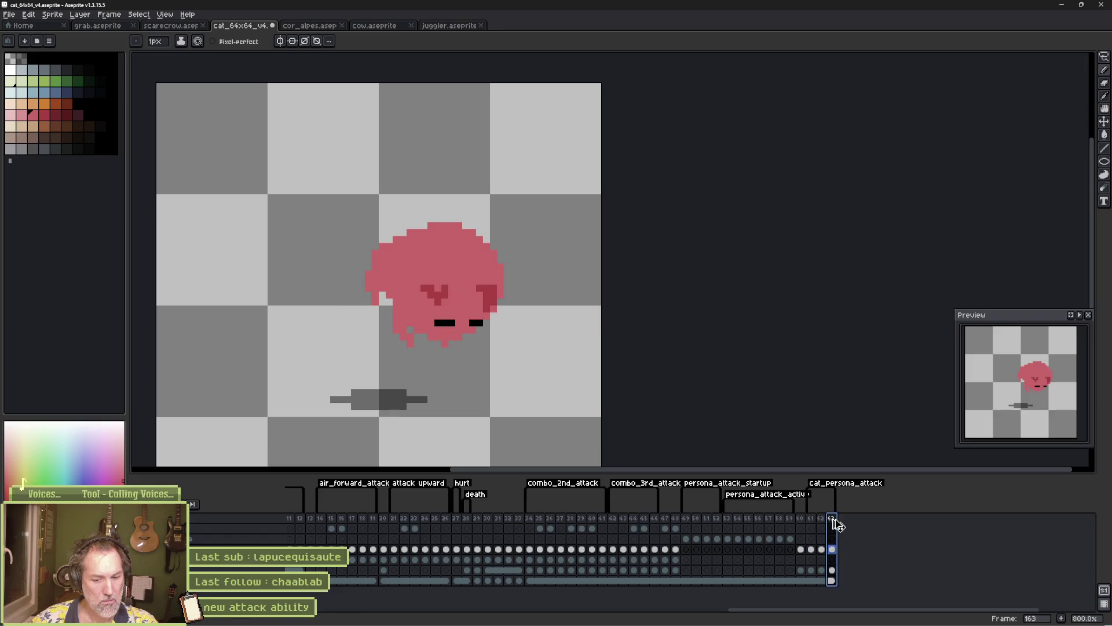
pyautogui.hotkey('alt', 'n')
pyautogui.press('Return')
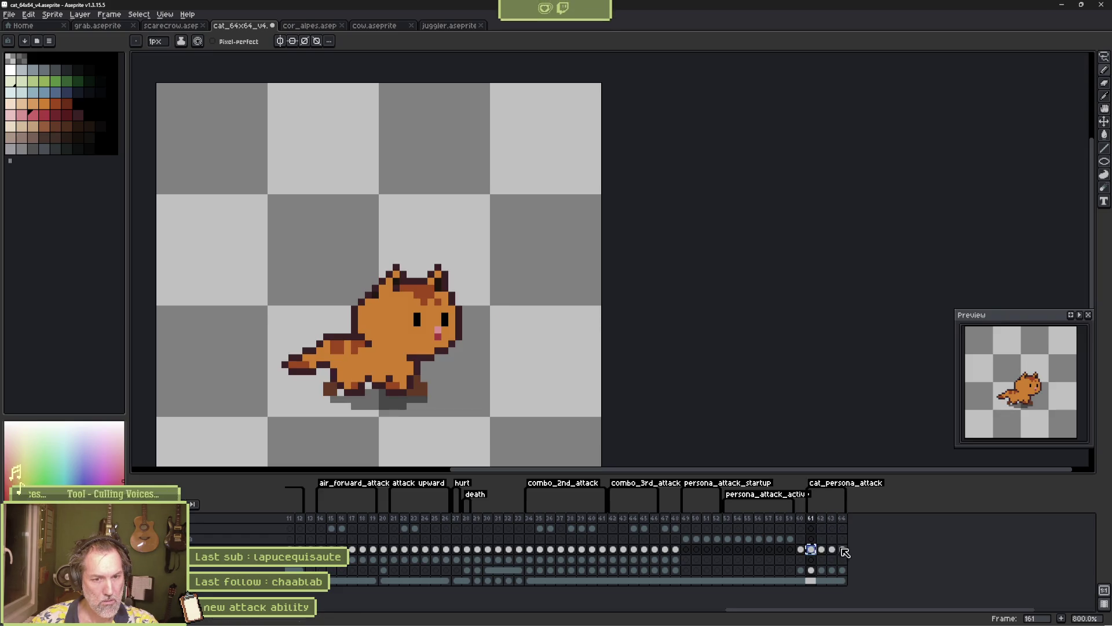
pyautogui.moveTo(811, 549); pyautogui.dragTo(844, 551)
pyautogui.click(814, 519)
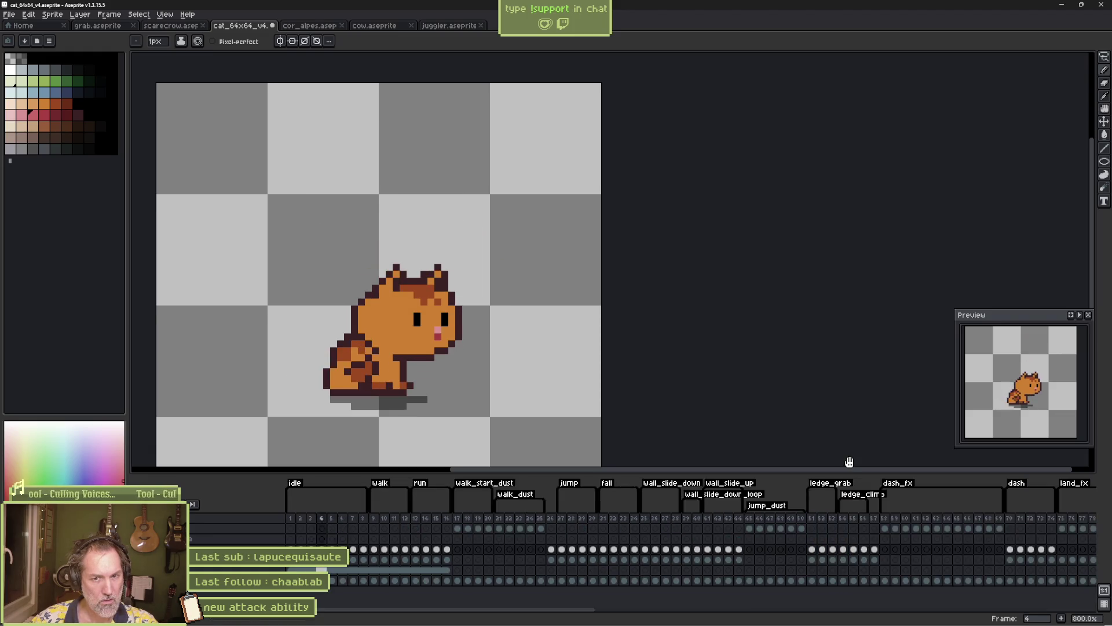
pyautogui.hscroll(10, 695, 521)
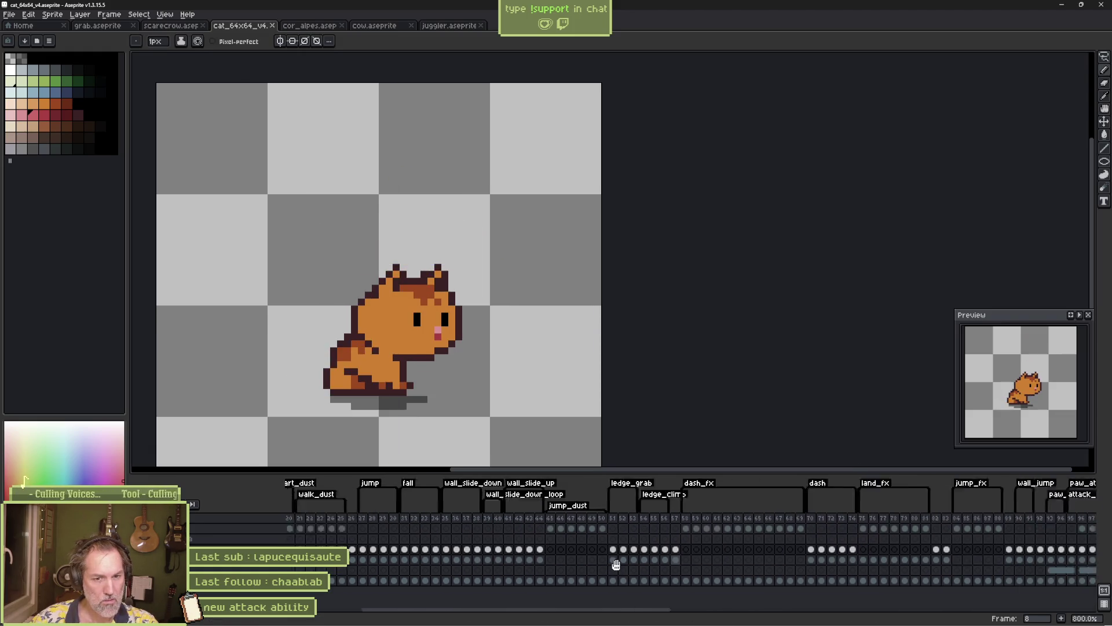
pyautogui.hscroll(3, 784, 550)
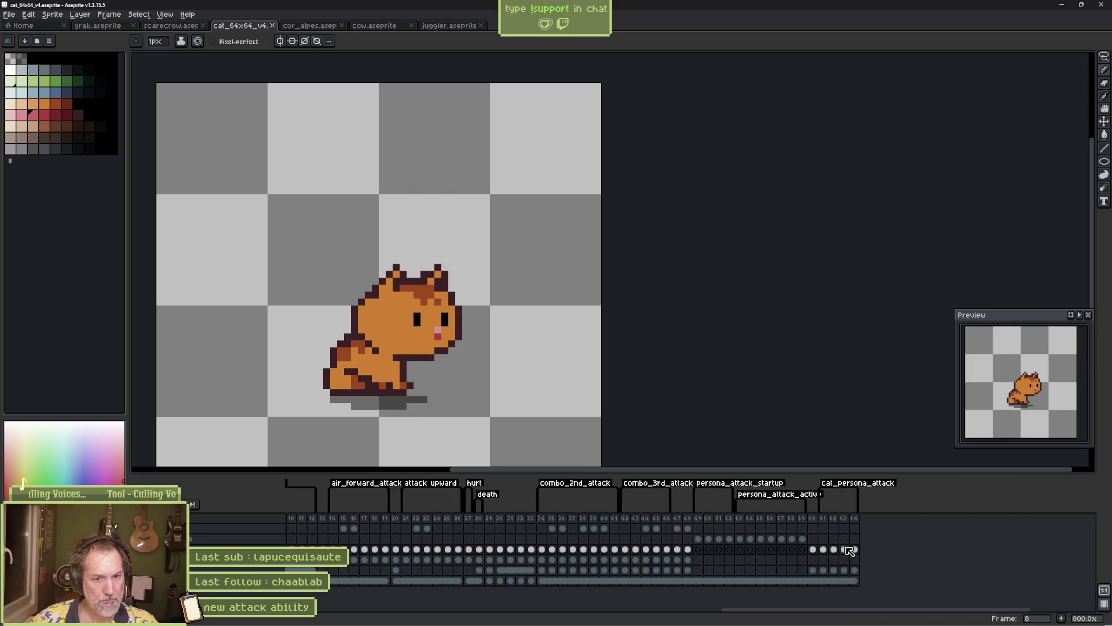
pyautogui.click(834, 549)
pyautogui.click(824, 549)
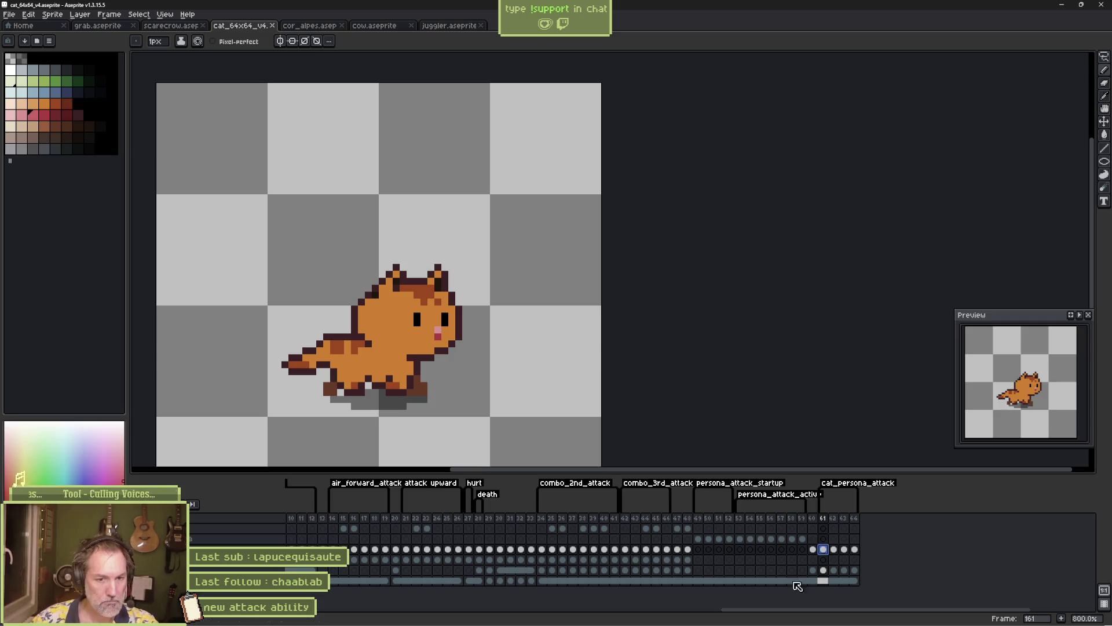
pyautogui.press('Right')
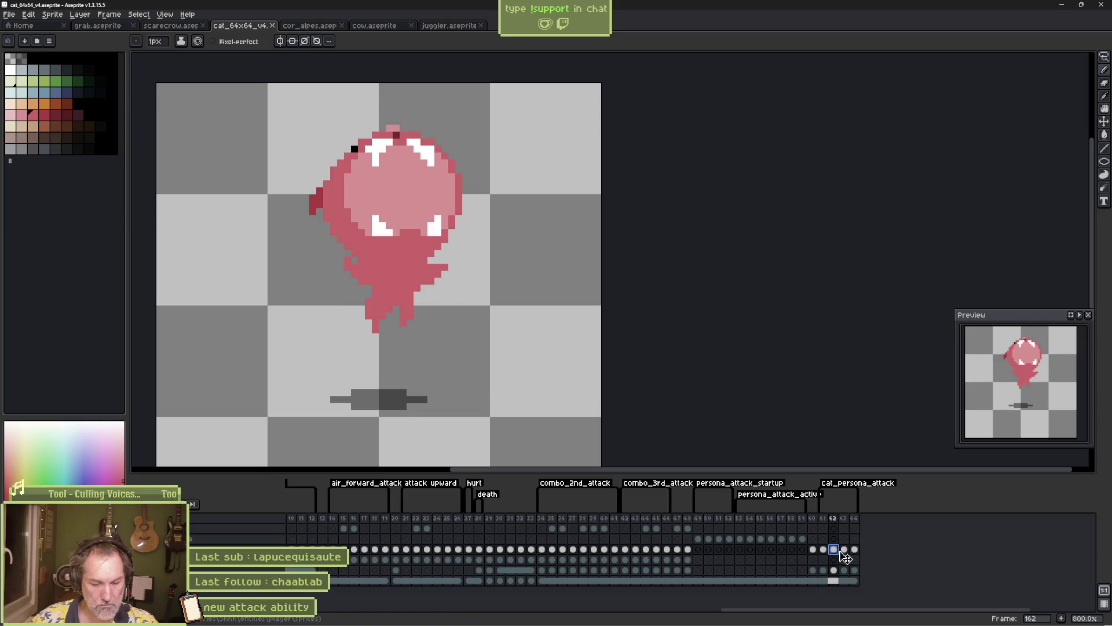
# Insert a frame after 162, discard a stray paste, and move the blob lower
pyautogui.hotkey('alt', 'n')
pyautogui.click(835, 549)
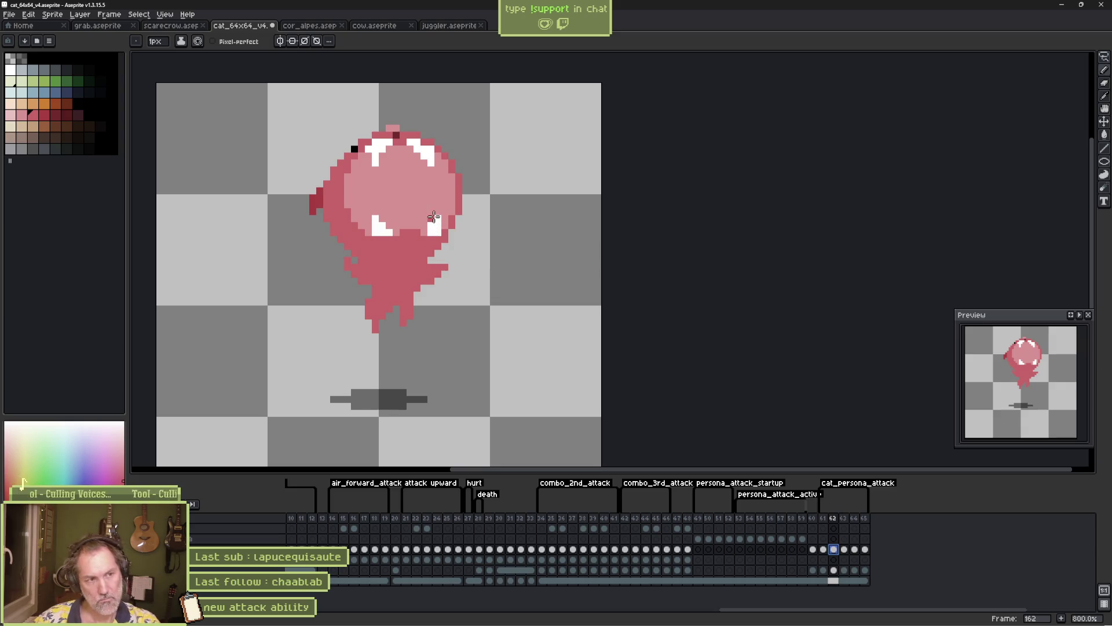
pyautogui.press('b')
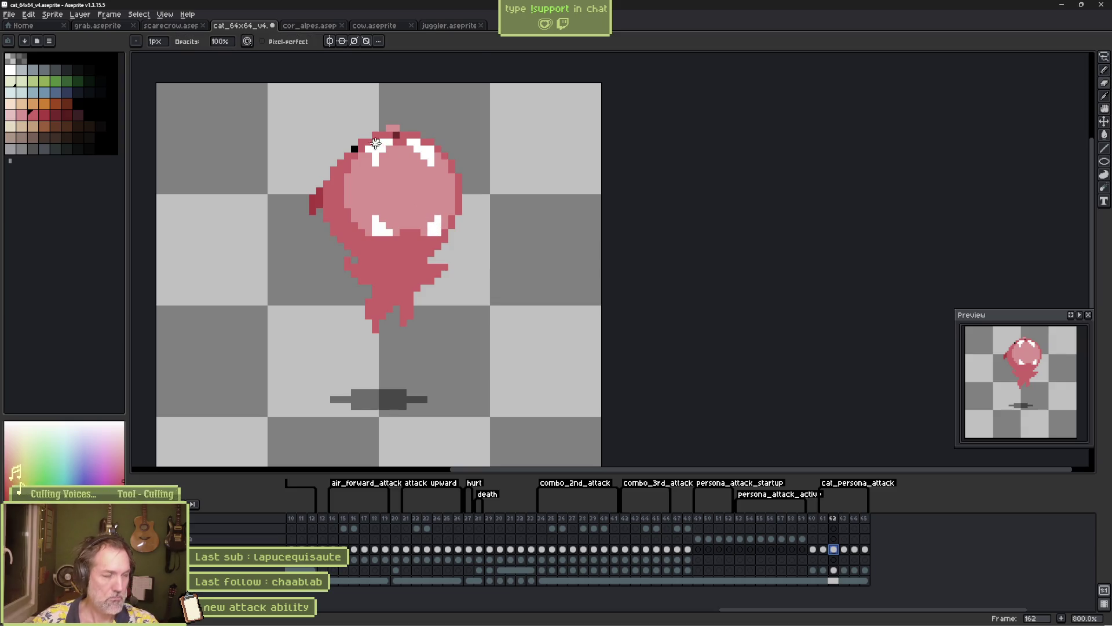
pyautogui.hotkey('ctrl', 'v')
pyautogui.press('Escape')
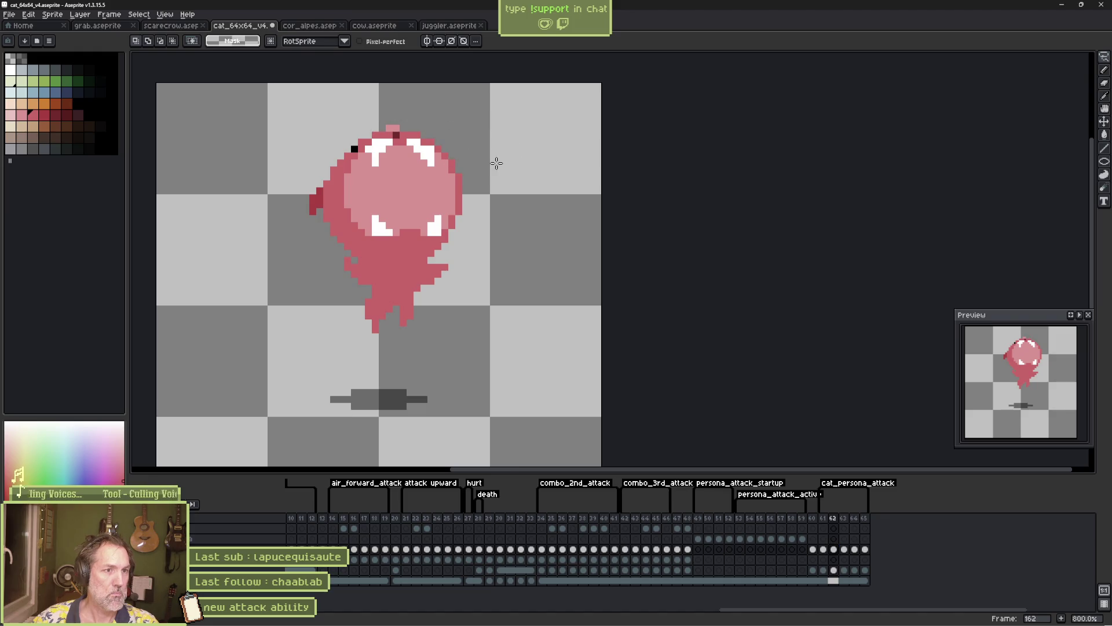
pyautogui.press('v')
pyautogui.moveTo(427, 215); pyautogui.dragTo(421, 261)
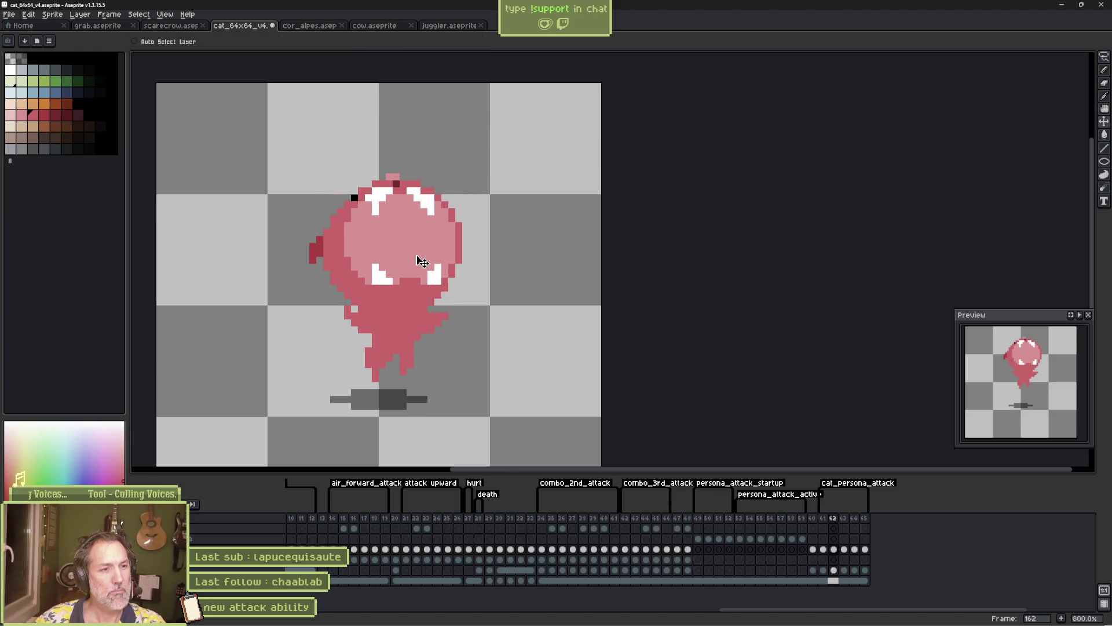
pyautogui.press('b')
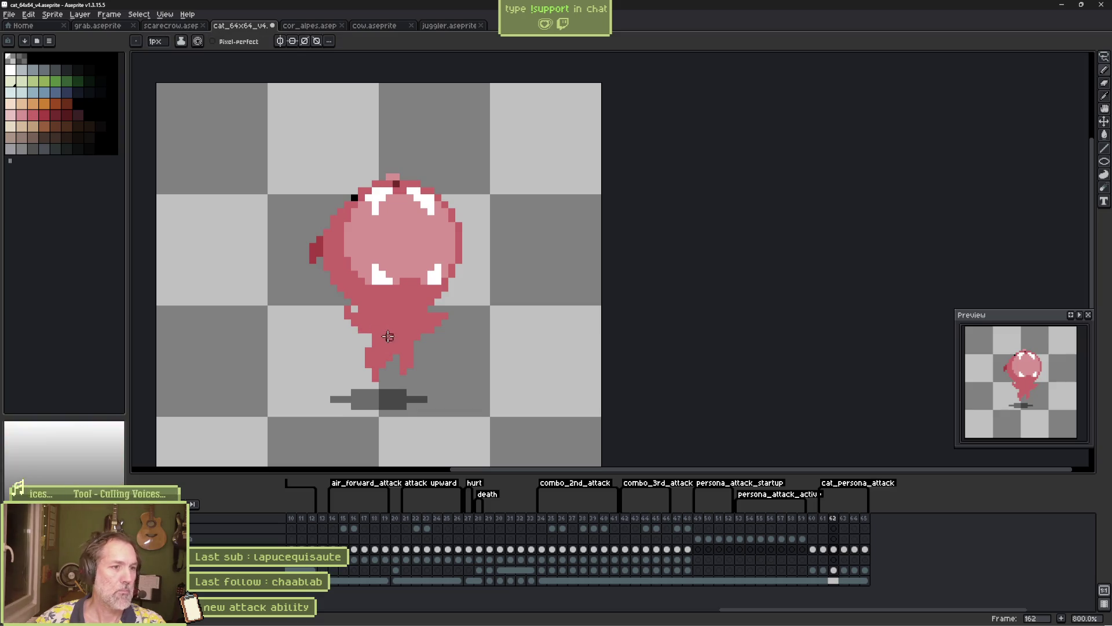
# Lasso and delete the blob's head and top
pyautogui.press('q')
pyautogui.moveTo(401, 155)
pyautogui.mouseDown()
pyautogui.moveTo(429, 167)
pyautogui.moveTo(446, 336)
pyautogui.moveTo(304, 190)
pyautogui.mouseUp()
pyautogui.press('Delete')
pyautogui.press('b')
# Paint a round pink blob at 10px, fill its gap at 4px, and extend the left paw
pyautogui.press('+')
pyautogui.press('+')
pyautogui.press('+')
pyautogui.moveTo(409, 304); pyautogui.dragTo(420, 310)
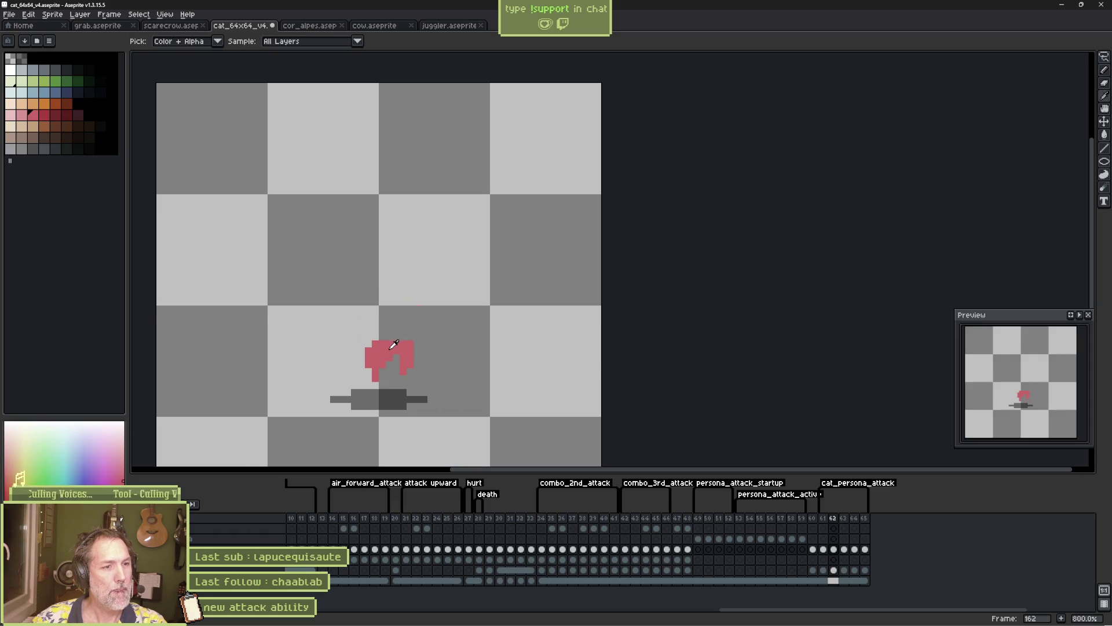
pyautogui.moveTo(436, 299); pyautogui.dragTo(425, 313)
pyautogui.hotkey('ctrl', 'z')
pyautogui.press('-')
pyautogui.press('-')
pyautogui.press('-')
pyautogui.moveTo(374, 327); pyautogui.dragTo(395, 314)
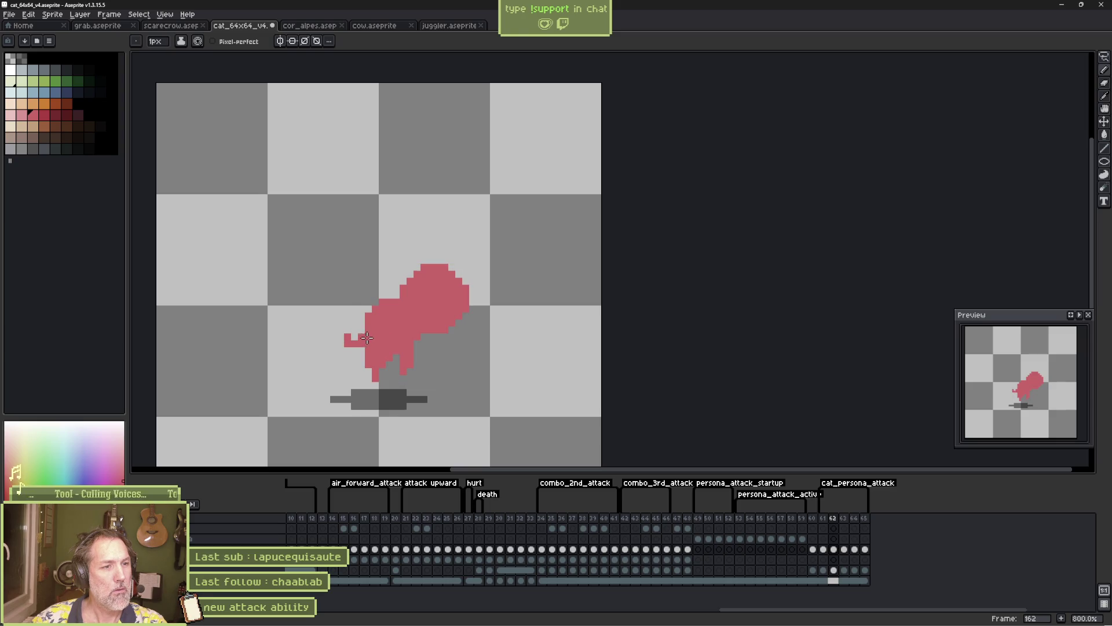
pyautogui.moveTo(344, 358); pyautogui.dragTo(358, 336)
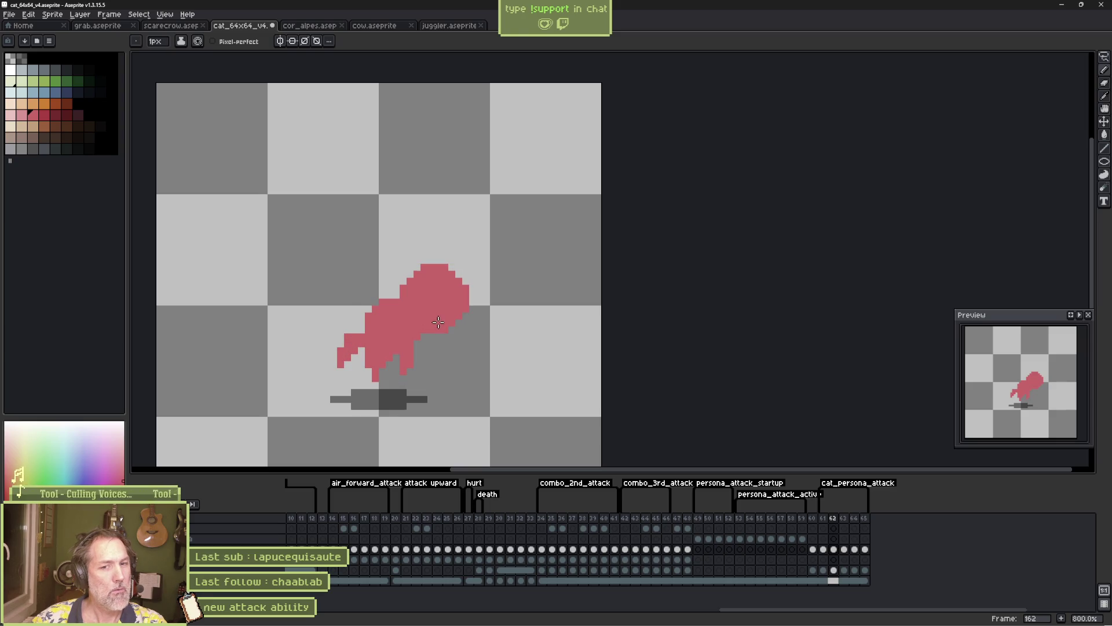
# Lasso the pink head blob and move it down about 36 px
pyautogui.press('Left')
pyautogui.press('Right')
pyautogui.press('Right')
pyautogui.press('Right')
pyautogui.press('Left')
pyautogui.press('Left')
pyautogui.press('Left')
# Flip between neighbouring frames to compare, ending on frame 161's orange cat
pyautogui.press('Right')
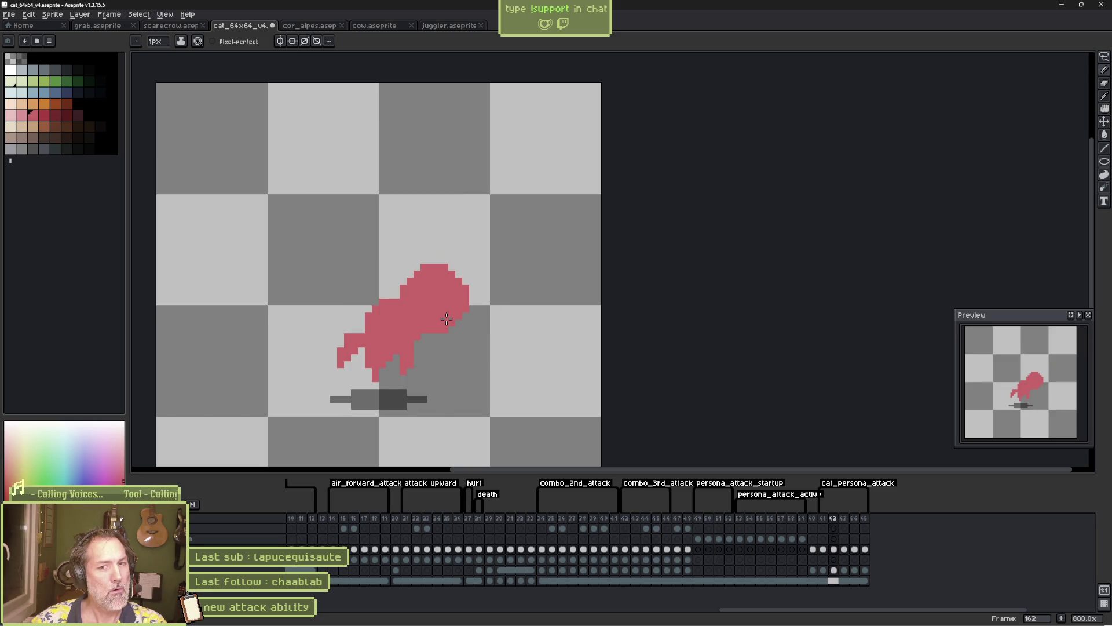
pyautogui.press('q')
pyautogui.moveTo(426, 262)
pyautogui.mouseDown()
pyautogui.moveTo(472, 273)
pyautogui.moveTo(428, 347)
pyautogui.moveTo(423, 258)
pyautogui.mouseUp()
pyautogui.moveTo(451, 304); pyautogui.dragTo(453, 325)
pyautogui.hotkey('ctrl', 'd')
pyautogui.press('b')
pyautogui.press('Left')
pyautogui.press('Right')
pyautogui.press('Left')
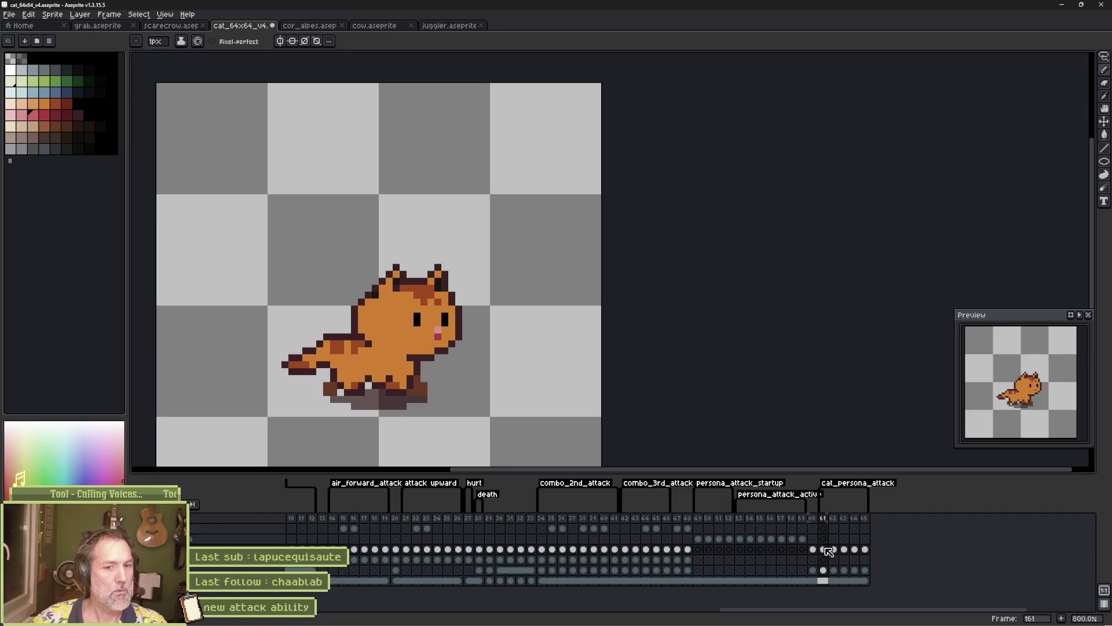
# On frame 162, shift the pink blob and body a few pixels left
pyautogui.click(833, 550)
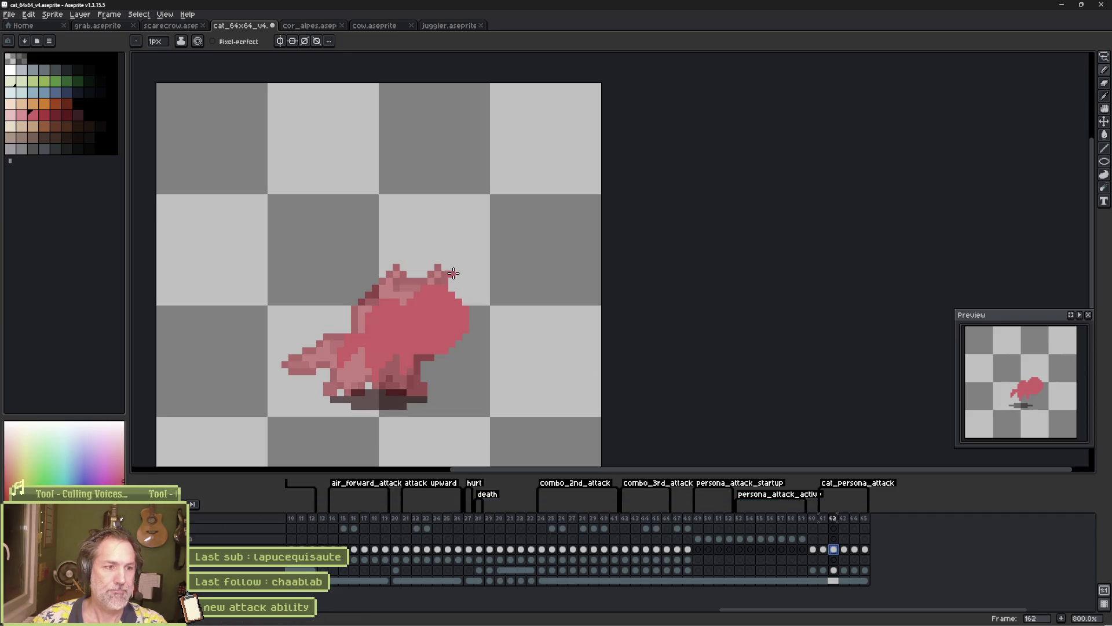
pyautogui.press('v')
pyautogui.moveTo(447, 315); pyautogui.dragTo(422, 318)
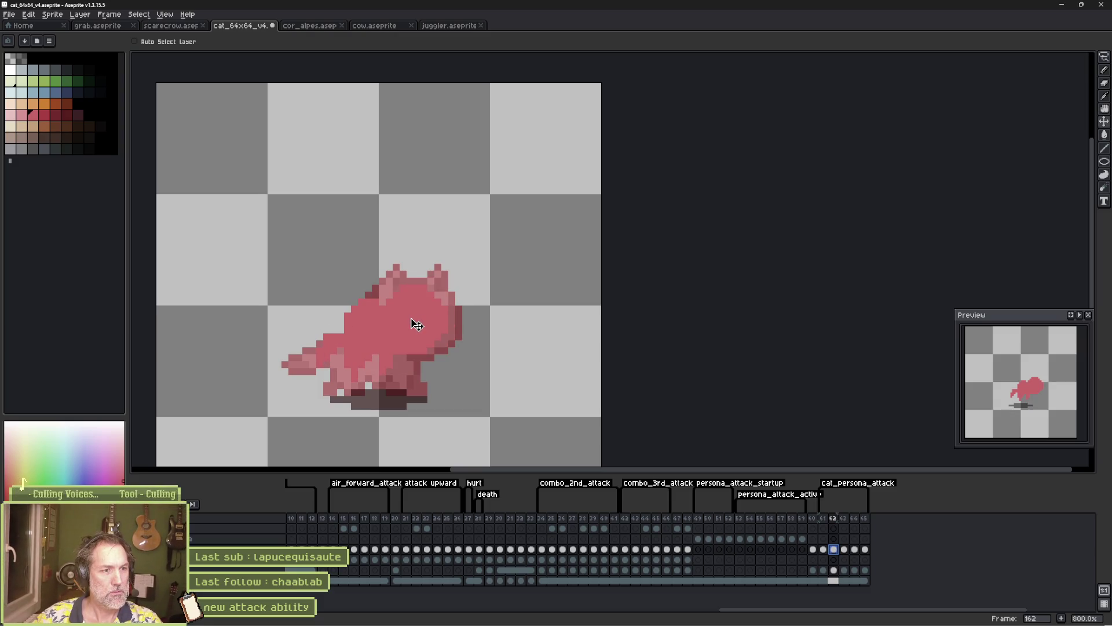
pyautogui.moveTo(410, 323); pyautogui.dragTo(392, 321)
# Paint the cat's head and ears solid pink, undoing a stray blob beside the head
pyautogui.press('b')
pyautogui.moveTo(443, 293); pyautogui.dragTo(440, 325)
pyautogui.moveTo(406, 278)
pyautogui.mouseDown()
pyautogui.moveTo(412, 318)
pyautogui.moveTo(423, 321)
pyautogui.moveTo(458, 273)
pyautogui.moveTo(478, 268)
pyautogui.mouseUp()
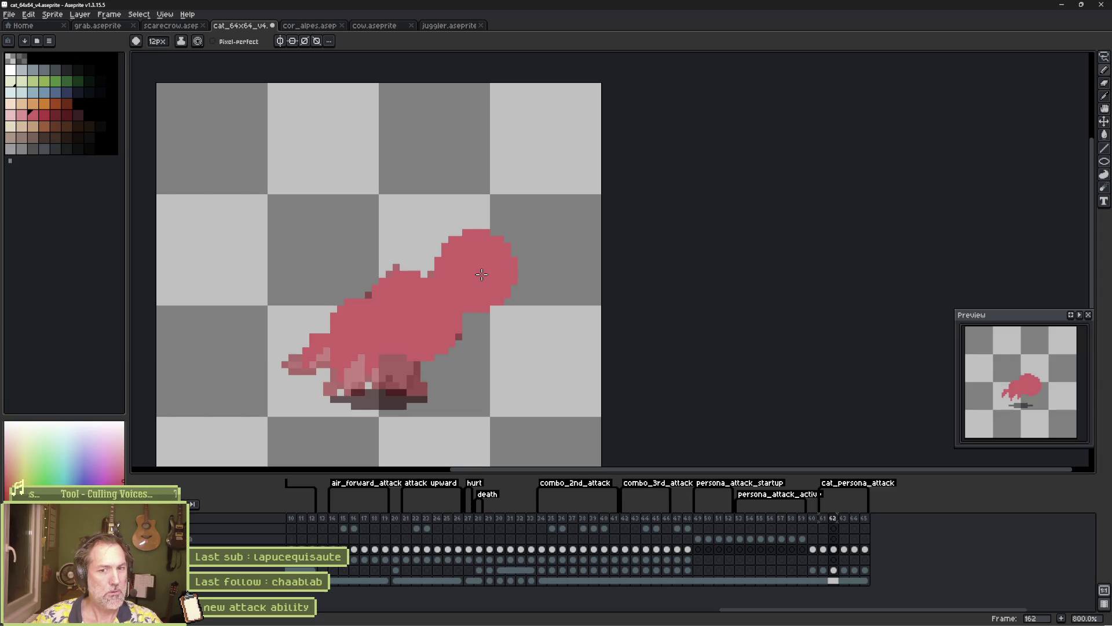
pyautogui.press('.')
pyautogui.hotkey('ctrl', 'z')
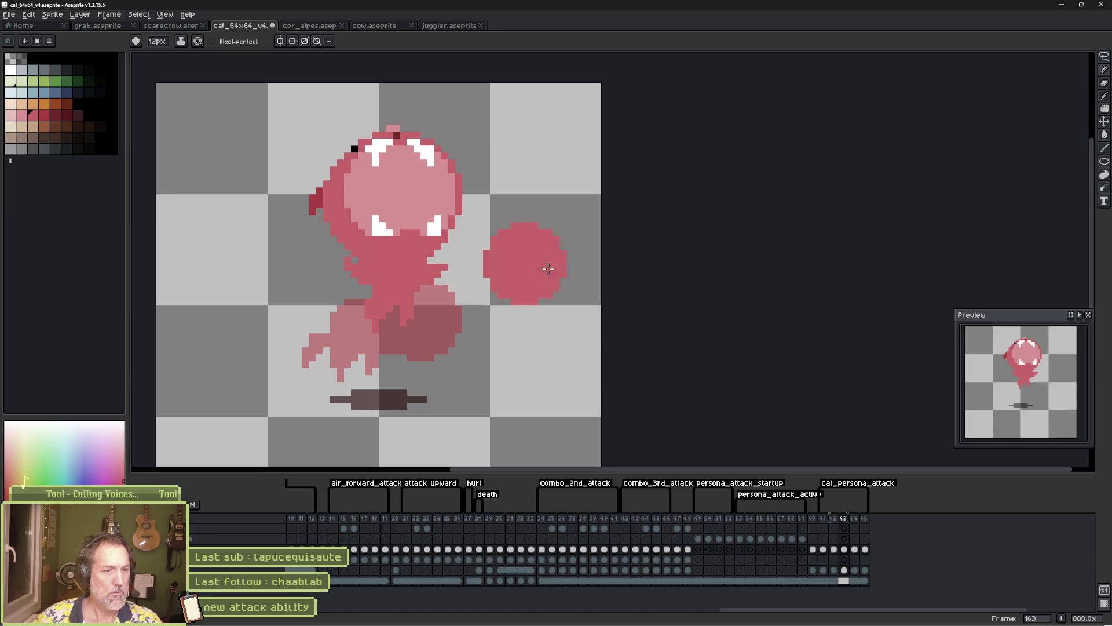
pyautogui.click(835, 549)
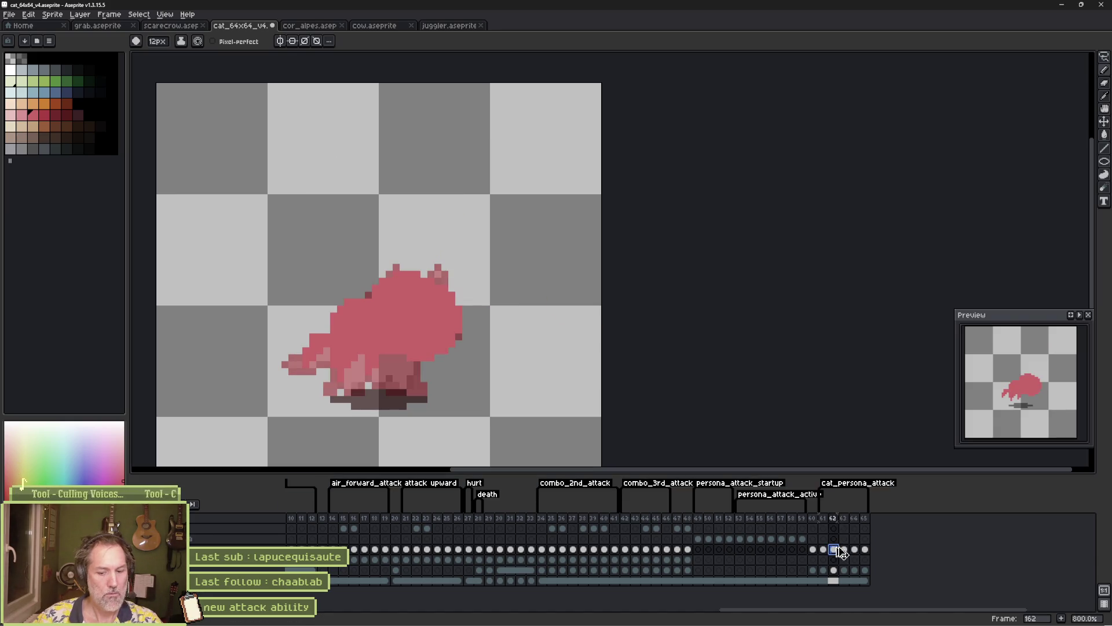
# Draw a 1px dark red line on the head and two small black eyes
pyautogui.click(44, 115)
pyautogui.press('-')
pyautogui.press('-')
pyautogui.press('-')
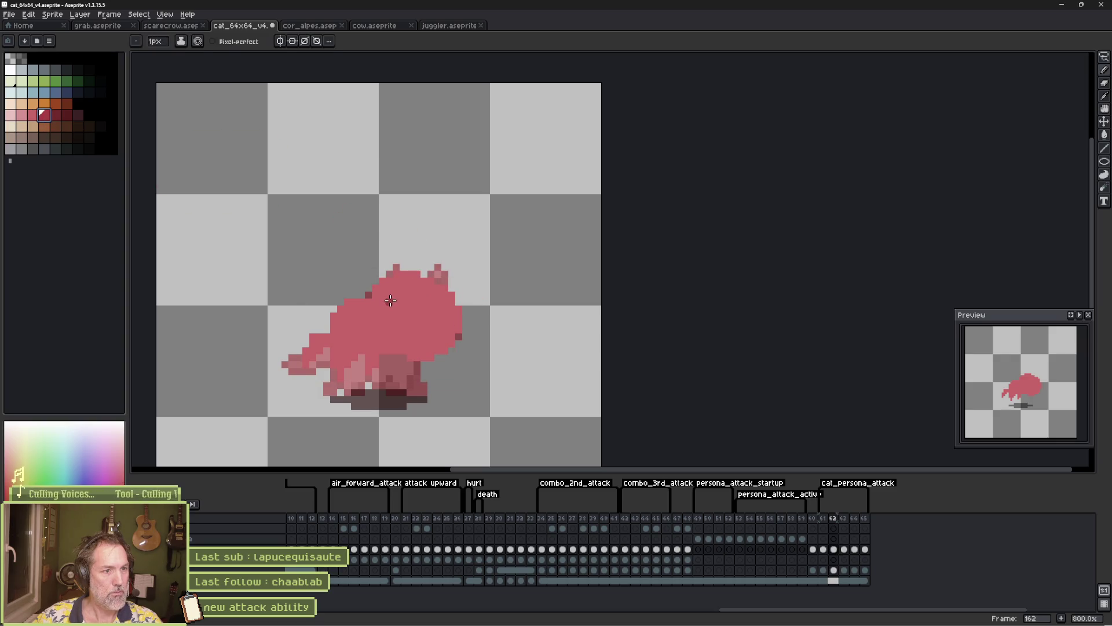
pyautogui.moveTo(392, 295); pyautogui.dragTo(449, 287)
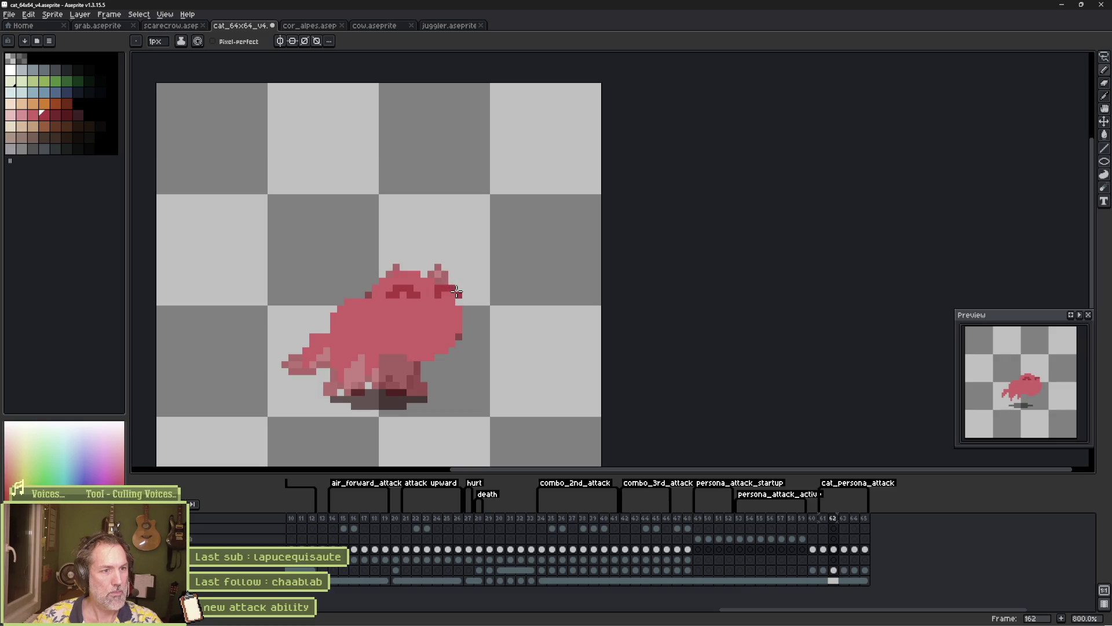
pyautogui.keyDown('alt'); pyautogui.click(577, 275); pyautogui.keyUp('alt')
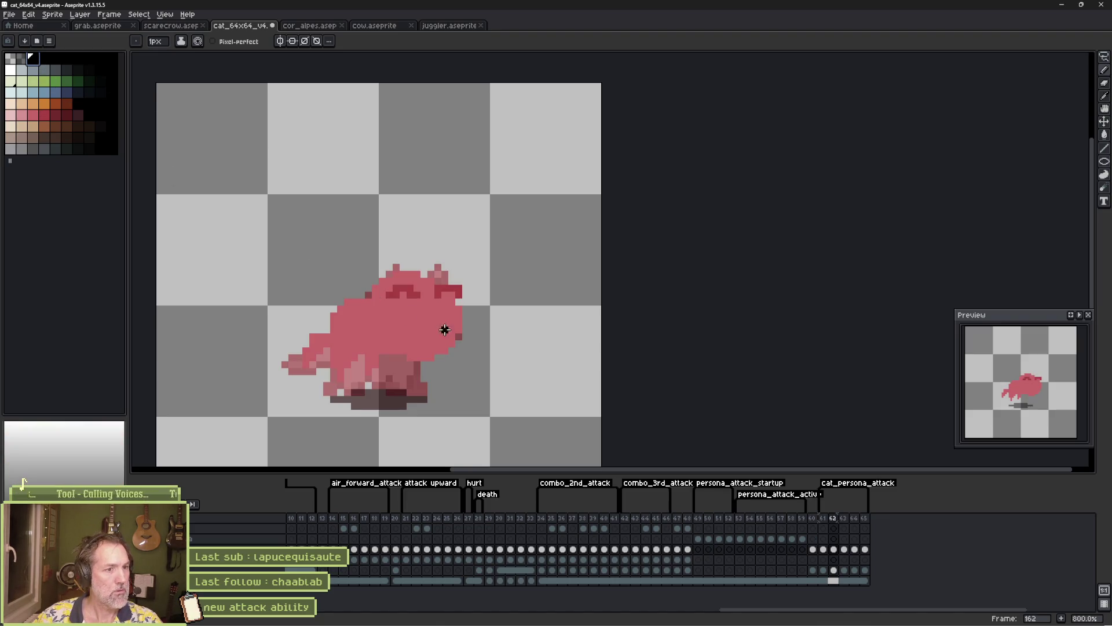
pyautogui.click(415, 328)
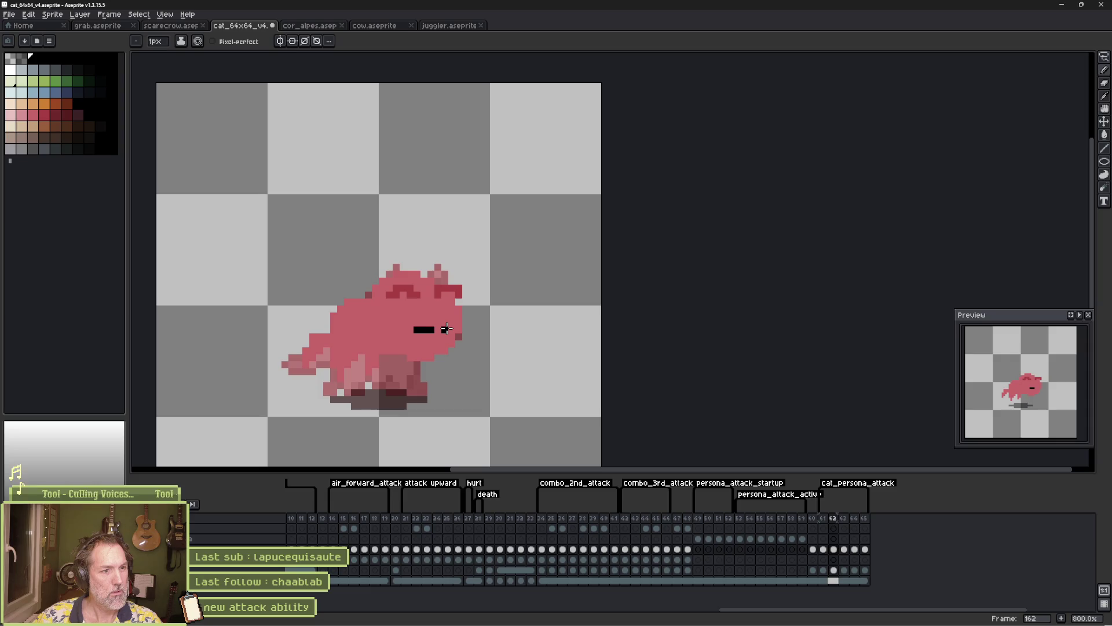
pyautogui.moveTo(447, 329); pyautogui.dragTo(459, 329)
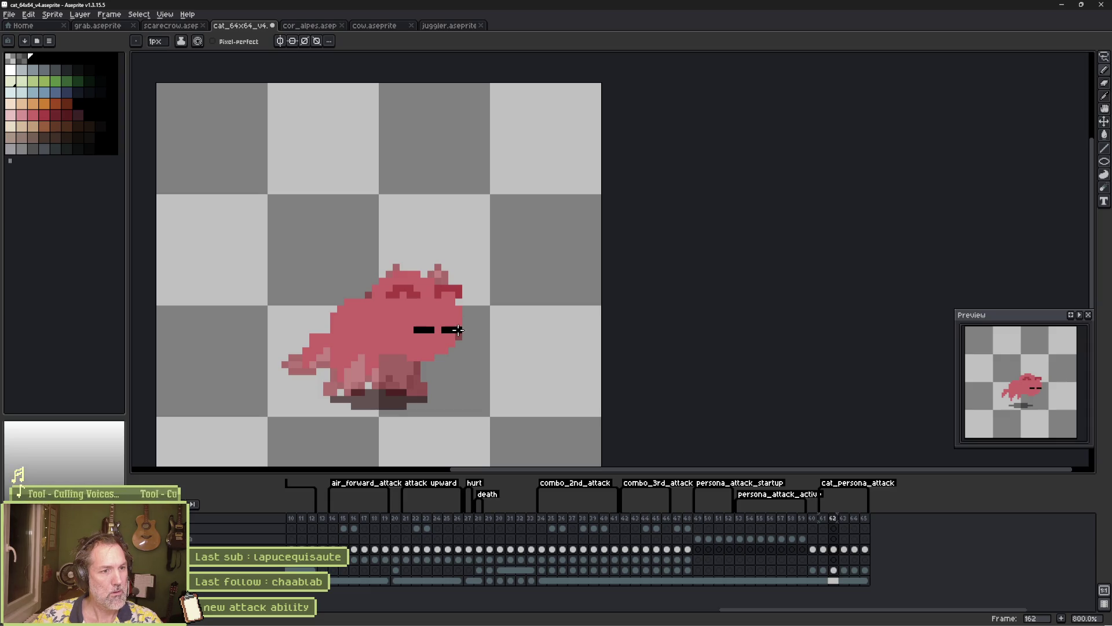
pyautogui.keyDown('alt'); pyautogui.click(454, 347); pyautogui.keyUp('alt')
# Add a black pixel above the left eye, comparing against the neighbouring frames
pyautogui.press('Left')
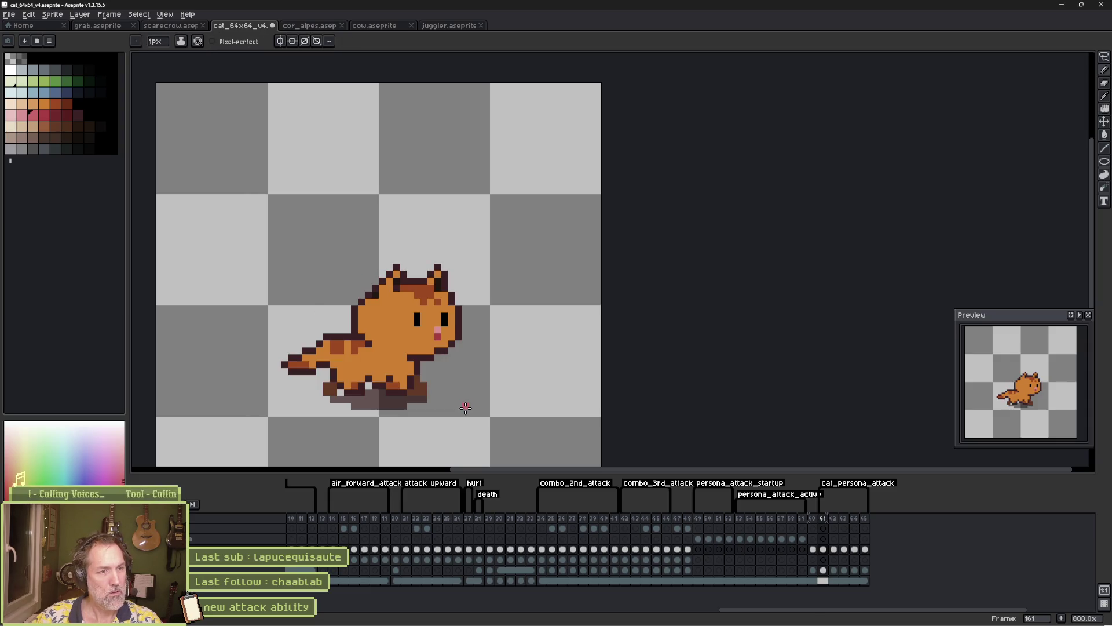
pyautogui.press('Right')
pyautogui.press('Left')
pyautogui.press('Right')
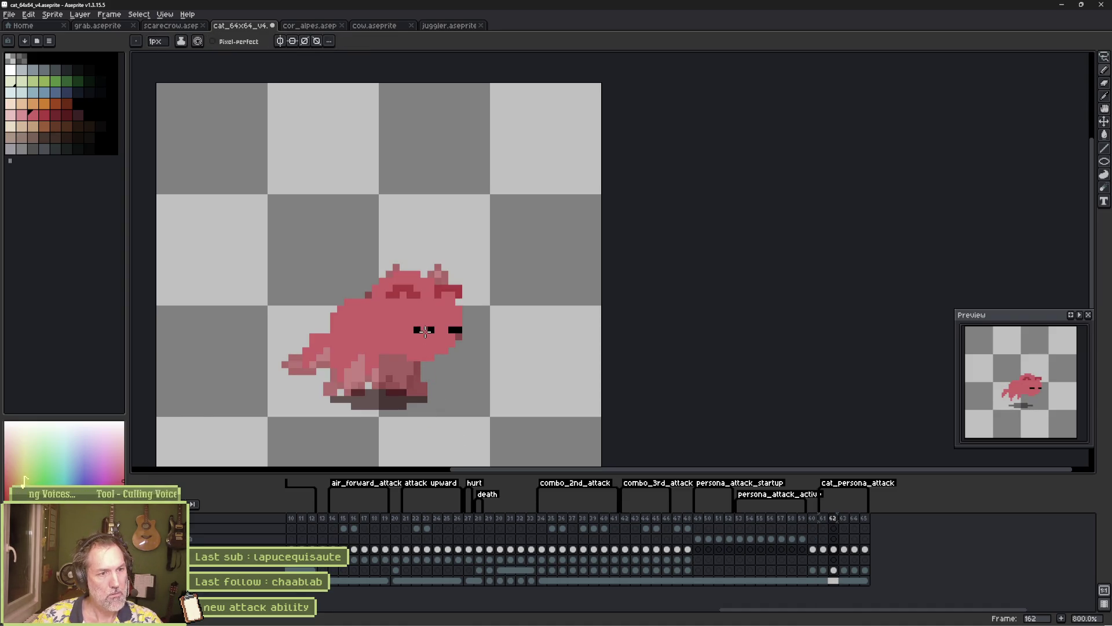
pyautogui.keyDown('alt'); pyautogui.click(417, 330); pyautogui.keyUp('alt')
pyautogui.click(417, 323)
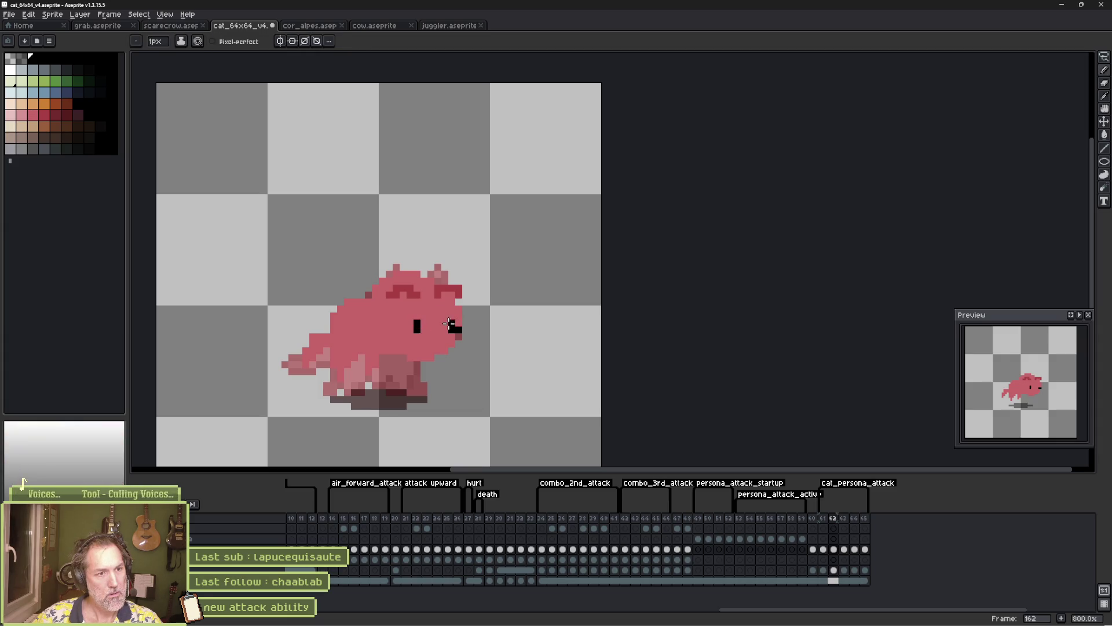
pyautogui.keyDown('alt'); pyautogui.click(450, 330); pyautogui.keyUp('alt')
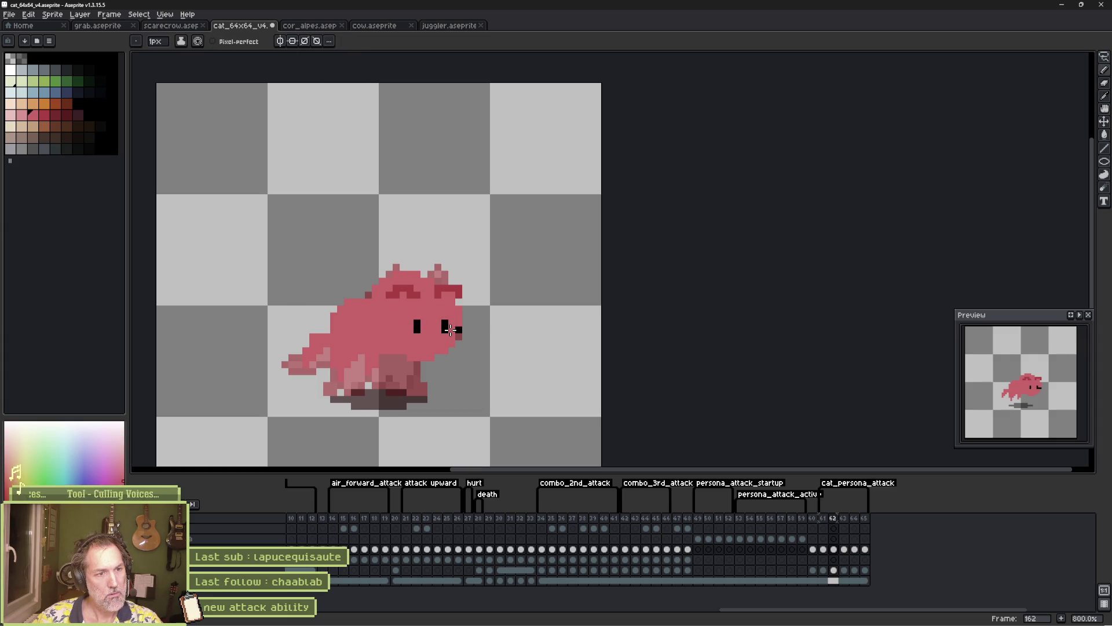
pyautogui.hotkey('ctrl', 'z')
pyautogui.hotkey('ctrl', 'y')
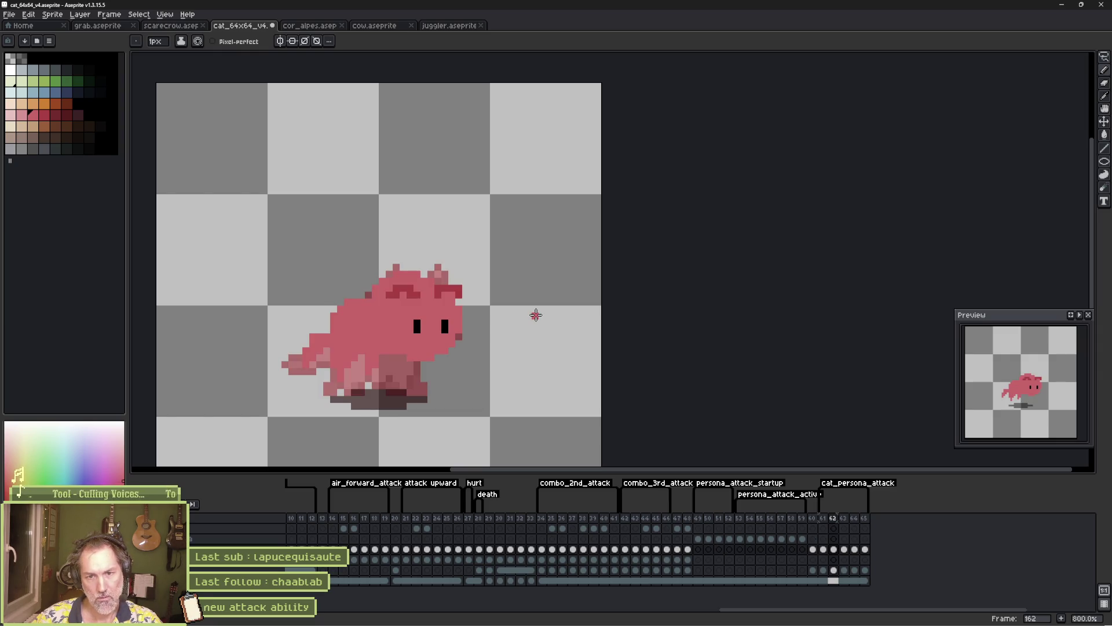
pyautogui.press('Left')
pyautogui.press('Right')
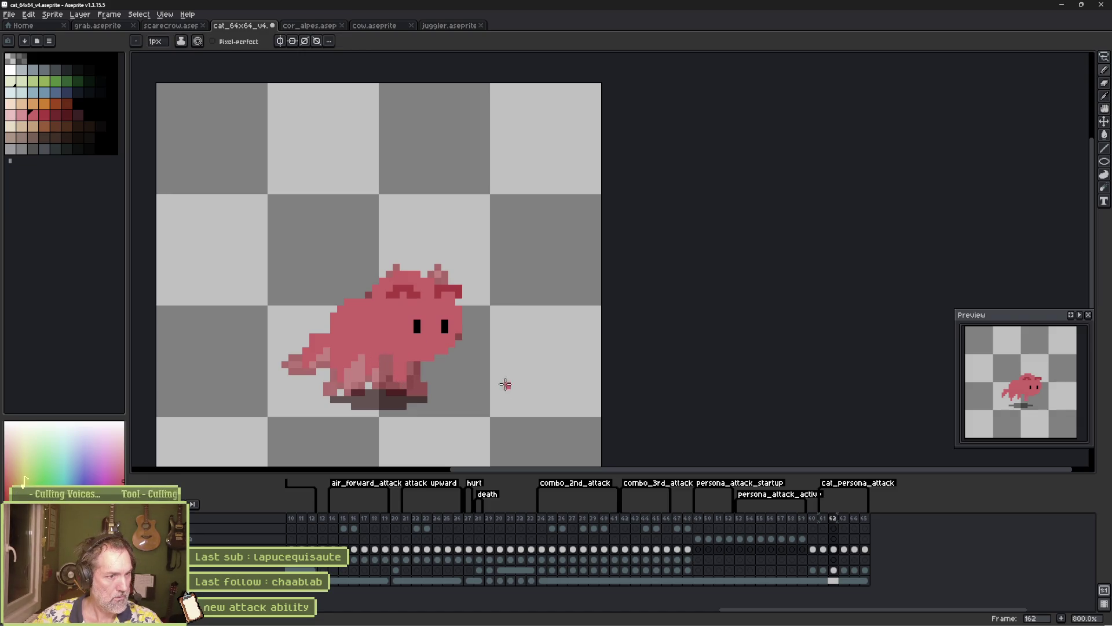
pyautogui.hotkey('ctrl', 'v')
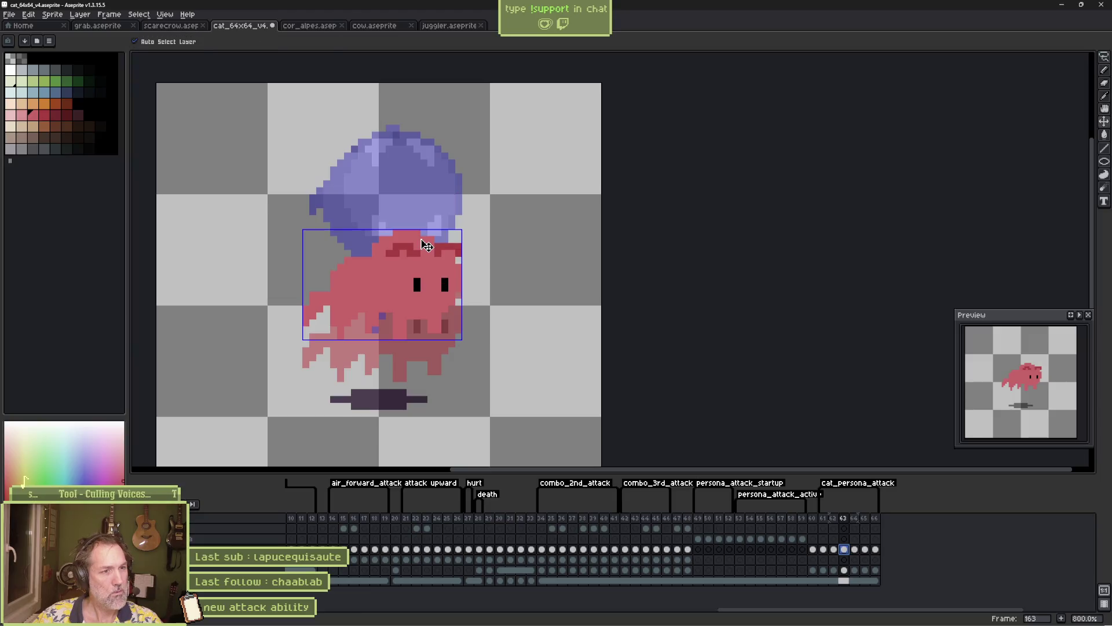
# Enlarge the pink blob on frame 163 at its right edge and lower chest
pyautogui.moveTo(421, 240); pyautogui.dragTo(472, 255)
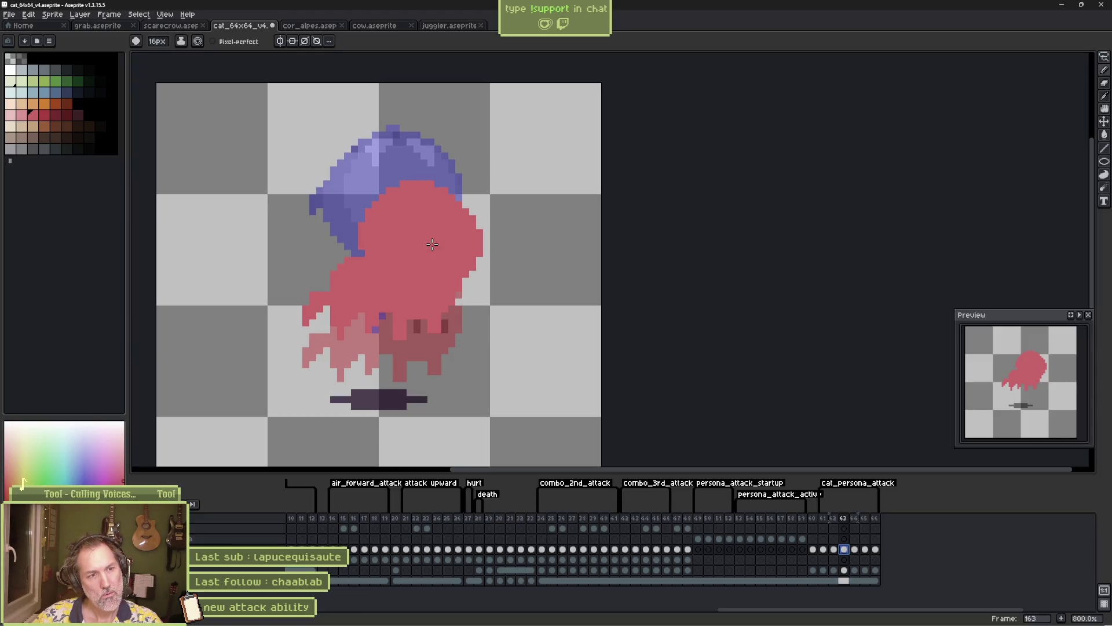
pyautogui.moveTo(417, 313); pyautogui.dragTo(423, 310)
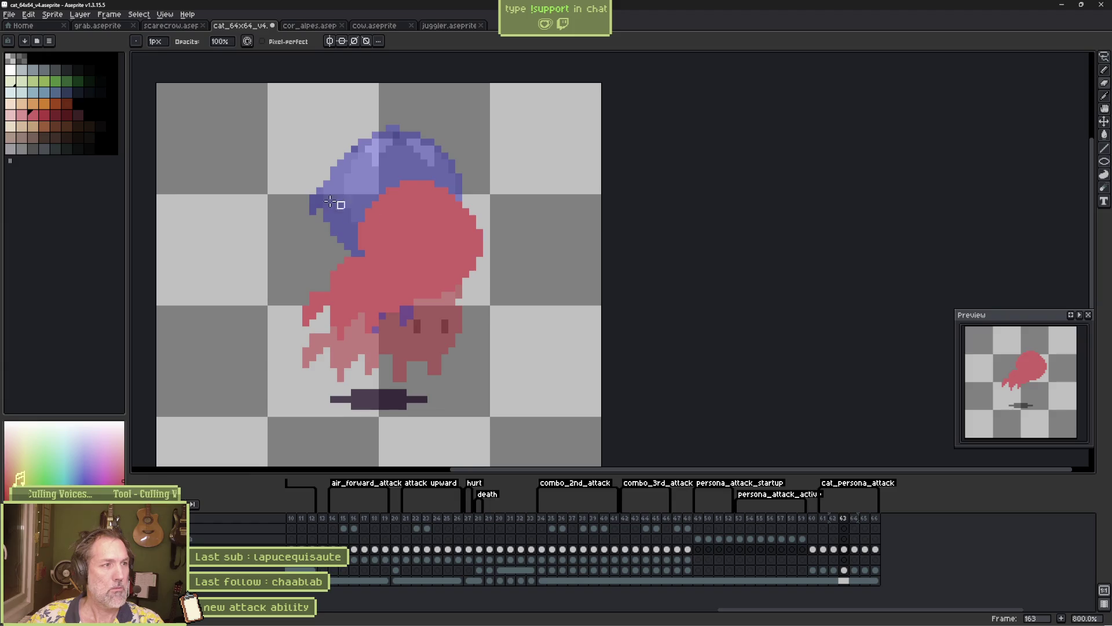
pyautogui.press('b')
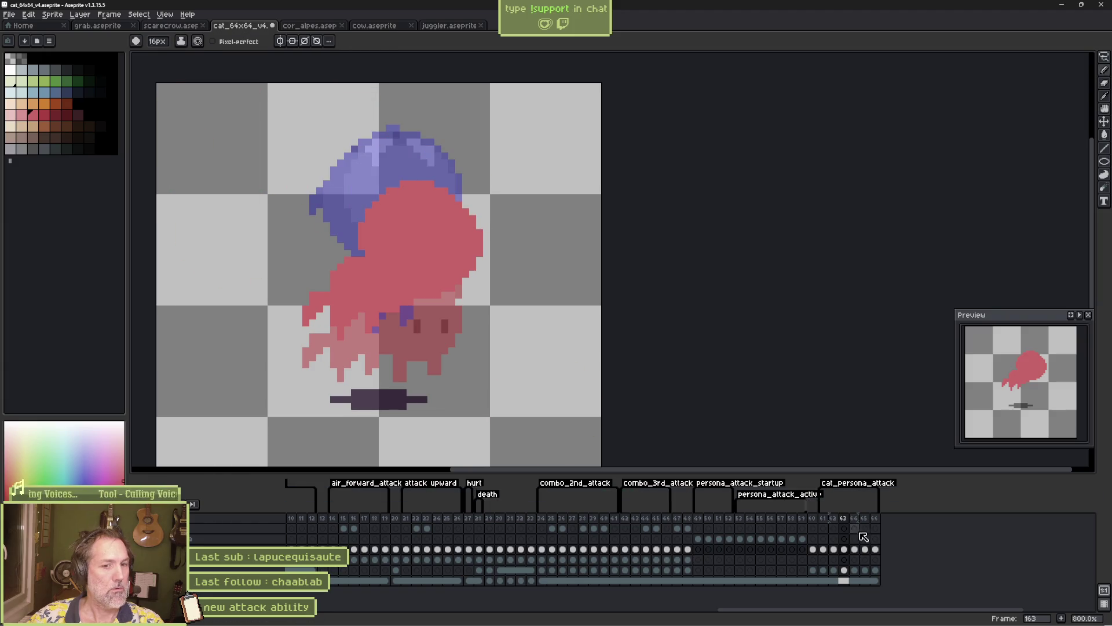
# Dab a lighter pink patch on the blob and play the animation from frame 161
pyautogui.click(854, 548)
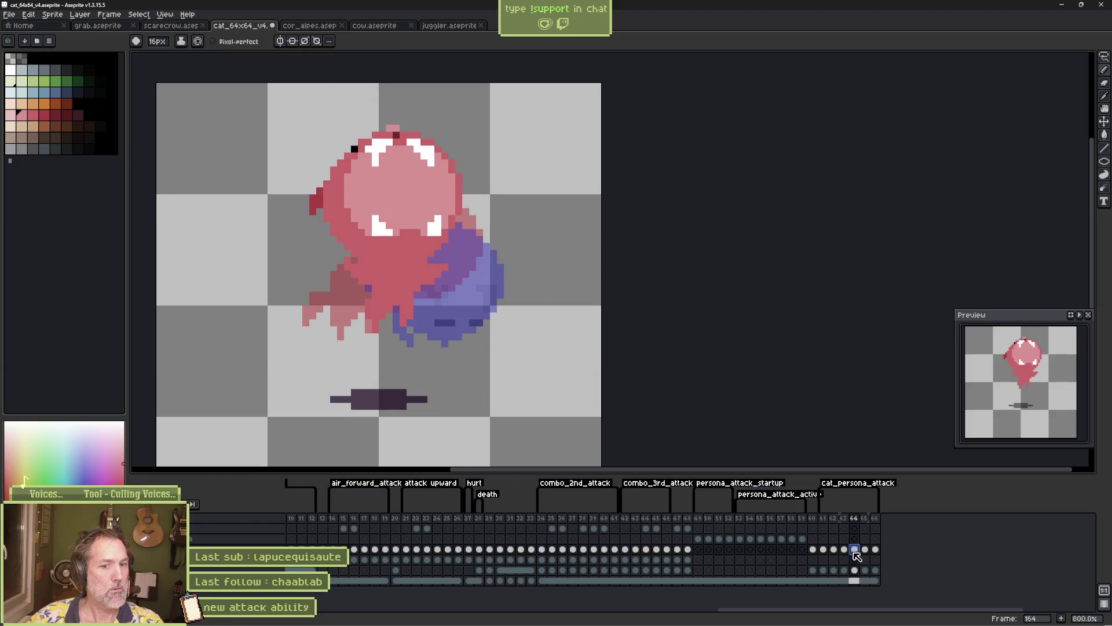
pyautogui.press('Left')
pyautogui.press('-')
pyautogui.press('-')
pyautogui.press('-')
pyautogui.press('-')
pyautogui.press('-')
pyautogui.press('-')
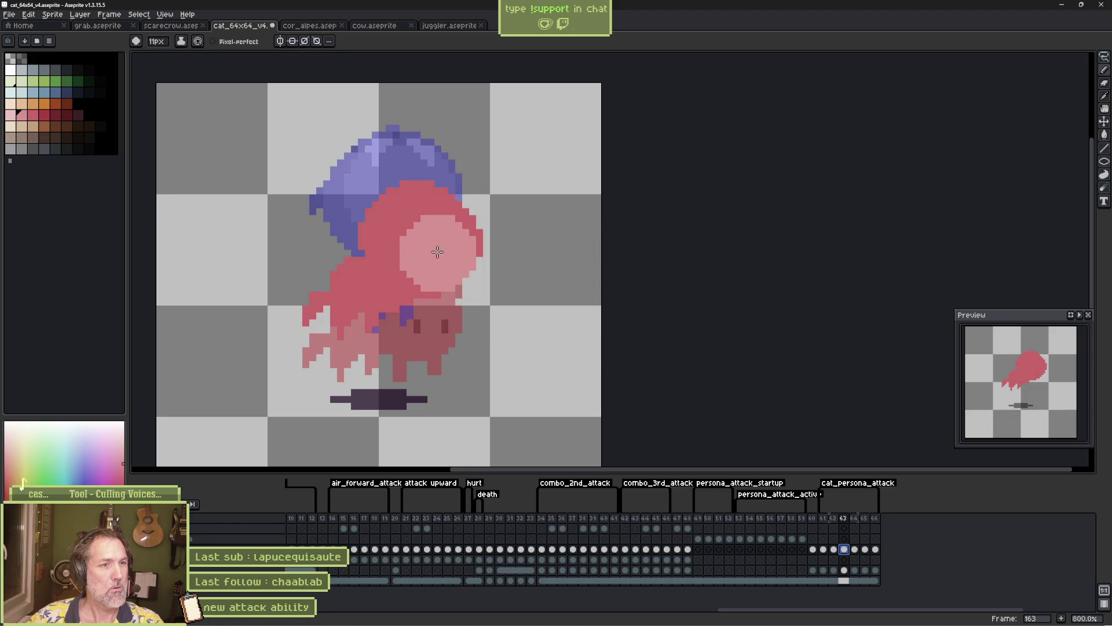
pyautogui.click(438, 259)
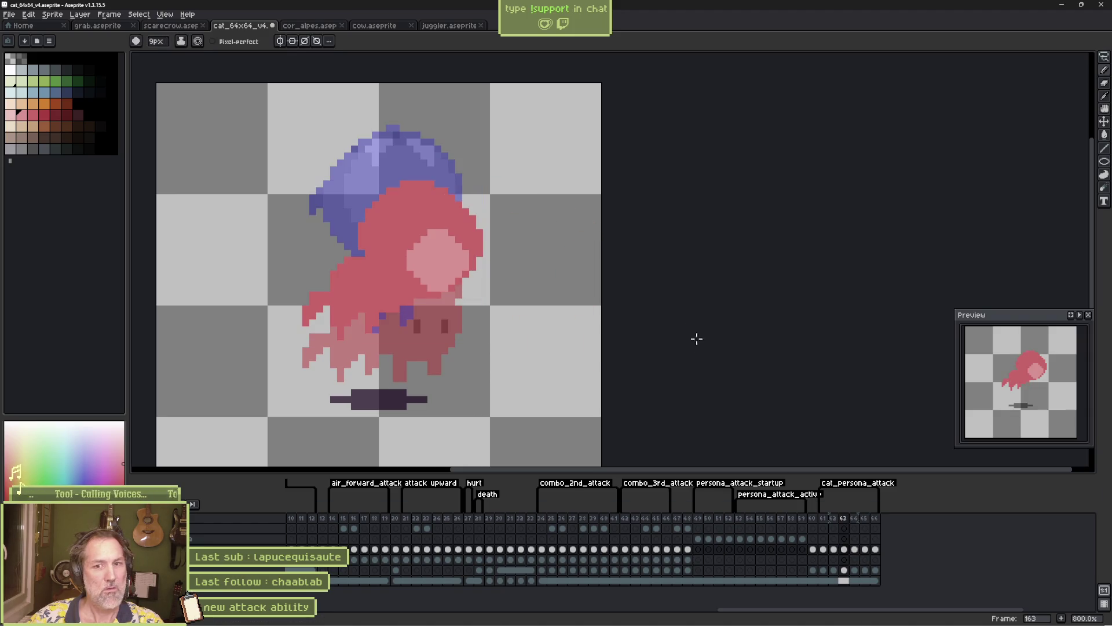
pyautogui.click(825, 518)
pyautogui.press('Return')
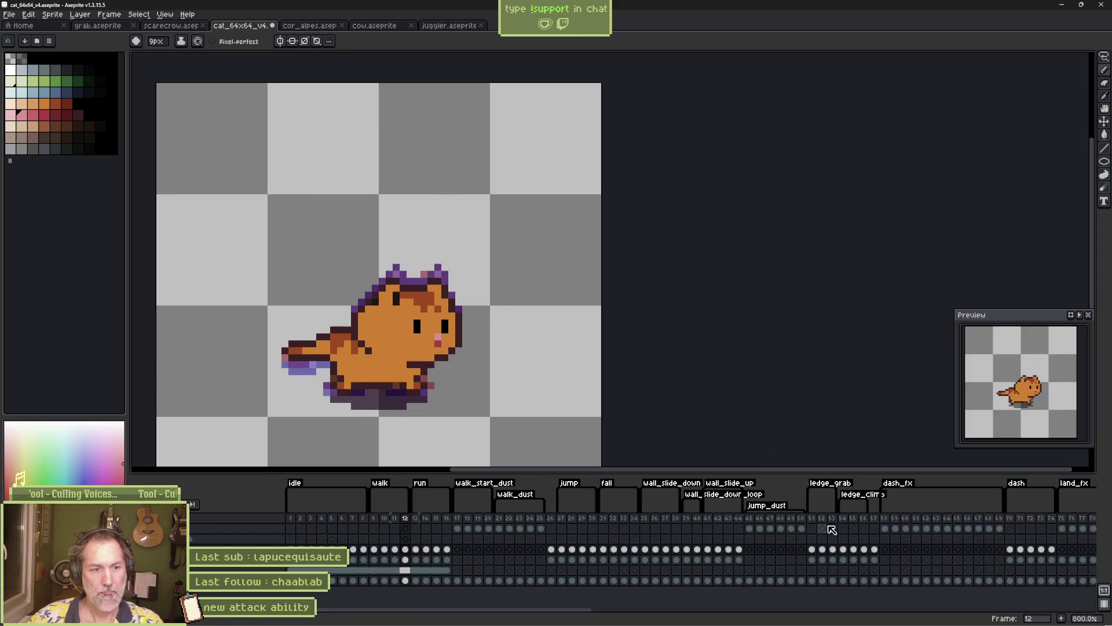
# Set the cat_persona_attack tag to frames 161–166 and play it from frame 161
pyautogui.moveTo(579, 610); pyautogui.dragTo(713, 608)
pyautogui.hscroll(10, 786, 597)
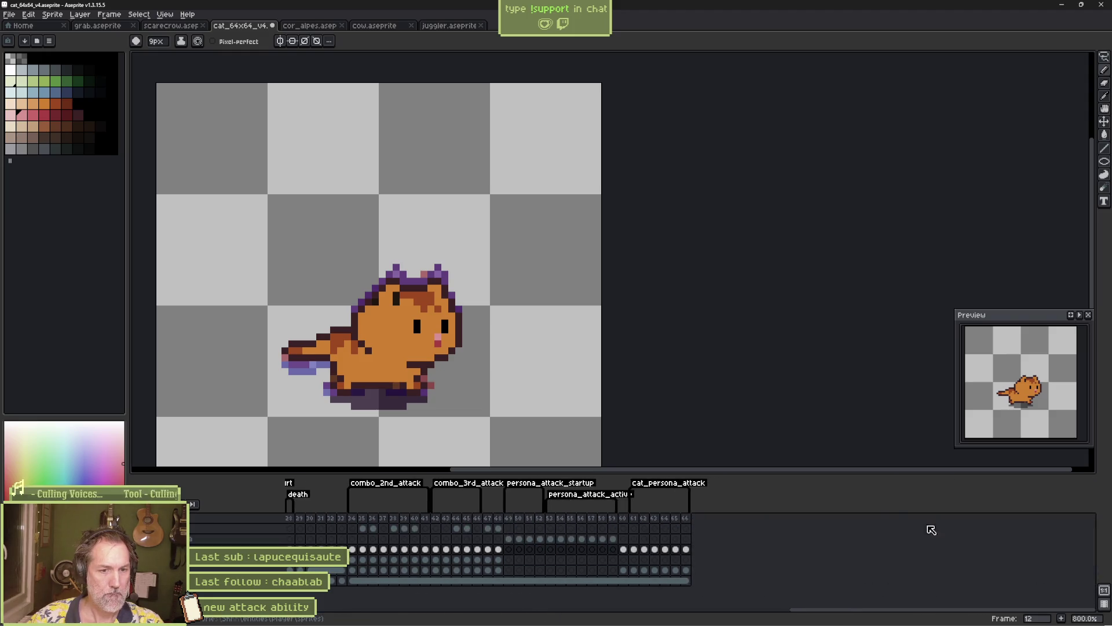
pyautogui.doubleClick(669, 483)
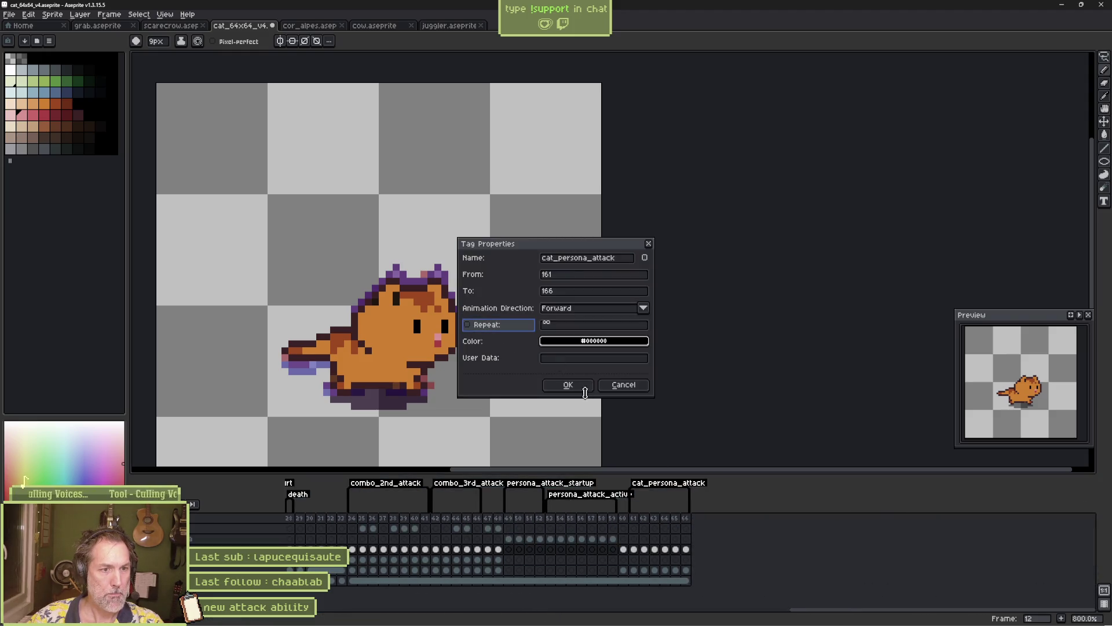
pyautogui.click(568, 384)
pyautogui.click(637, 528)
pyautogui.press('Return')
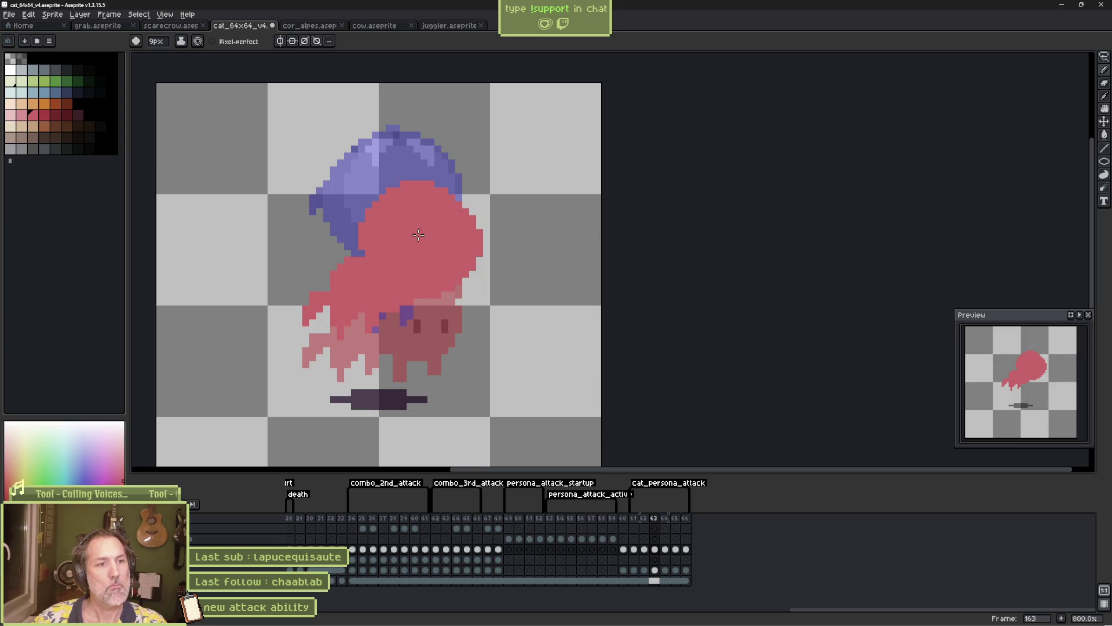
# Widen the light pink patch across the blob's head
pyautogui.press('x')
pyautogui.scroll(-5, 442, 273)
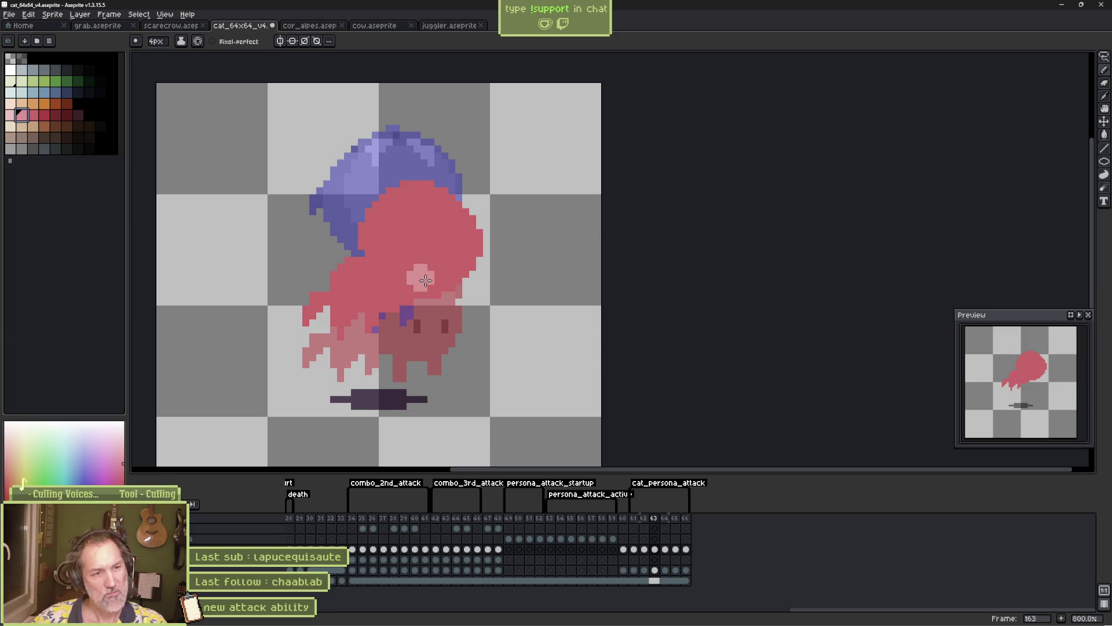
pyautogui.moveTo(408, 276); pyautogui.dragTo(444, 278)
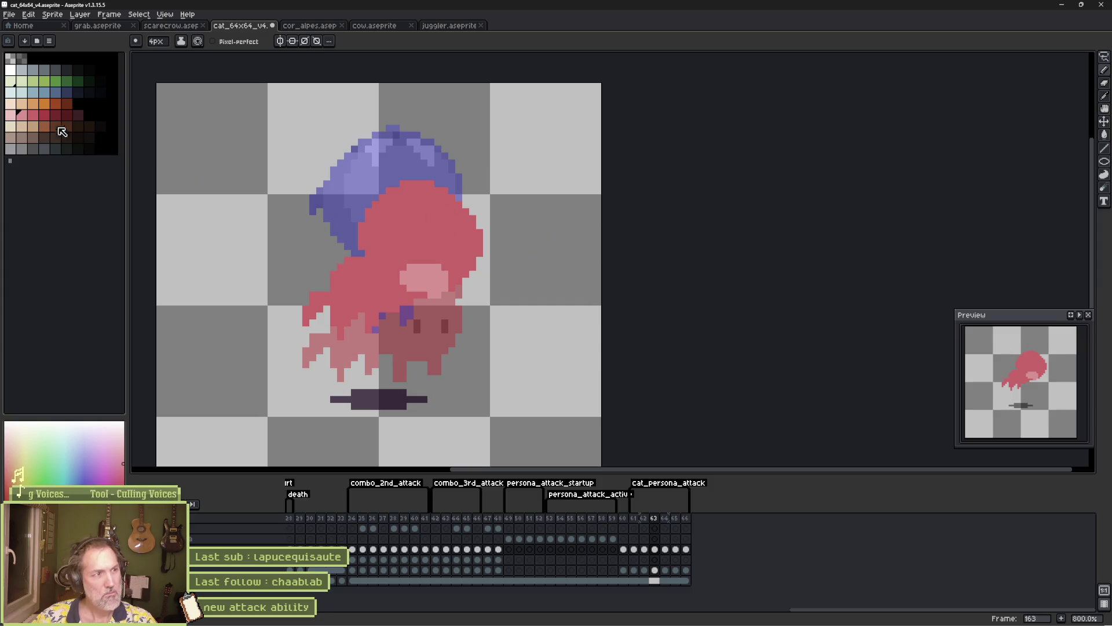
# Paint two-pixel-tall black eyes with a 1px brush, comparing with frames 162 and 164
pyautogui.press('x')
pyautogui.press('-')
pyautogui.press('-')
pyautogui.press('-')
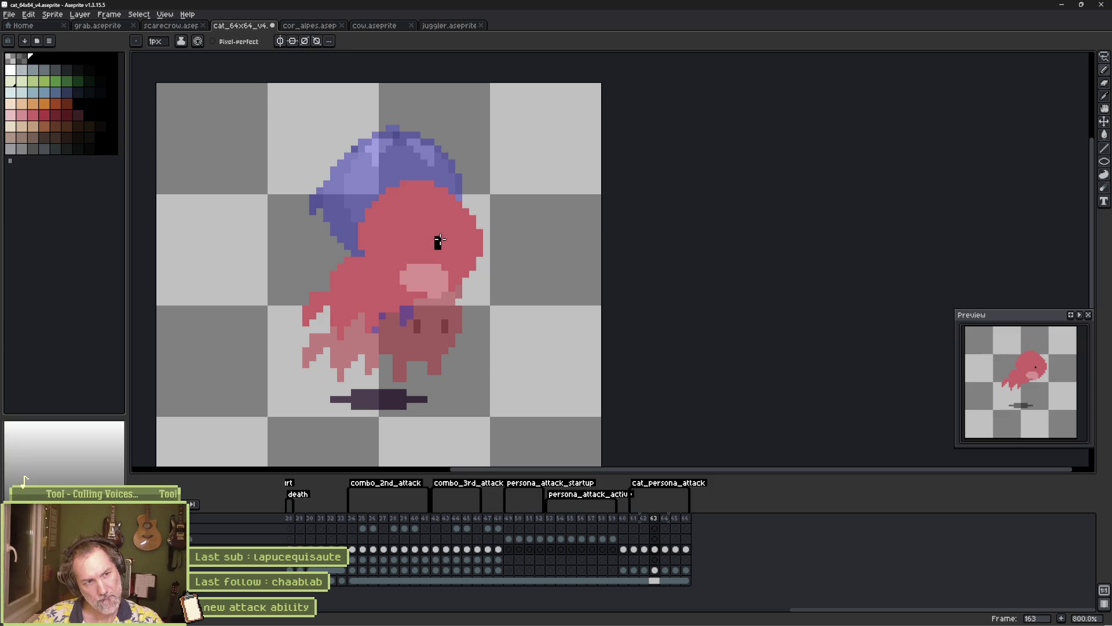
pyautogui.click(438, 245)
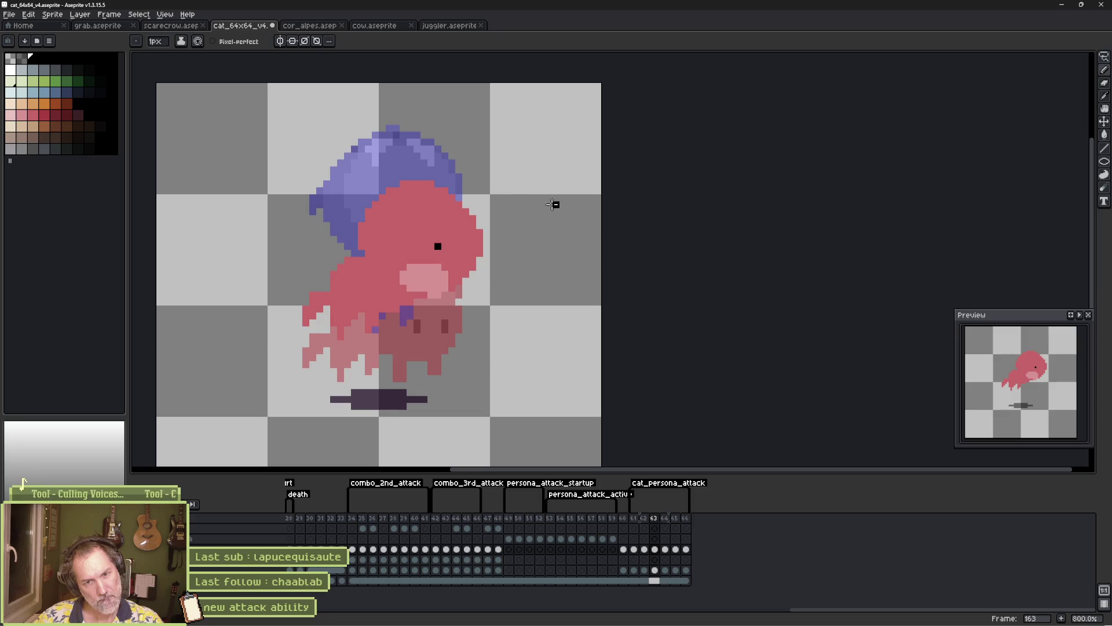
pyautogui.click(438, 240)
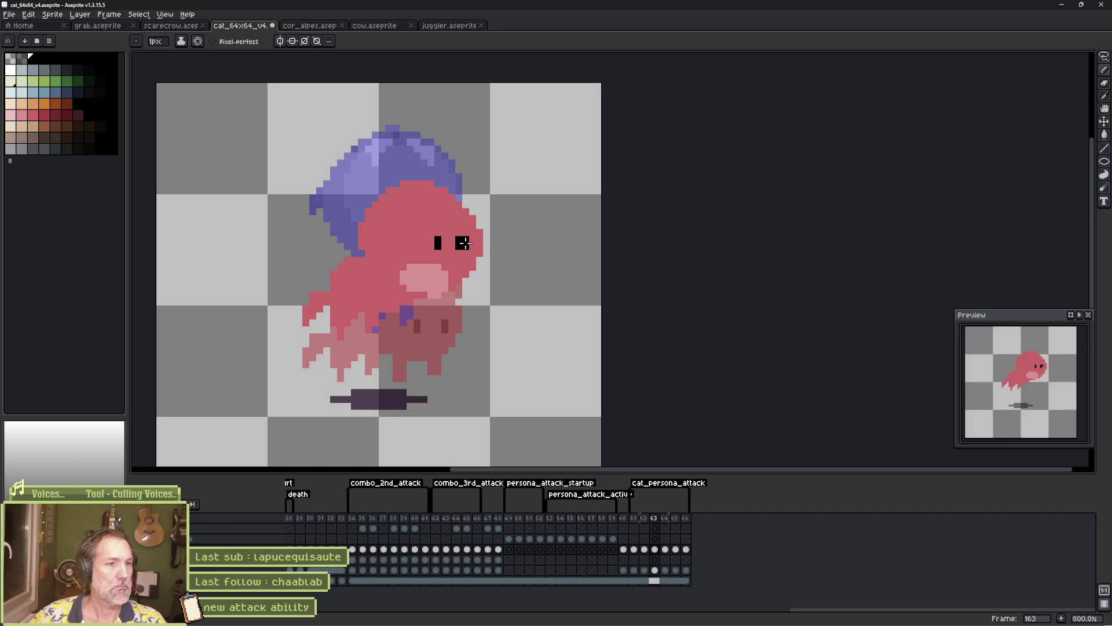
pyautogui.keyDown('alt'); pyautogui.click(455, 234); pyautogui.keyUp('alt')
pyautogui.keyDown('alt'); pyautogui.click(434, 243); pyautogui.keyUp('alt')
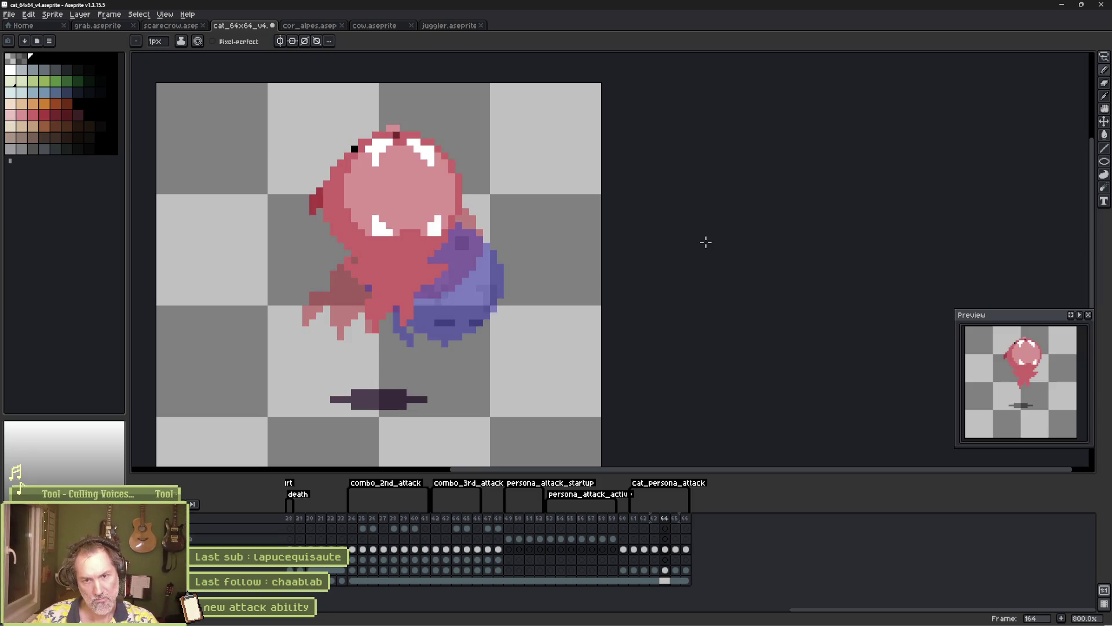
pyautogui.press('Left')
pyautogui.press('Right')
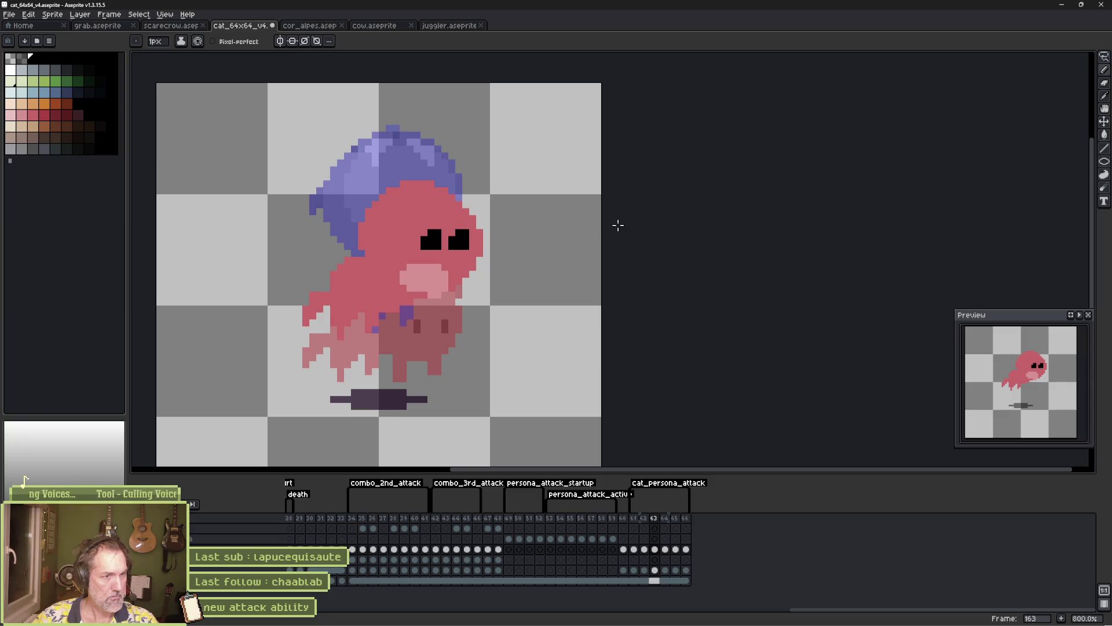
pyautogui.press('Left')
pyautogui.press('Right')
pyautogui.press('Right')
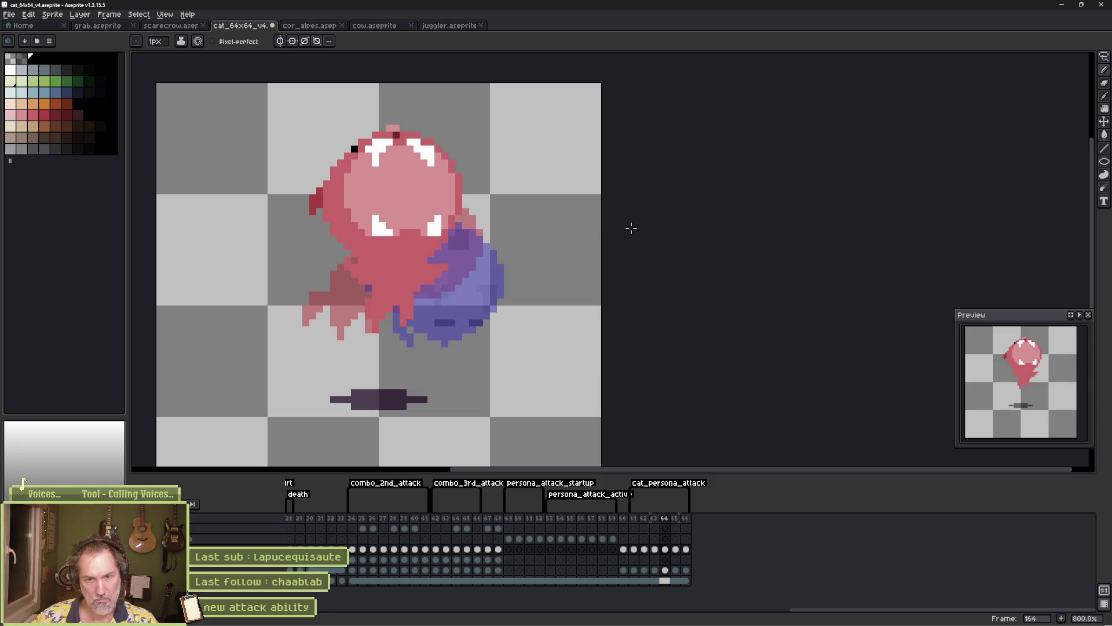
# Sample the face's pink shades and choose the light pink swatch for the muzzle
pyautogui.press('Left')
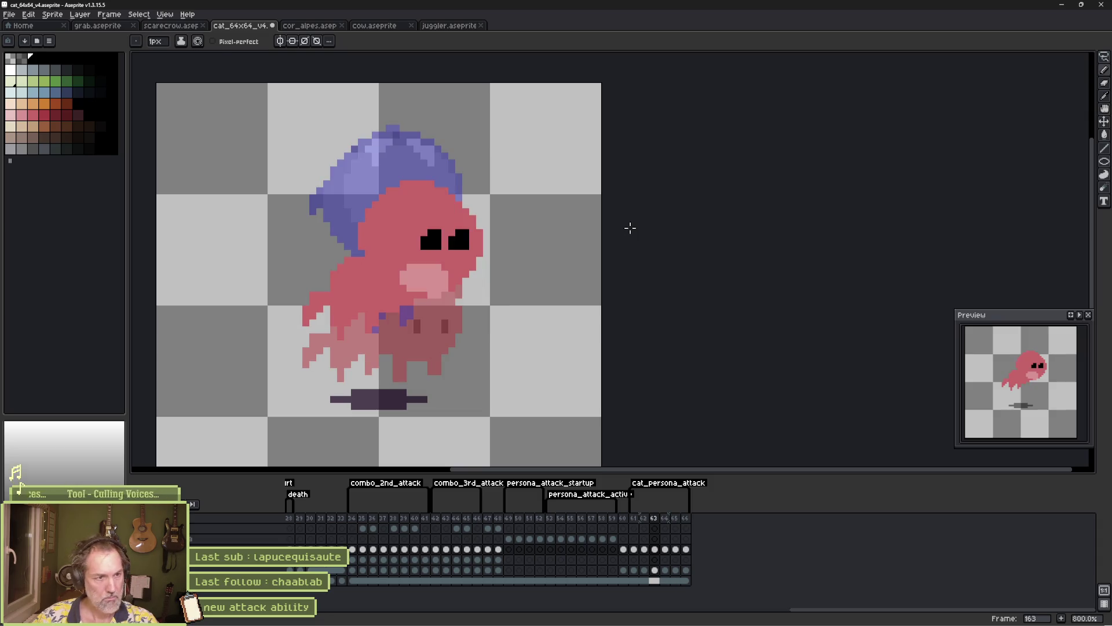
pyautogui.keyDown('alt'); pyautogui.click(442, 270); pyautogui.keyUp('alt')
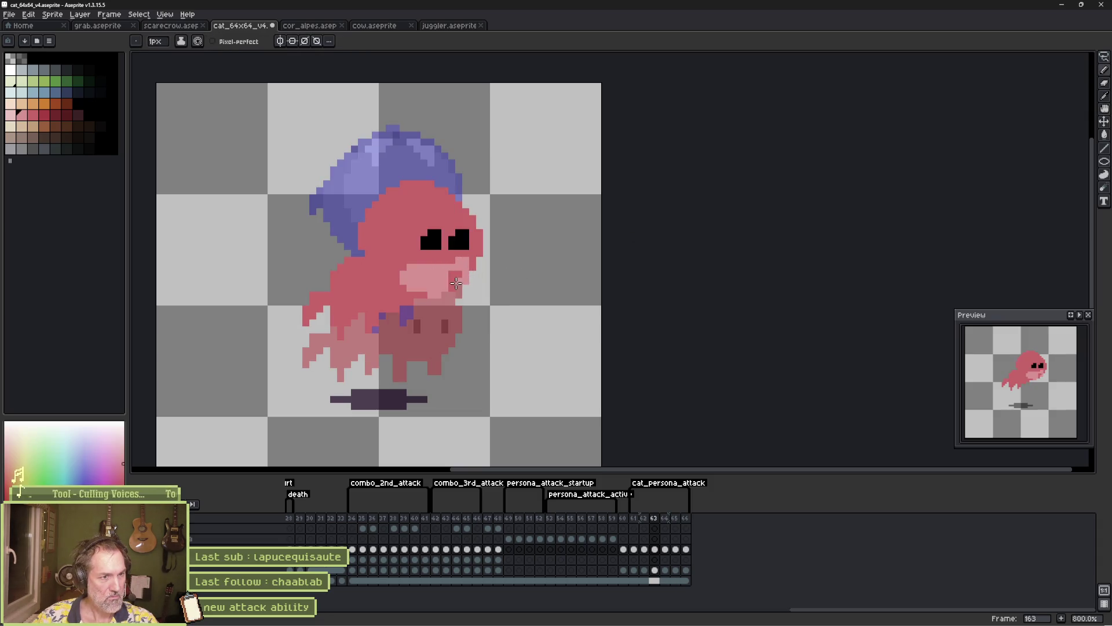
pyautogui.keyDown('alt'); pyautogui.click(443, 254); pyautogui.keyUp('alt')
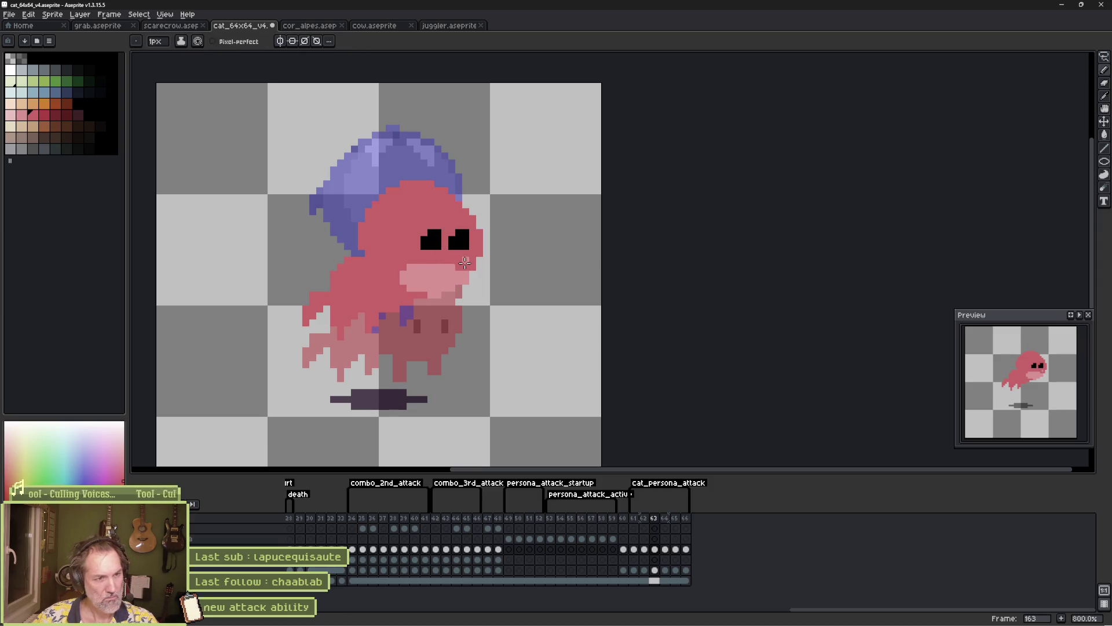
pyautogui.keyDown('alt'); pyautogui.click(430, 273); pyautogui.keyUp('alt')
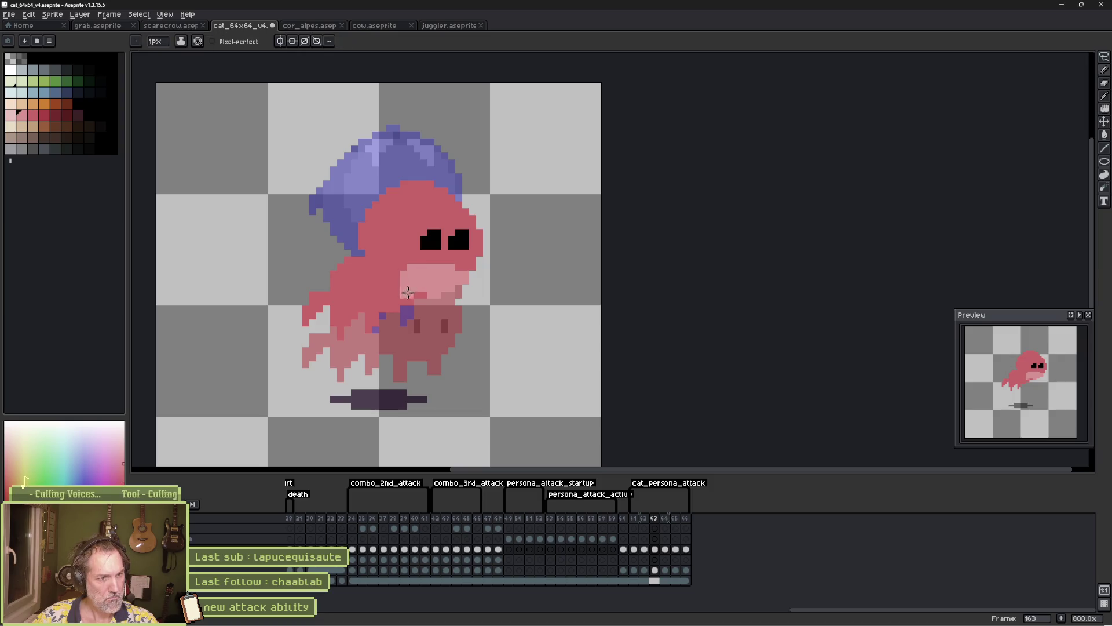
pyautogui.keyDown('alt'); pyautogui.click(439, 291); pyautogui.keyUp('alt')
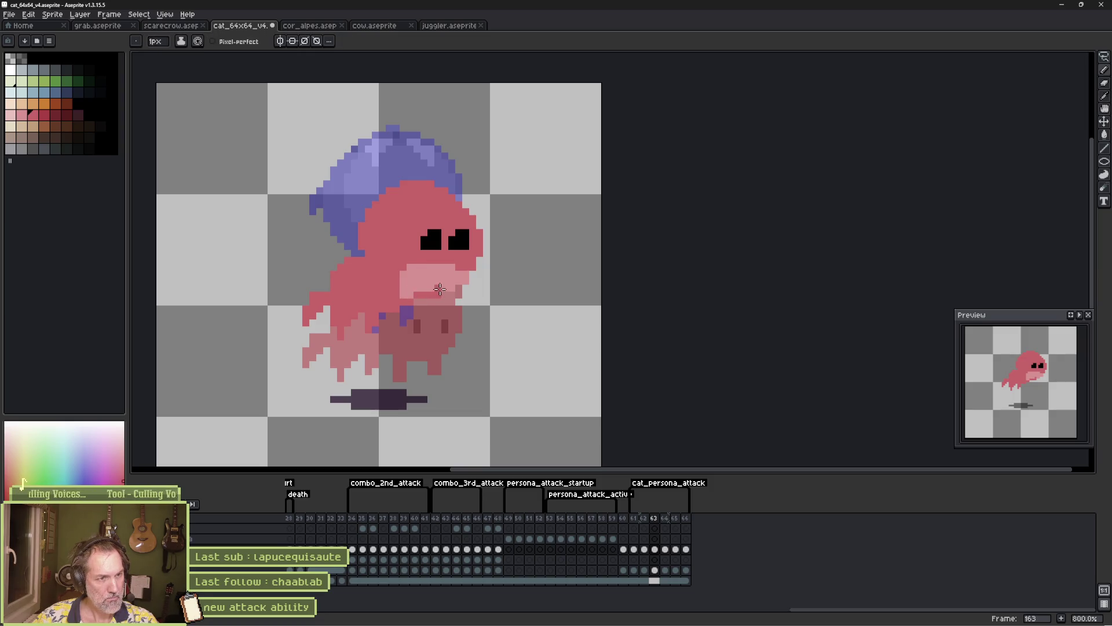
pyautogui.press('Return')
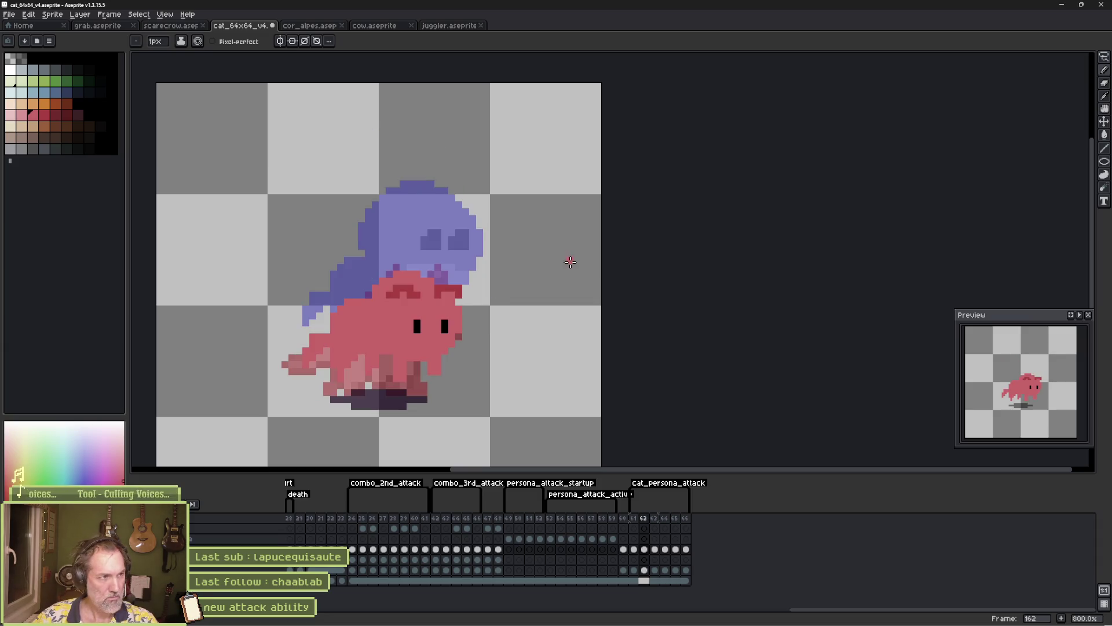
pyautogui.keyDown('alt'); pyautogui.click(428, 350); pyautogui.keyUp('alt')
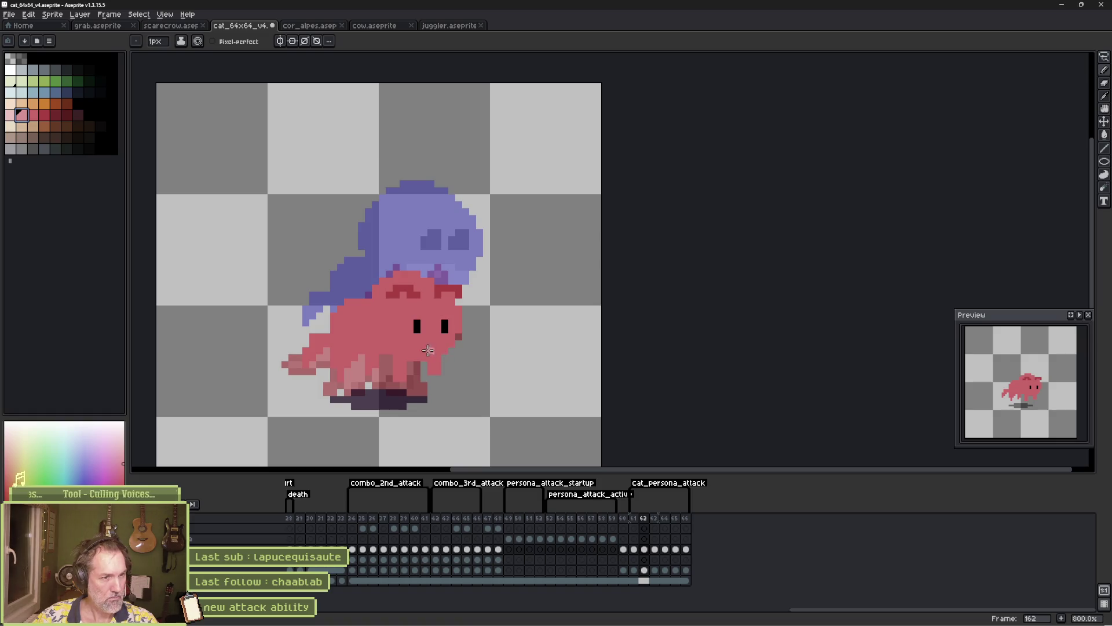
# Paint body pink into the mouth area on frame 163 and flip neighbouring frames to check it
pyautogui.press('Right')
pyautogui.press('Right')
pyautogui.press('Left')
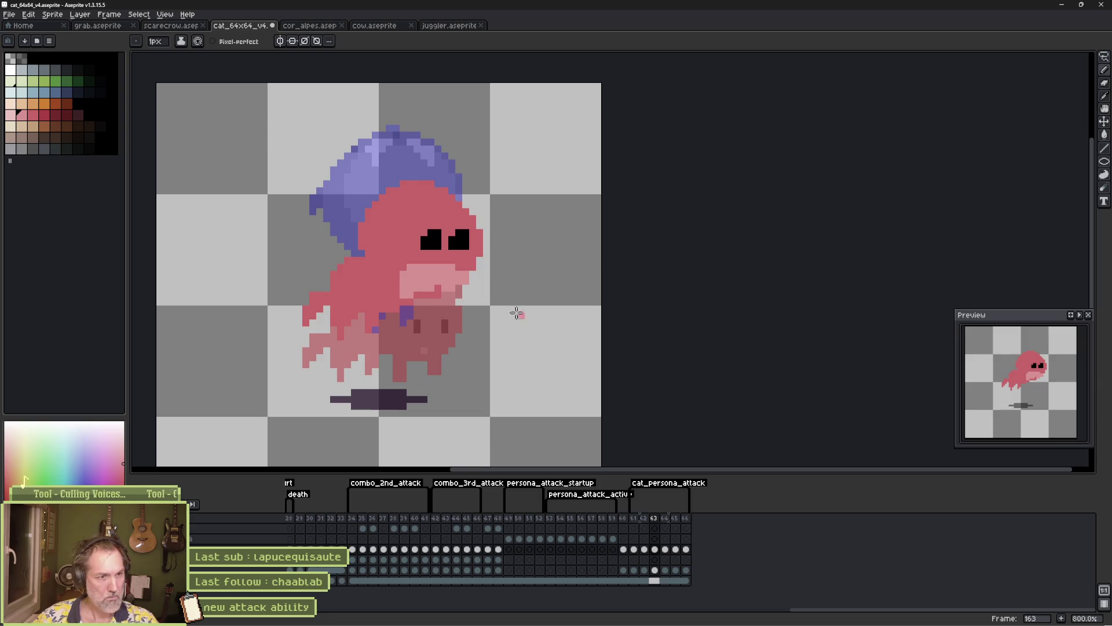
pyautogui.keyDown('alt'); pyautogui.click(440, 273); pyautogui.keyUp('alt')
pyautogui.click(457, 288)
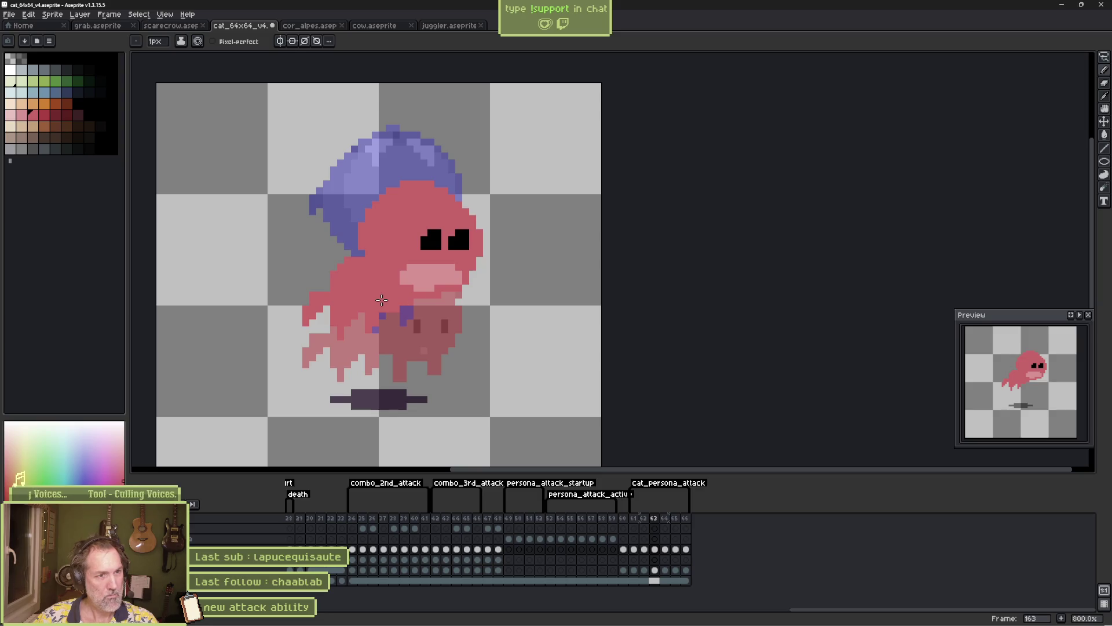
pyautogui.press('Left')
pyautogui.press('Right')
pyautogui.press('Right')
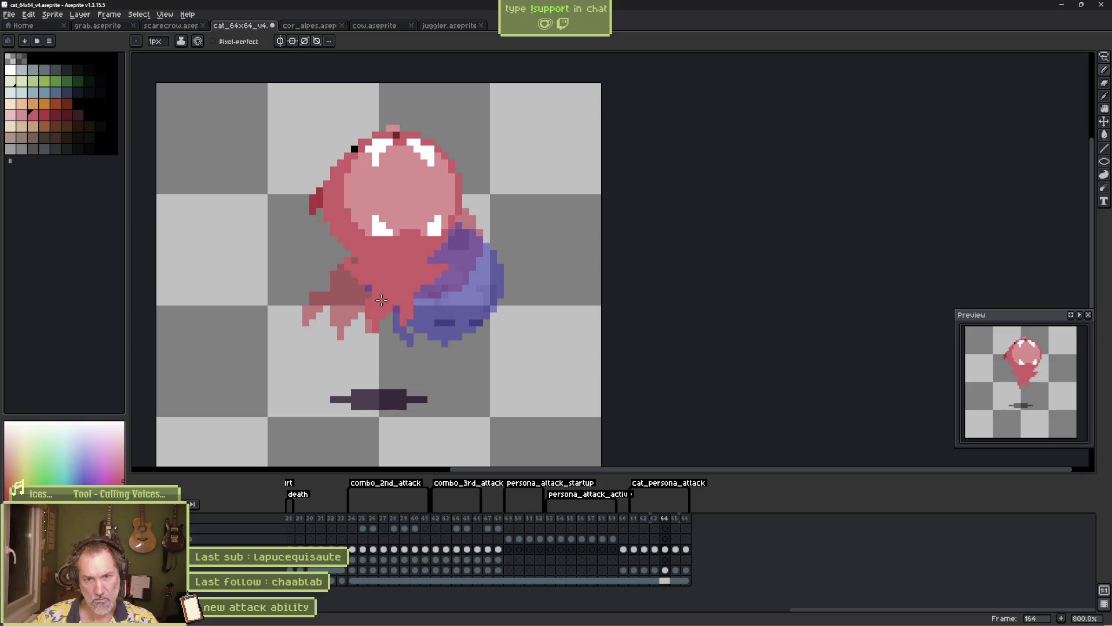
pyautogui.press('Left')
pyautogui.press('Right')
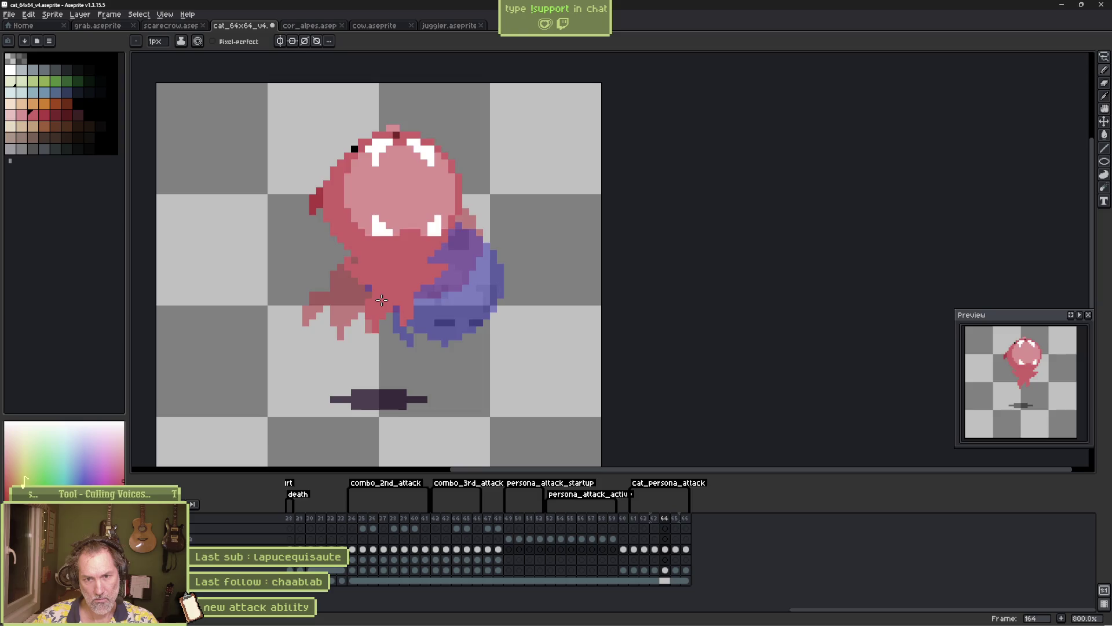
pyautogui.press('Left')
pyautogui.press('Left')
pyautogui.press('Right')
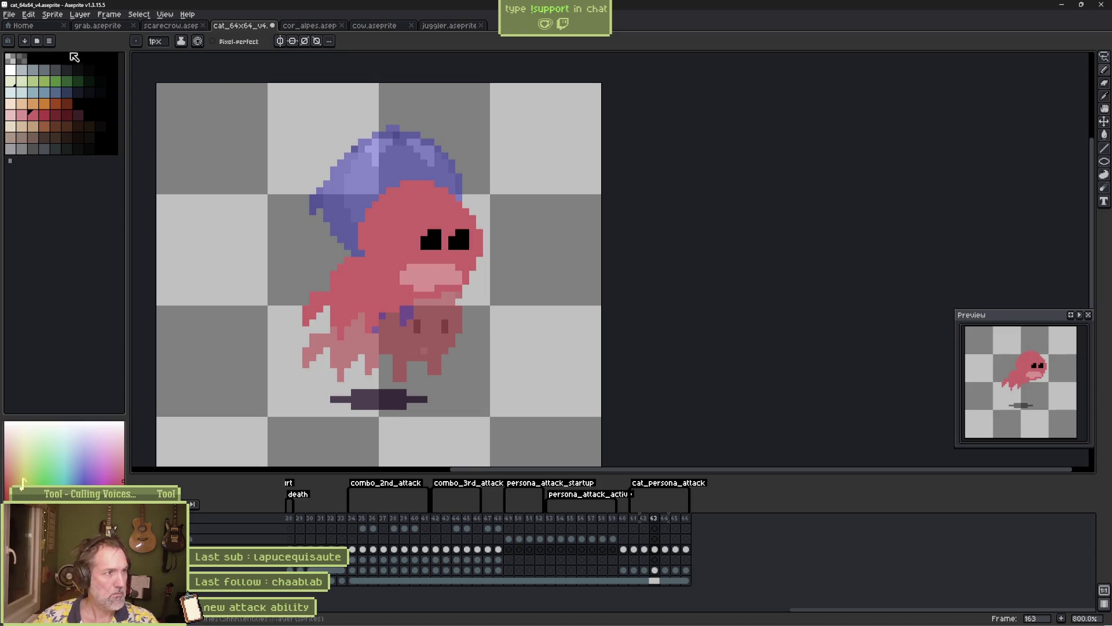
# Paint two white fangs on the muzzle, enlarge the right one, and preview the animation
pyautogui.press('x')
pyautogui.click(412, 268)
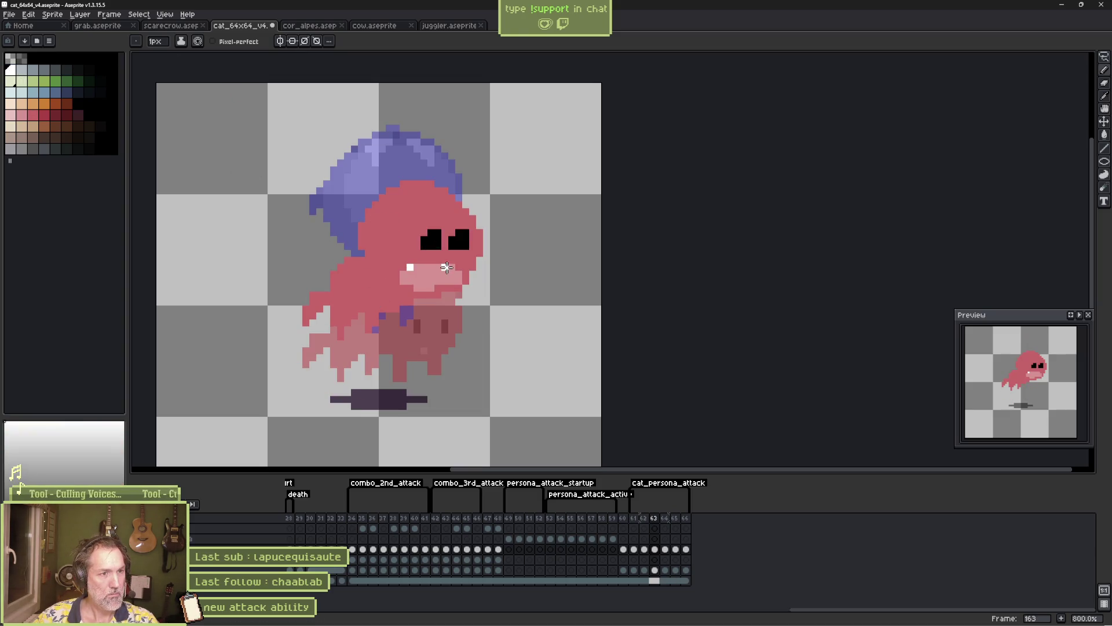
pyautogui.click(446, 272)
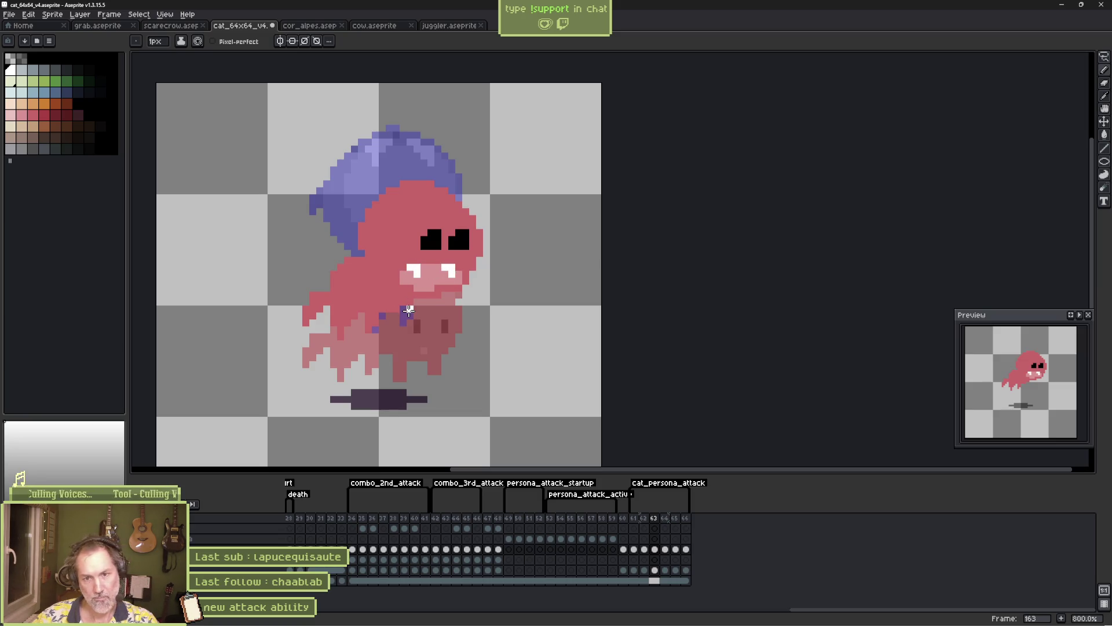
pyautogui.press('Return')
pyautogui.press('Return')
pyautogui.press('Return')
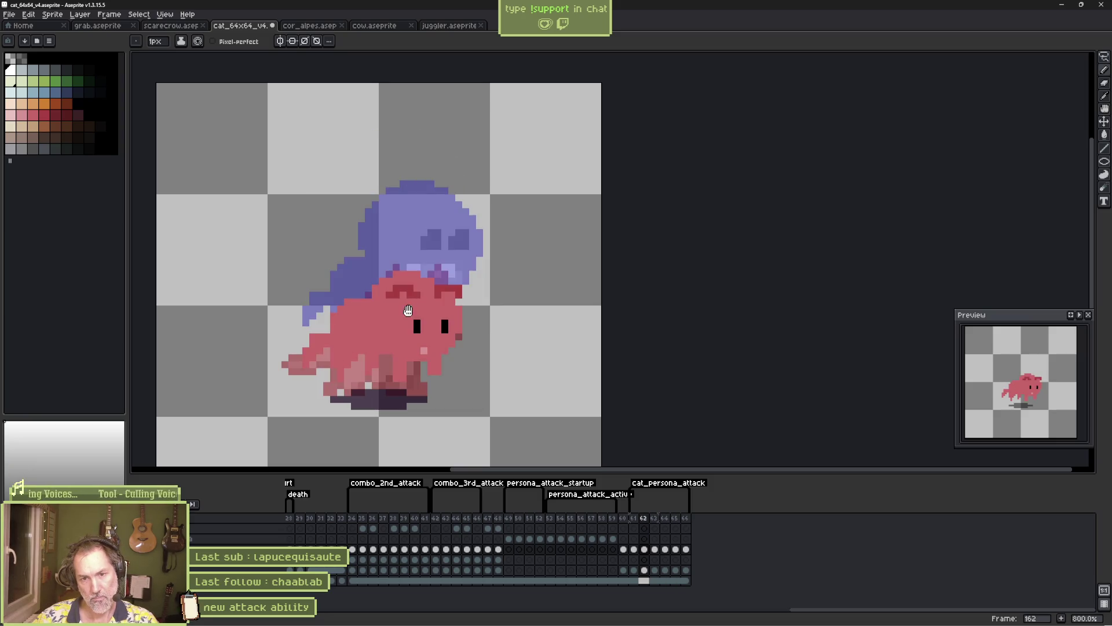
pyautogui.press('Return')
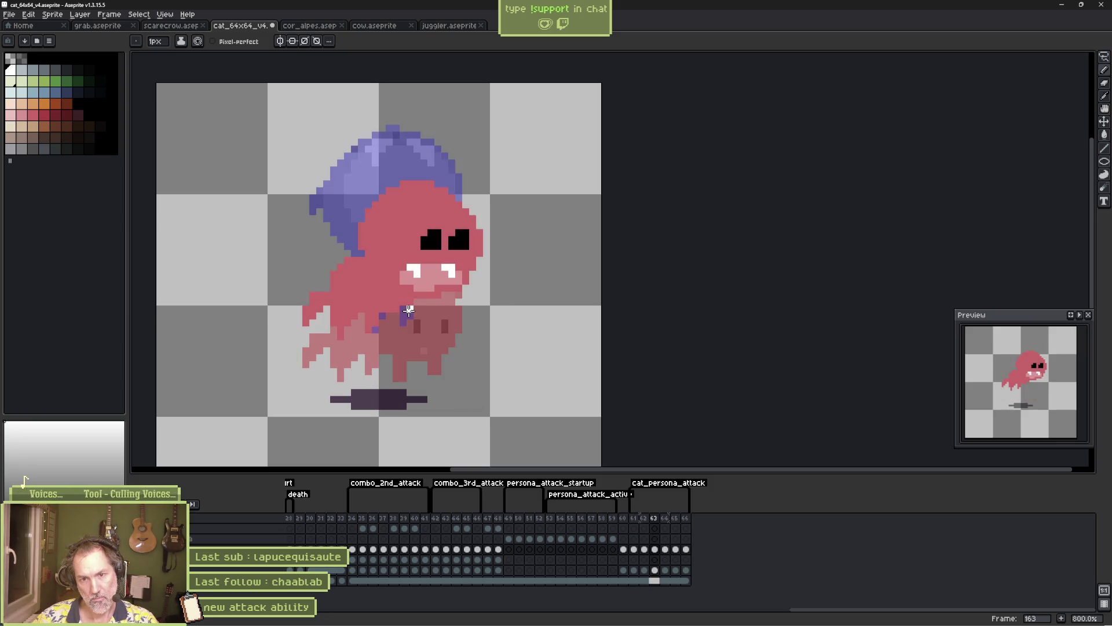
pyautogui.press('Return')
pyautogui.press('Return')
# Draw darker red ears on the cat's head and play the animation
pyautogui.press('b')
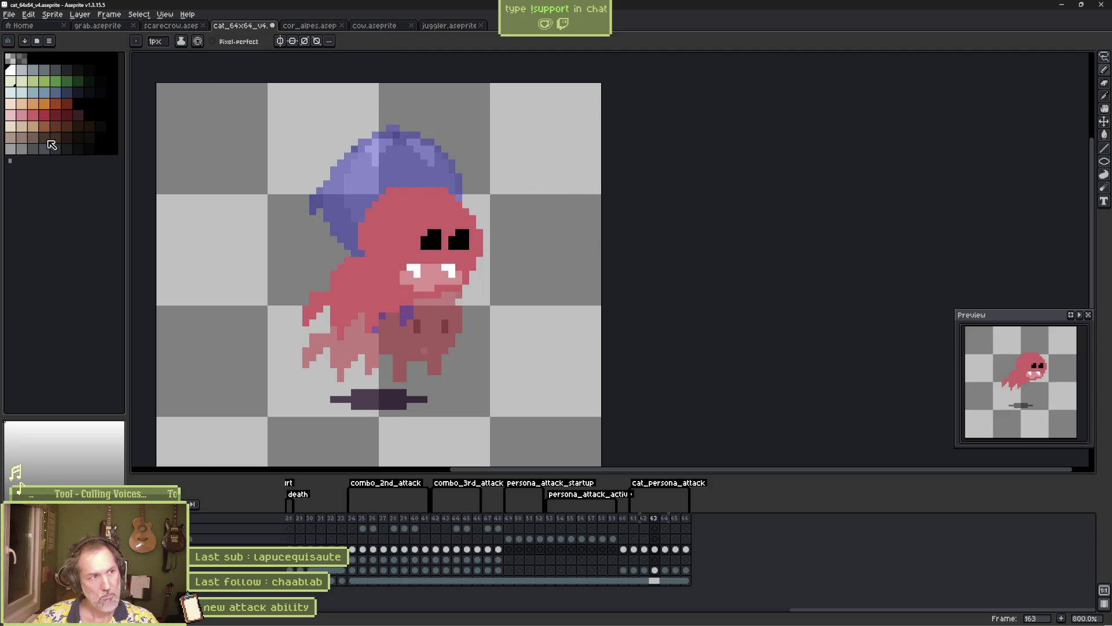
pyautogui.click(33, 115)
pyautogui.click(44, 115)
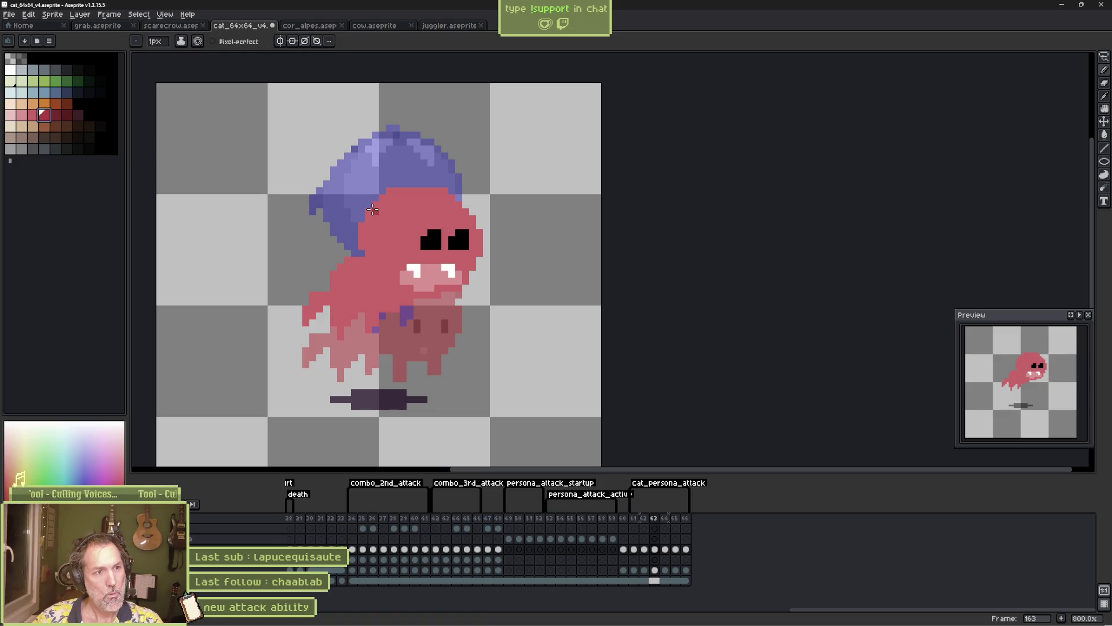
pyautogui.moveTo(382, 212)
pyautogui.mouseDown()
pyautogui.moveTo(384, 194)
pyautogui.moveTo(398, 199)
pyautogui.mouseUp()
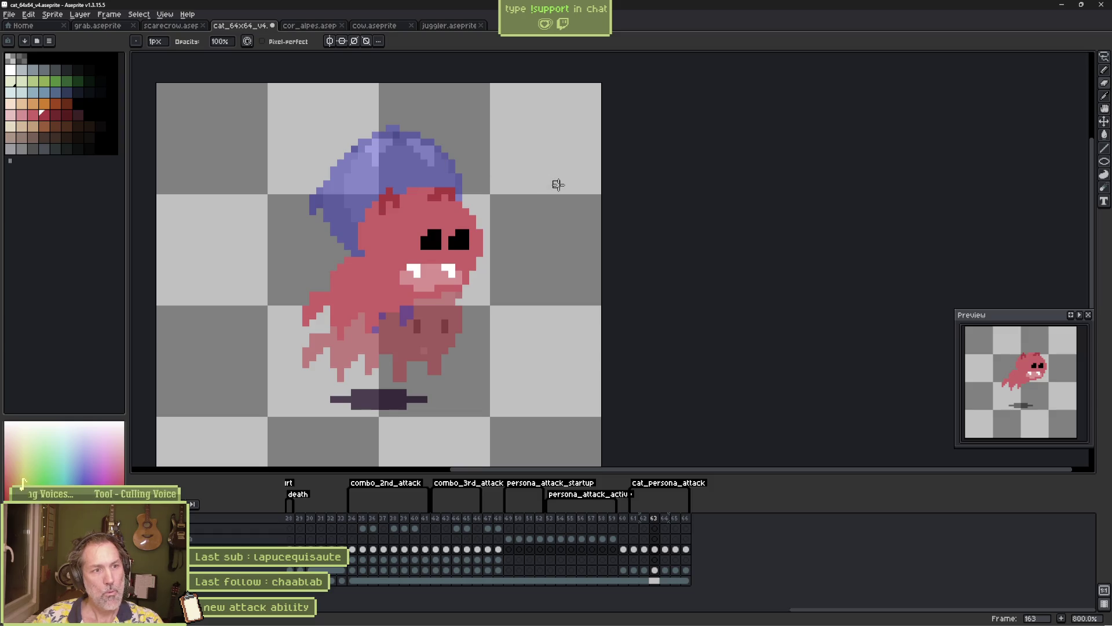
pyautogui.press('Return')
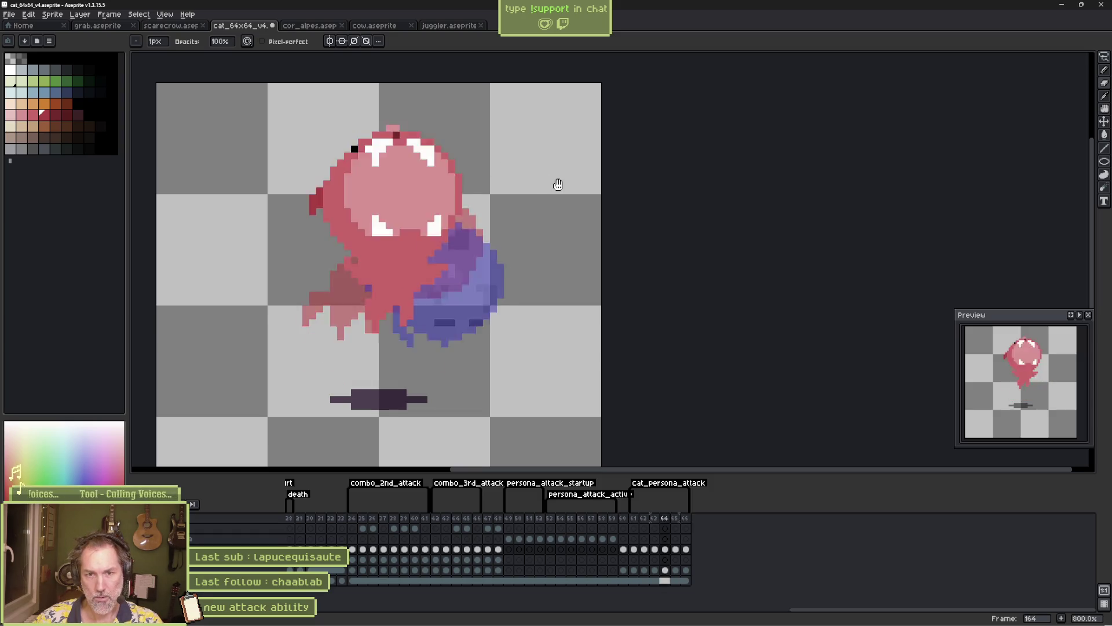
# Stop playback, step through frames 161–165, and insert a new frame after frame 162
pyautogui.press('Return')
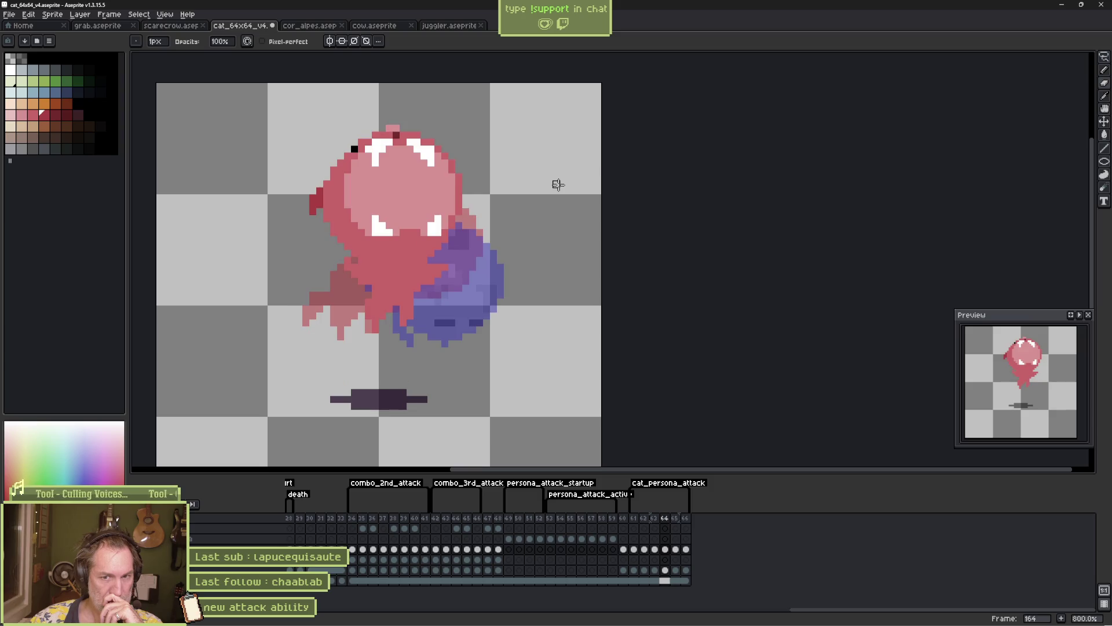
pyautogui.press('Right')
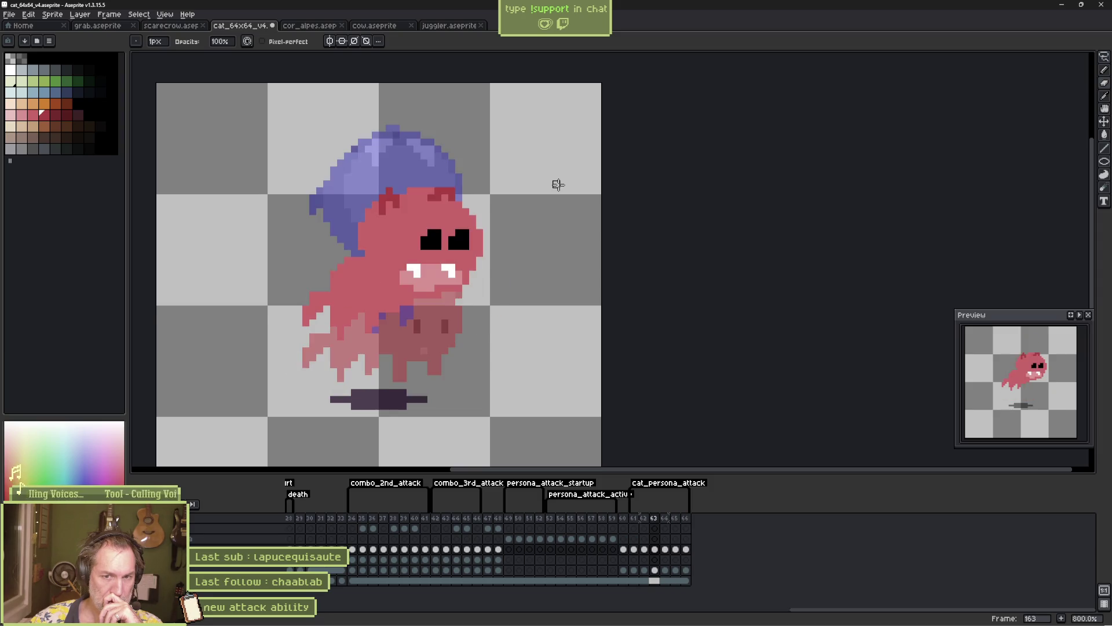
pyautogui.press('Left')
pyautogui.press('Left')
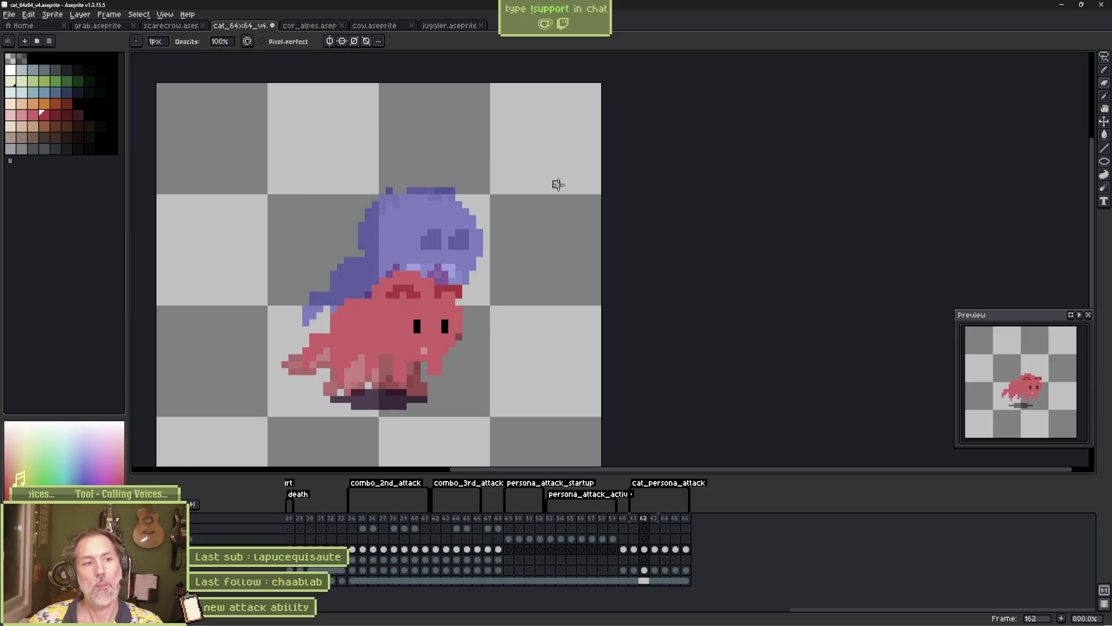
pyautogui.press('Left')
pyautogui.press('Right')
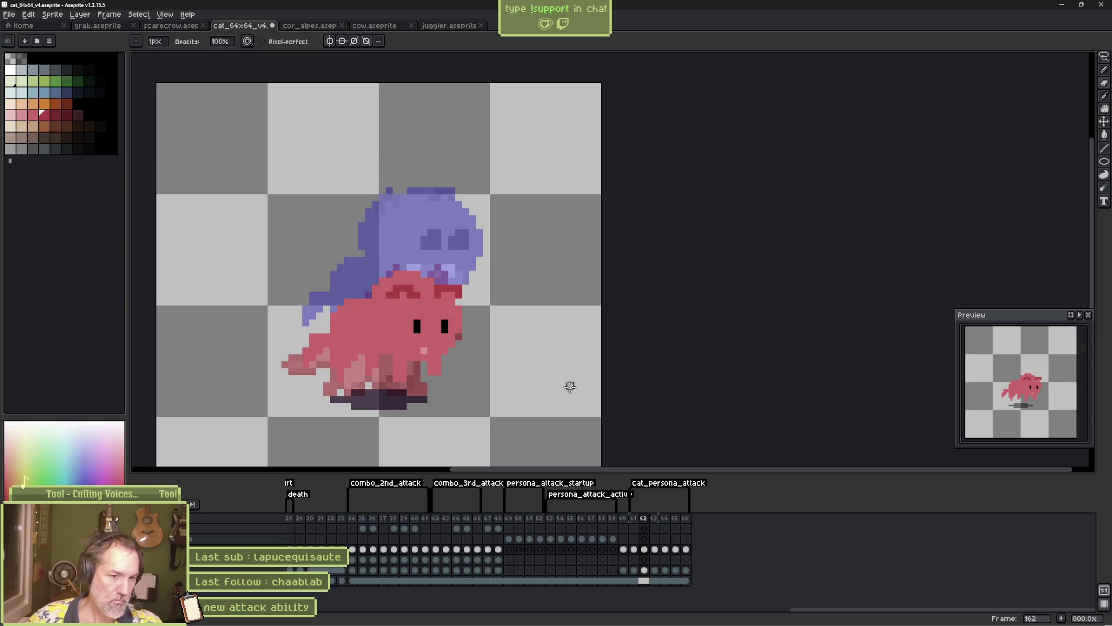
pyautogui.hotkey('alt', 'n')
# Lasso the cat's head on frame 162 and cut it out
pyautogui.click(645, 550)
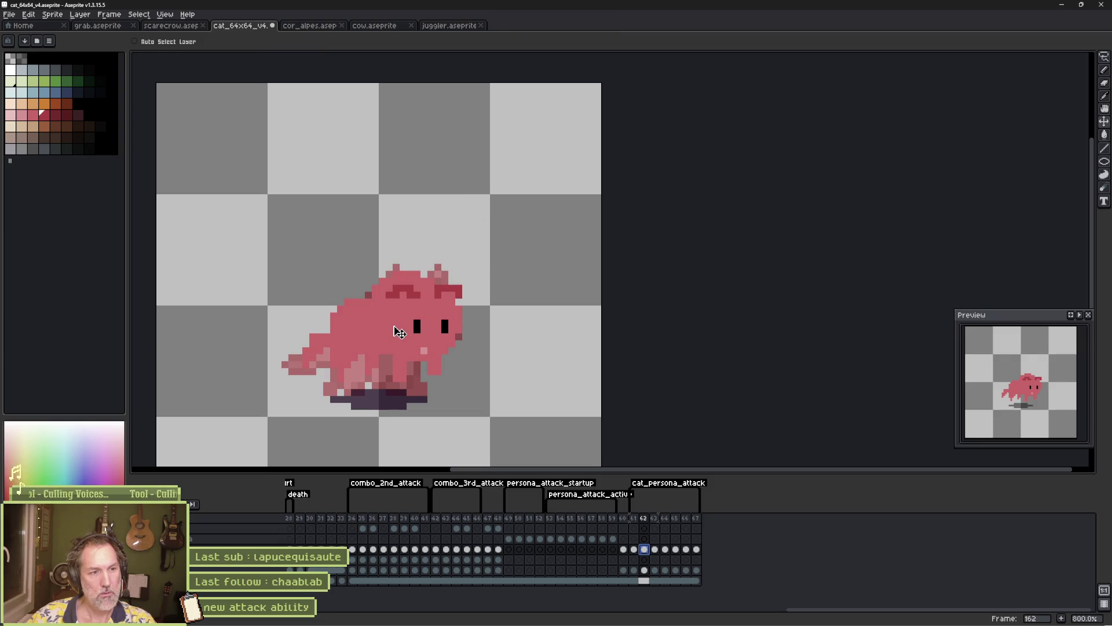
pyautogui.press('q')
pyautogui.moveTo(443, 259); pyautogui.dragTo(479, 370)
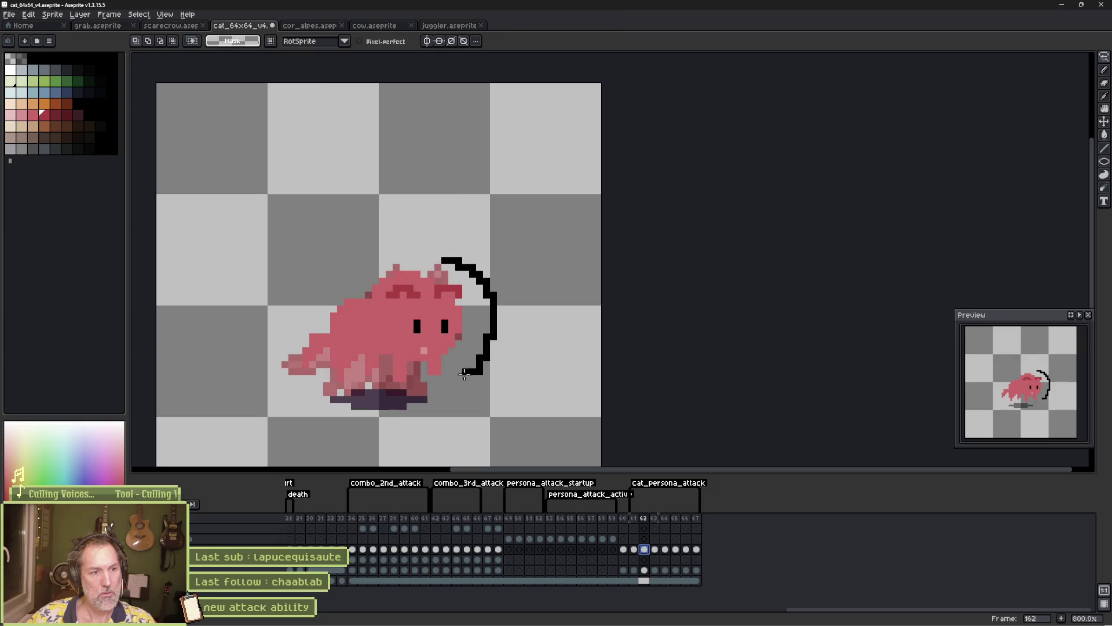
pyautogui.moveTo(416, 387)
pyautogui.mouseDown()
pyautogui.moveTo(365, 316)
pyautogui.moveTo(406, 261)
pyautogui.mouseUp()
pyautogui.hotkey('ctrl', 'x')
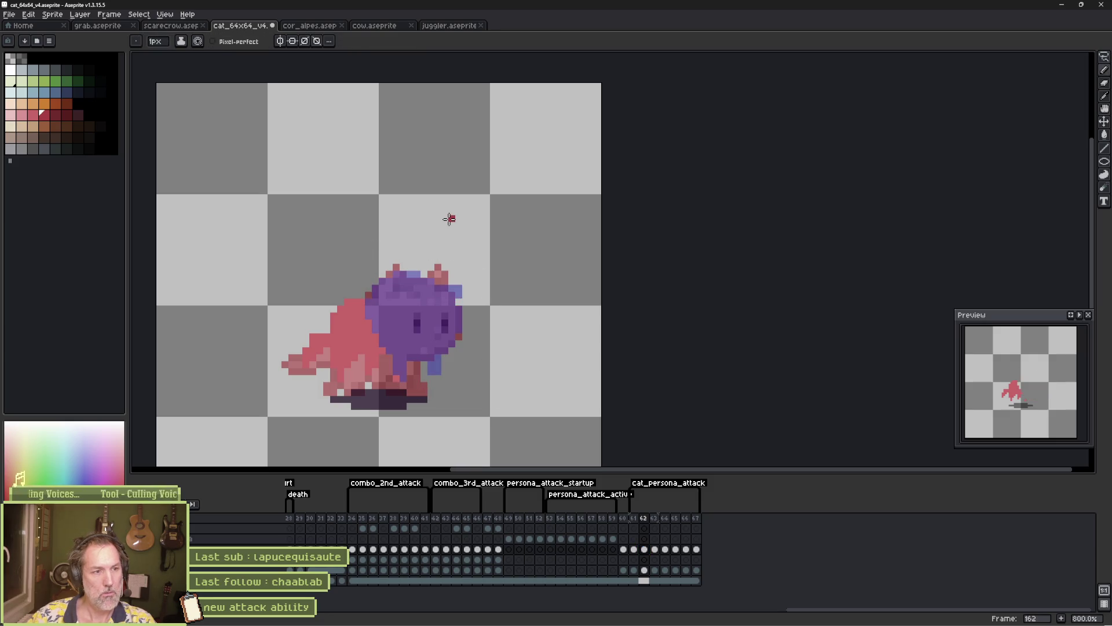
# Eyedrop the body pink and paint a large pink blob over the head, undoing a stray stroke
pyautogui.keyDown('alt'); pyautogui.click(354, 320); pyautogui.keyUp('alt')
pyautogui.moveTo(371, 325); pyautogui.dragTo(404, 343)
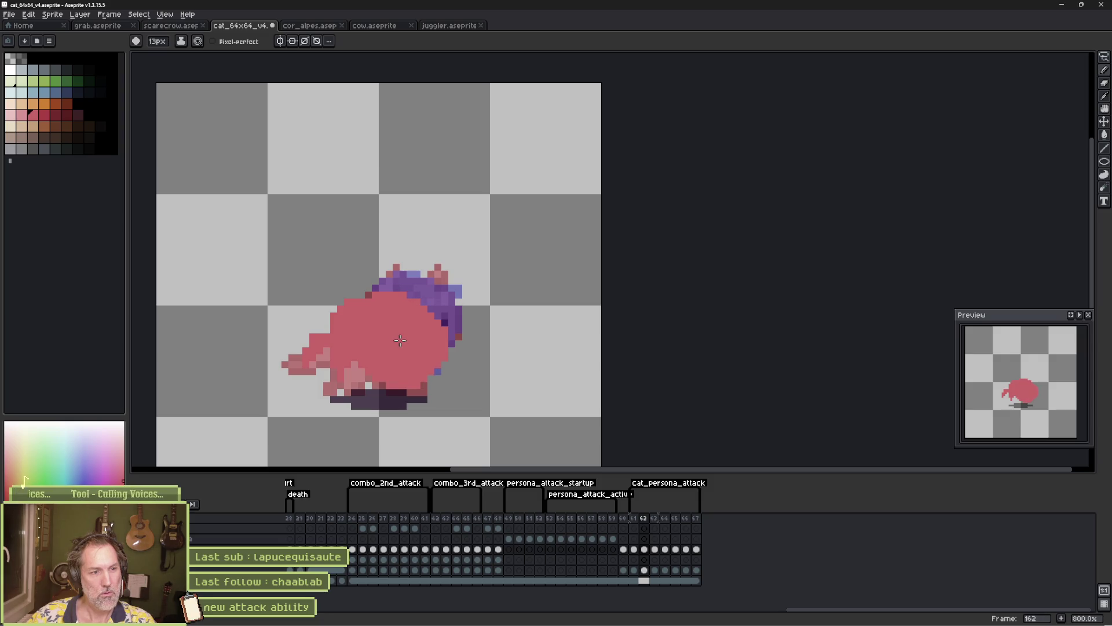
pyautogui.press('b')
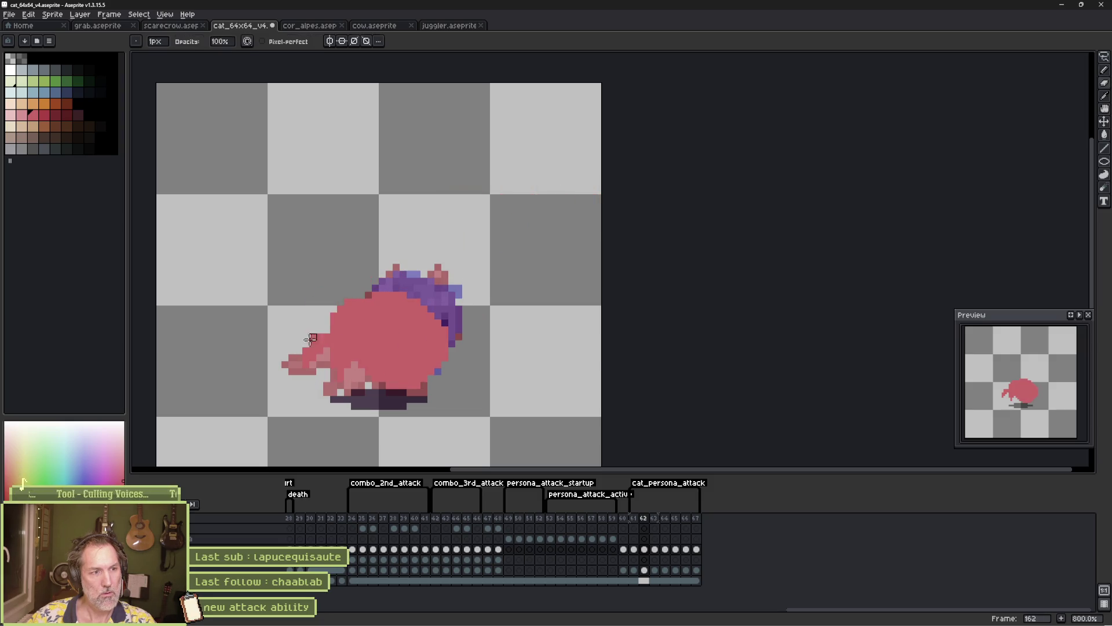
pyautogui.press('b')
pyautogui.moveTo(319, 344); pyautogui.dragTo(336, 339)
pyautogui.hotkey('ctrl', 'z')
pyautogui.press('b')
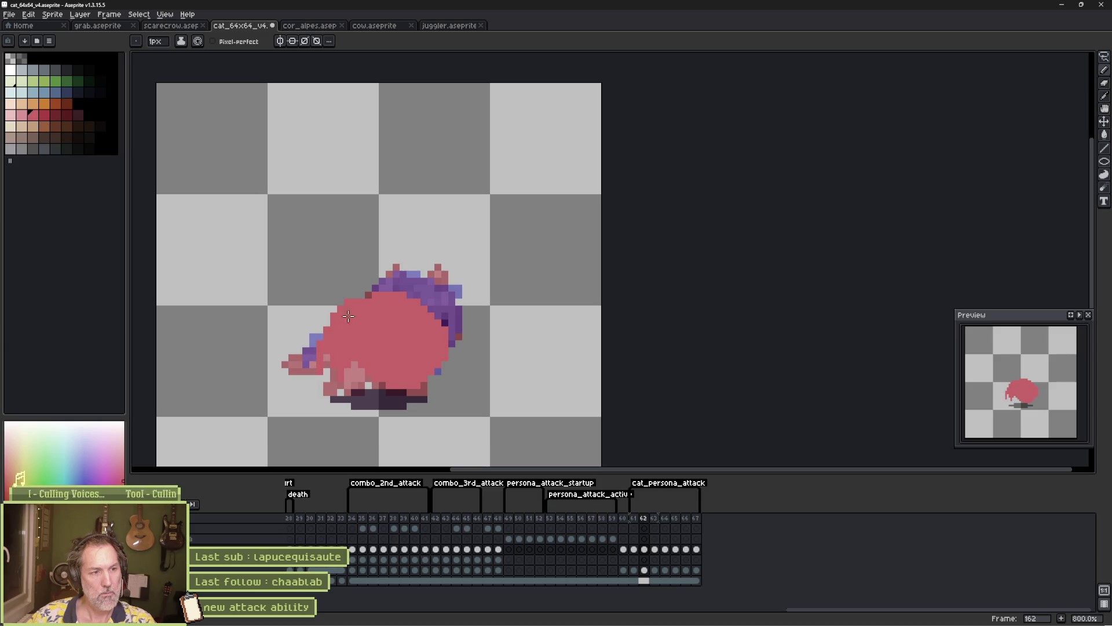
# Flip neighbouring frames to compare poses, then paste and discard a patch on frame 162
pyautogui.press('Right')
pyautogui.press('Right')
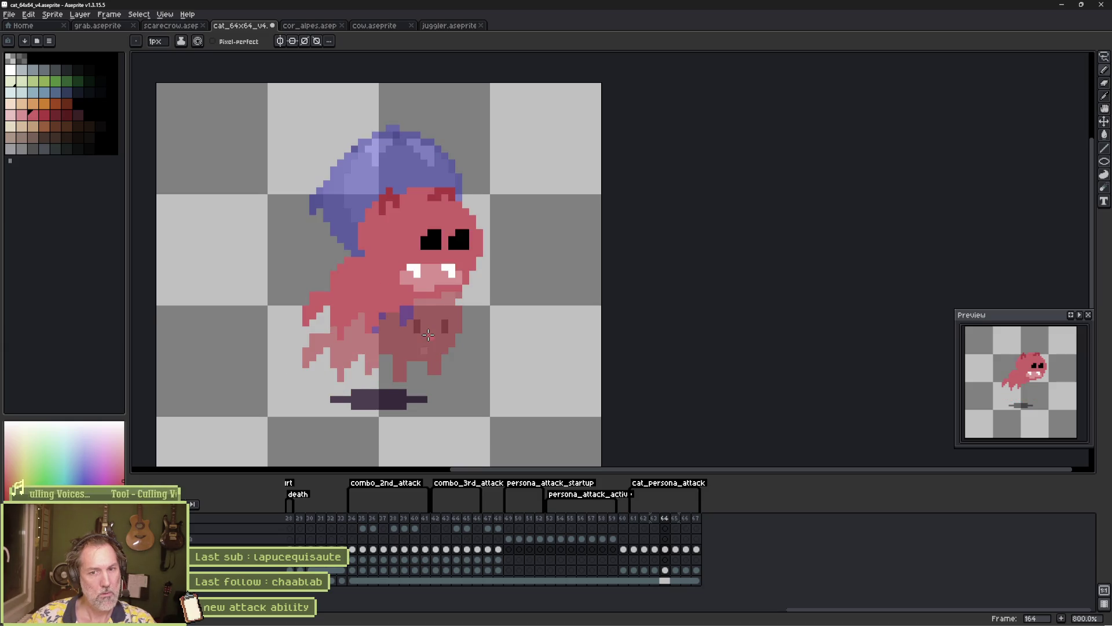
pyautogui.press('Right')
pyautogui.press('Right')
pyautogui.press('Left')
pyautogui.press('Left')
pyautogui.press('Left')
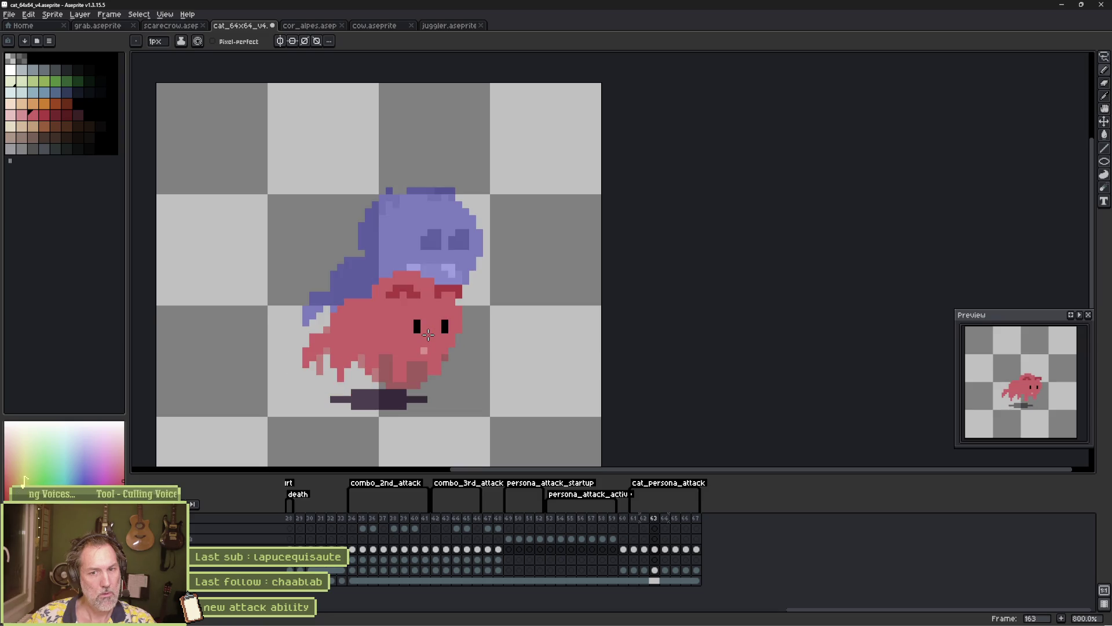
pyautogui.press('Left')
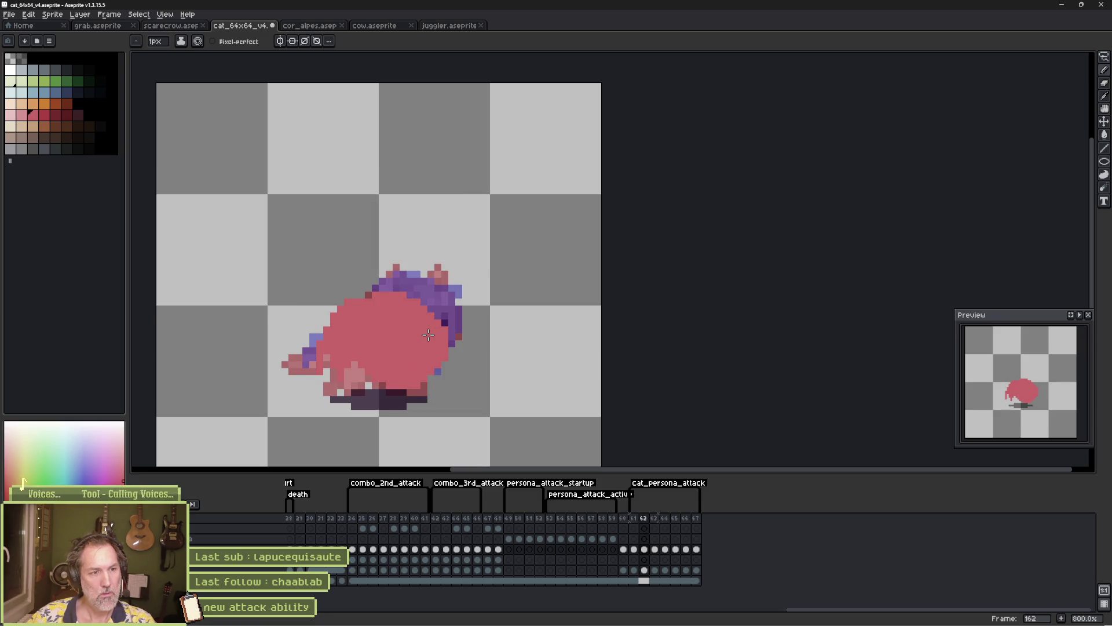
pyautogui.press('Right')
pyautogui.press('Left')
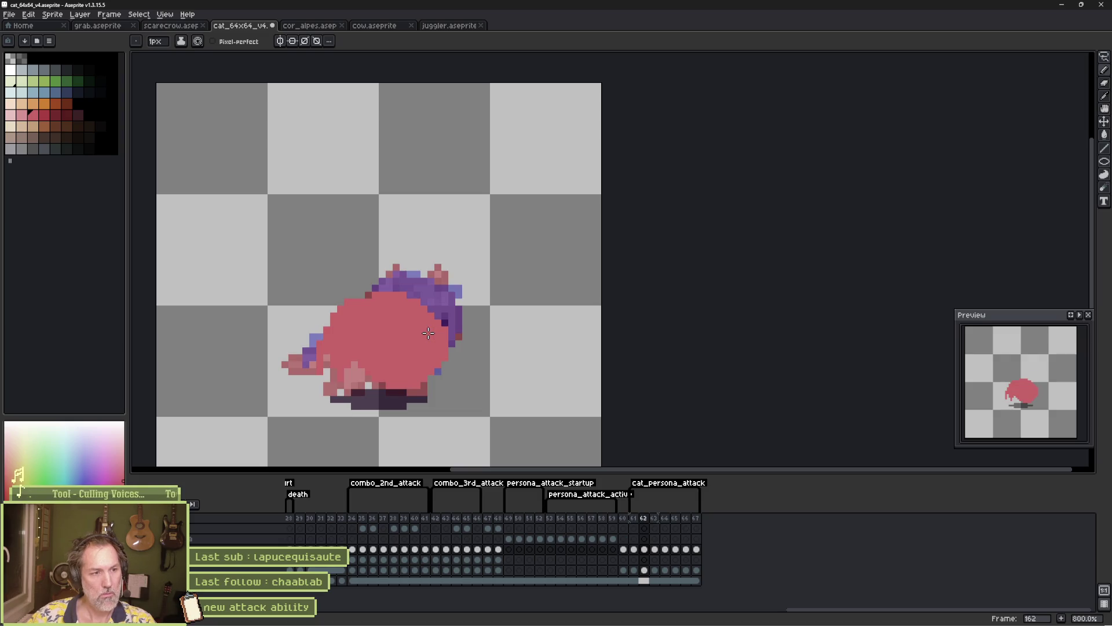
pyautogui.hotkey('ctrl', 'v')
pyautogui.press('Escape')
pyautogui.press('i')
pyautogui.press('b')
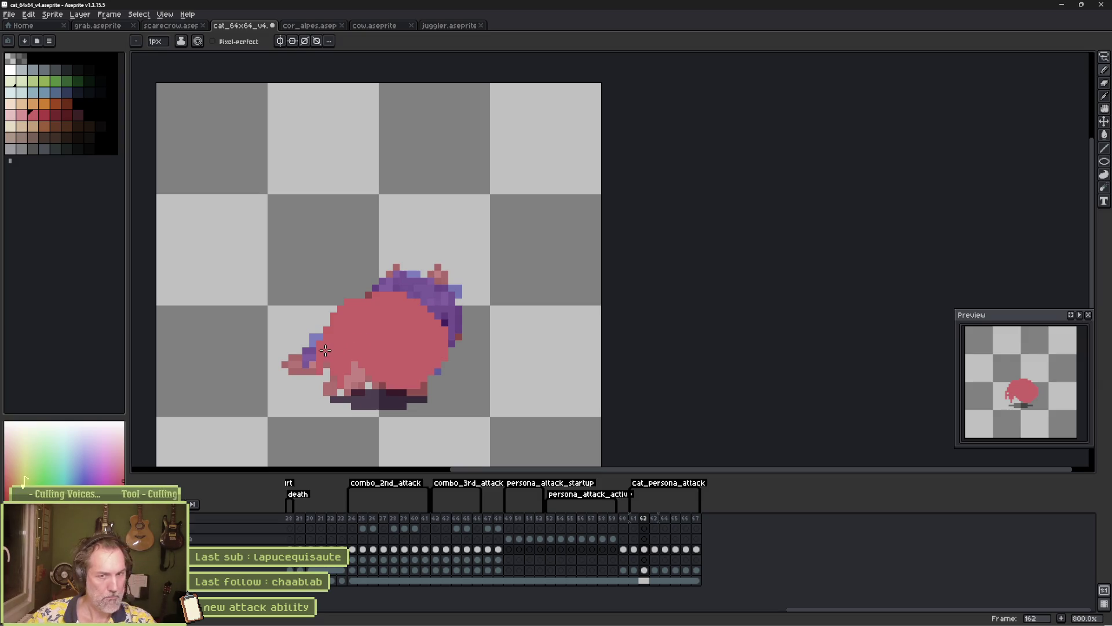
# Compare frames 161–164 with comma and period, then play the attack animation
pyautogui.press(',')
pyautogui.press('.')
pyautogui.press('.')
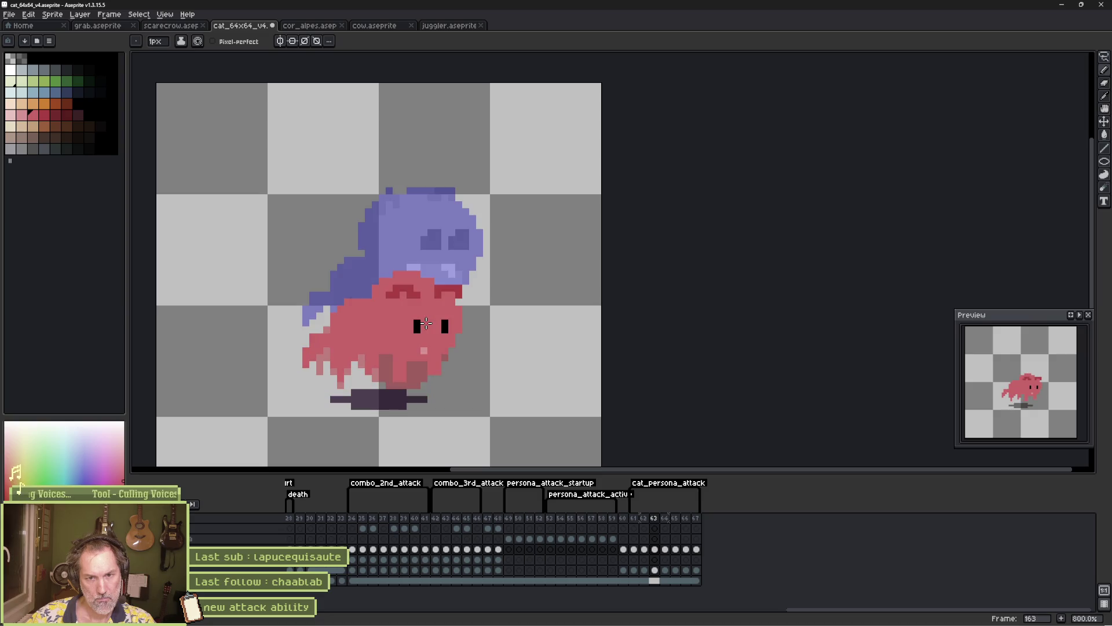
pyautogui.press(',')
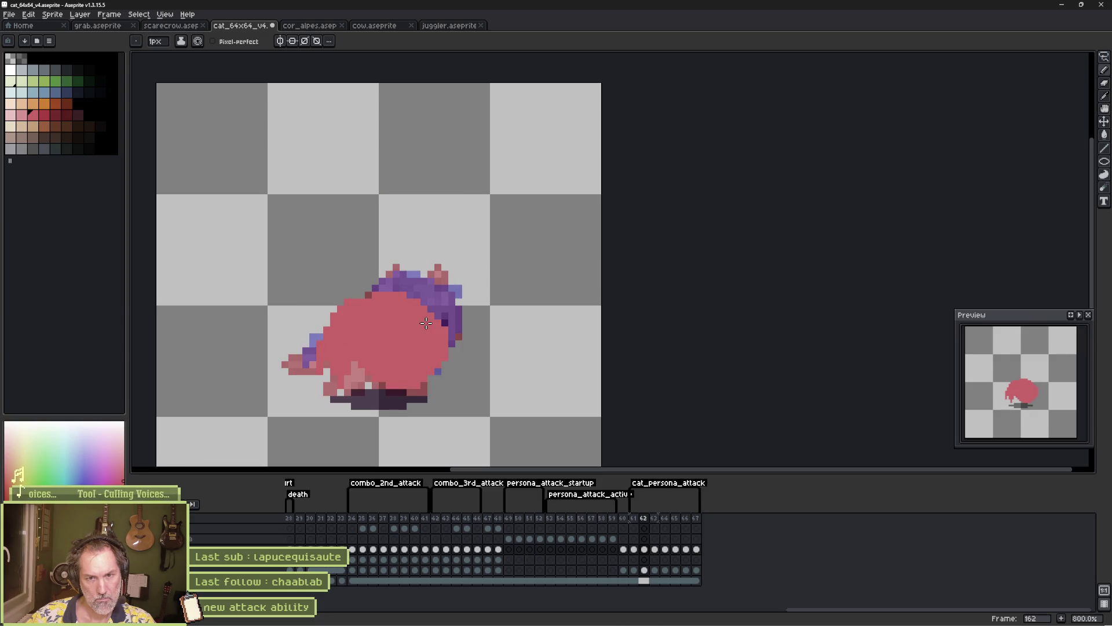
pyautogui.press('.')
pyautogui.press('.')
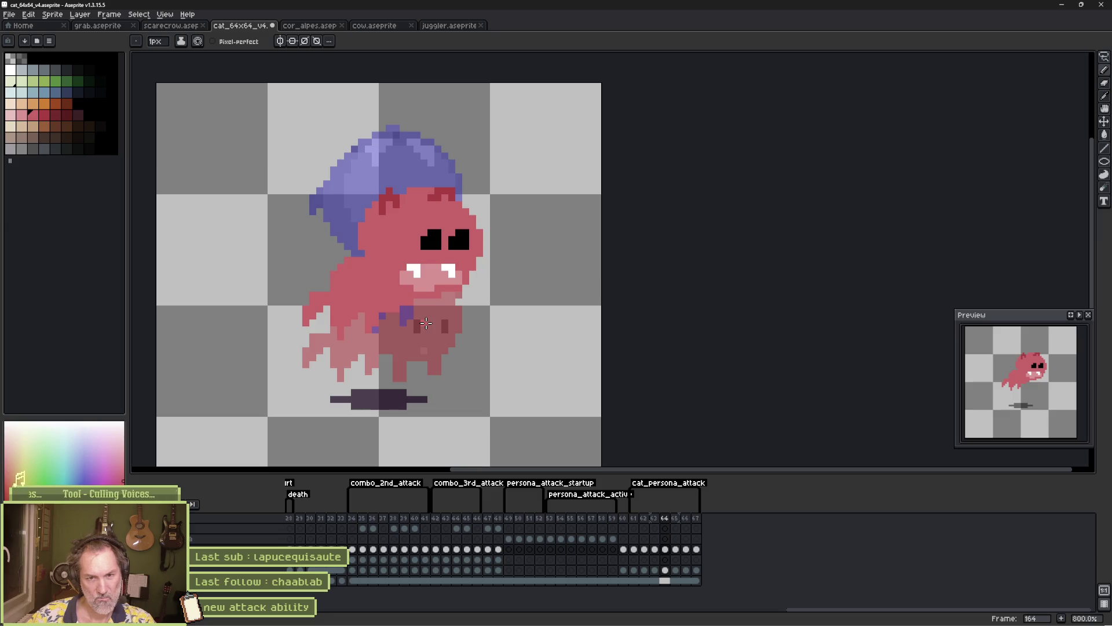
pyautogui.press('.')
pyautogui.press(',')
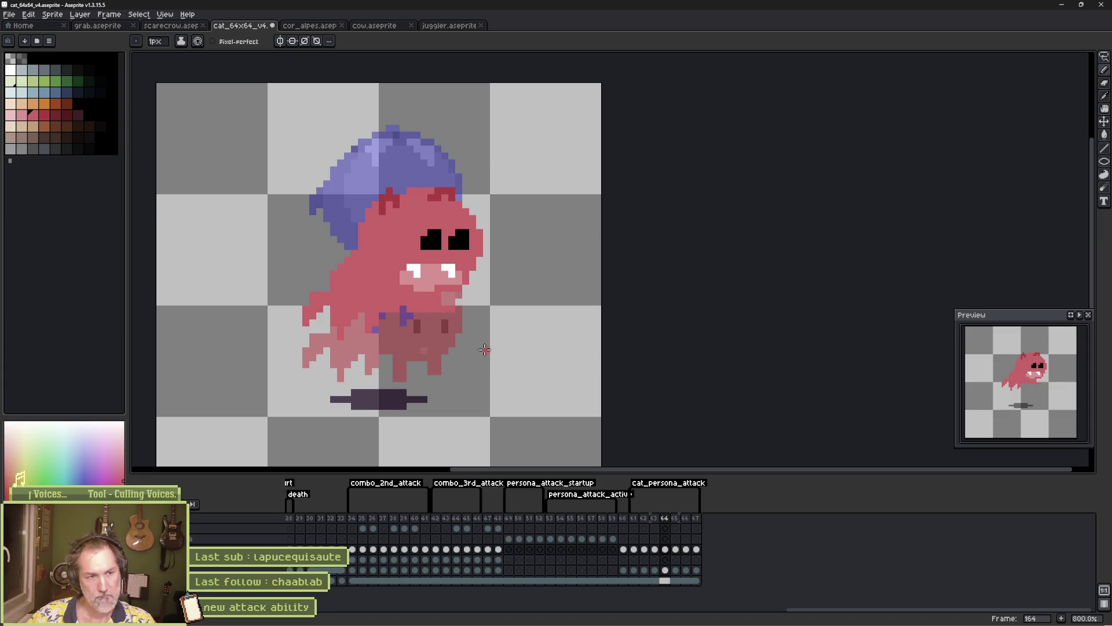
pyautogui.press('e')
pyautogui.press('b')
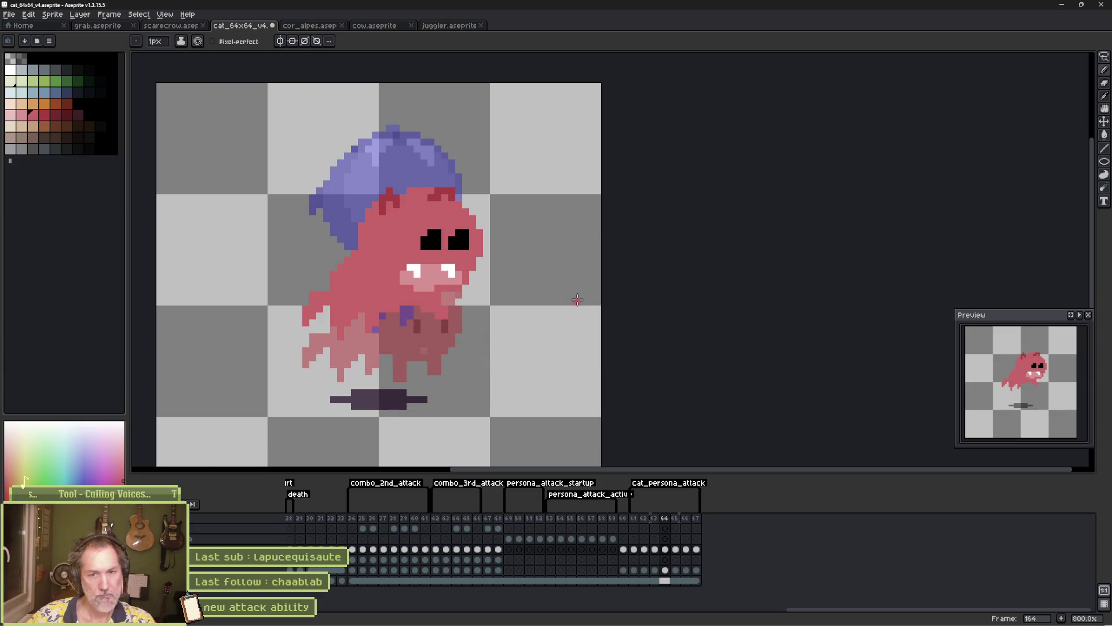
pyautogui.press(',')
pyautogui.press('.')
pyautogui.press('.')
pyautogui.press(',')
pyautogui.press(',')
pyautogui.press('Return')
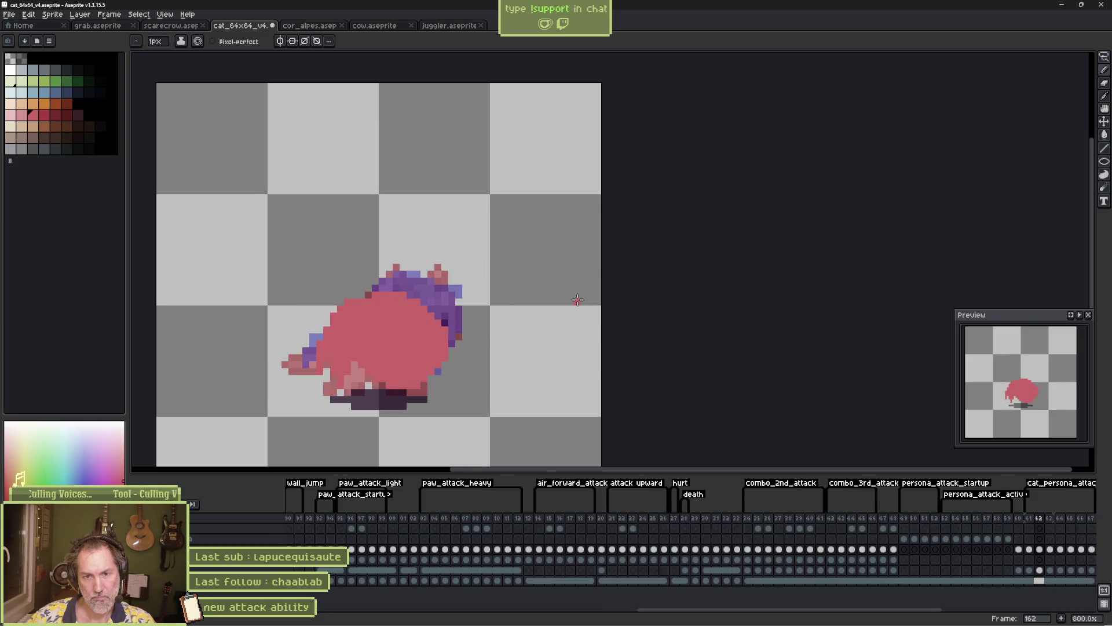
# Draw dark red V-shaped marks on the frame 162 blob, then play and stop on frame 166
pyautogui.press('Return')
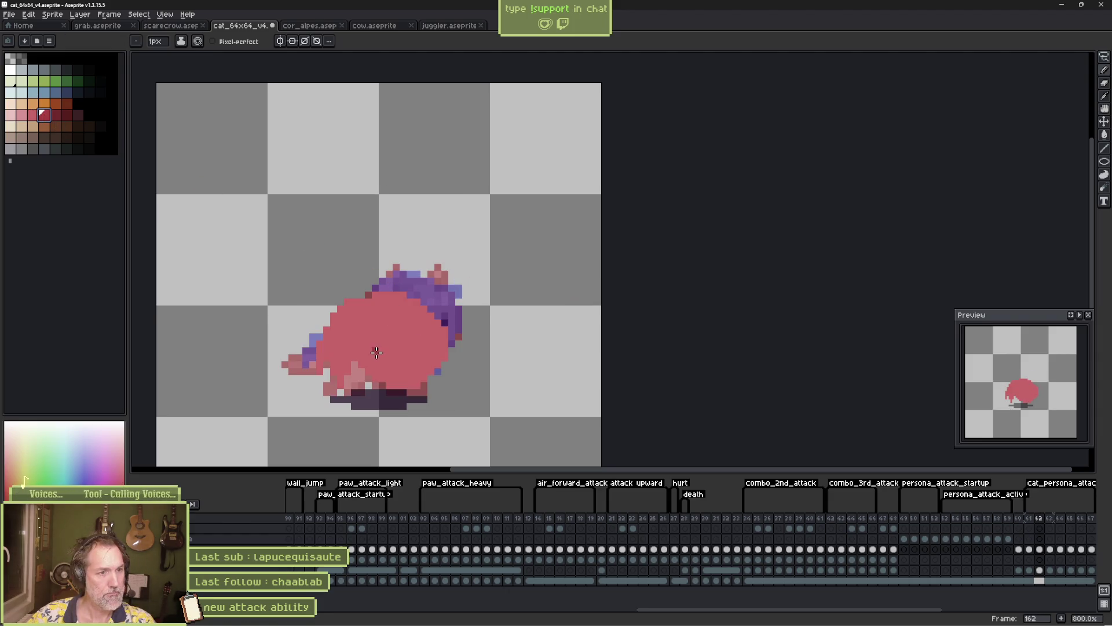
pyautogui.moveTo(388, 369)
pyautogui.mouseDown()
pyautogui.moveTo(398, 359)
pyautogui.moveTo(436, 367)
pyautogui.mouseUp()
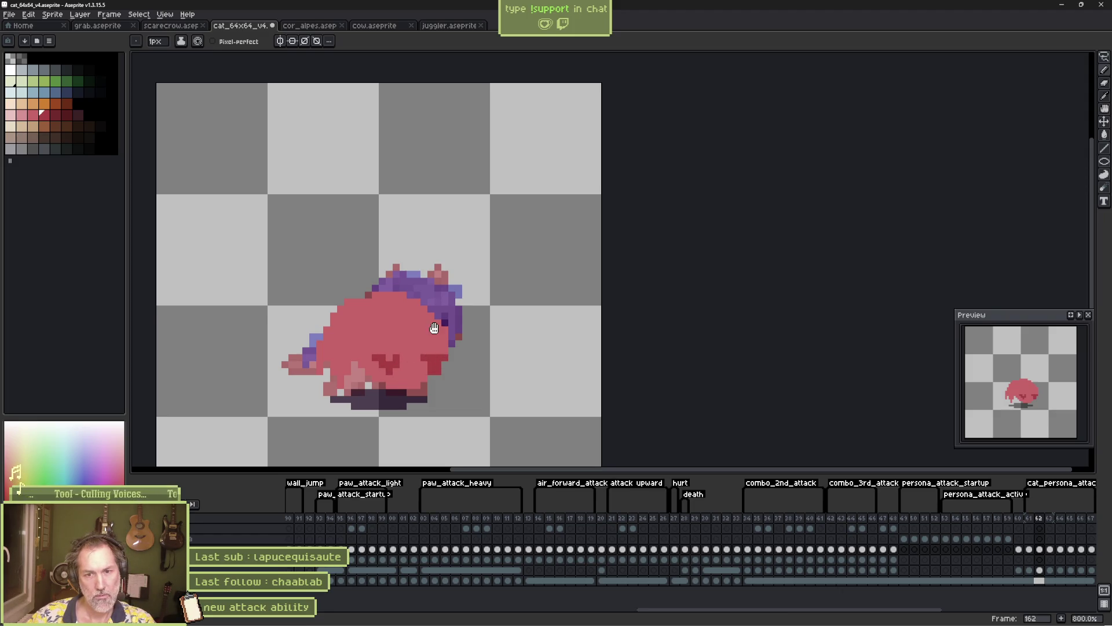
pyautogui.press('Return')
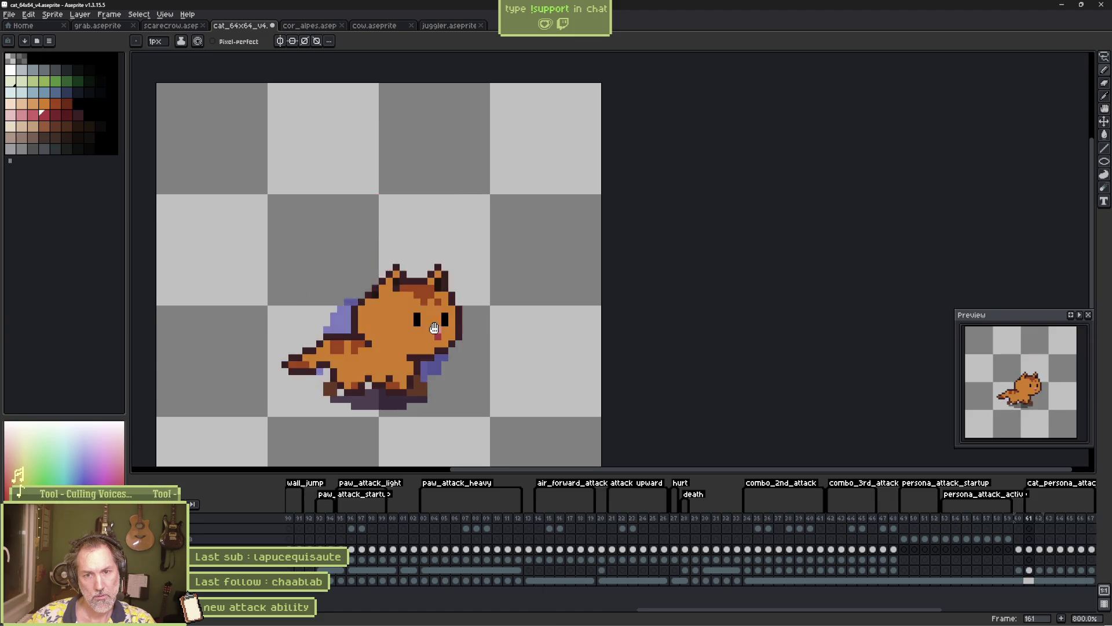
pyautogui.press('Return')
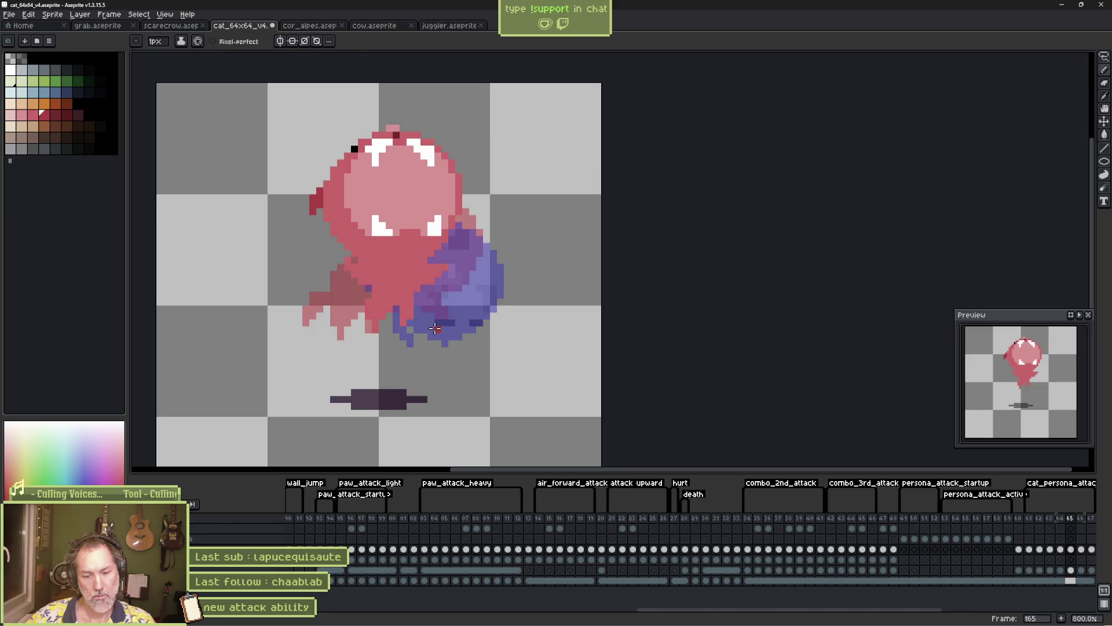
pyautogui.press('Right')
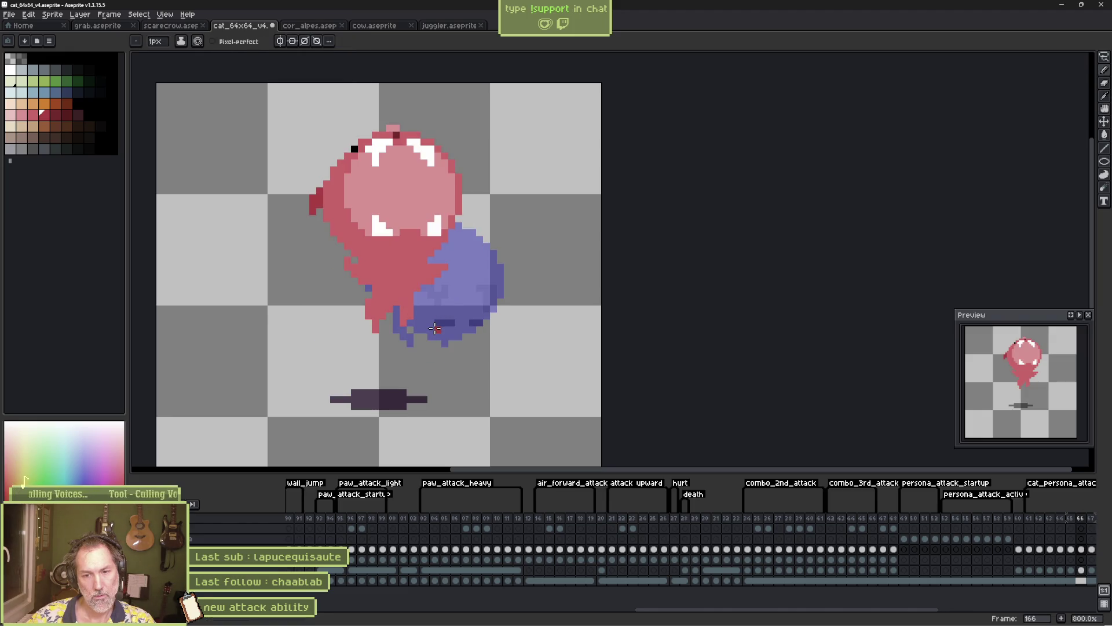
pyautogui.press('Left')
pyautogui.press('Left')
pyautogui.press('Left')
pyautogui.press('Return')
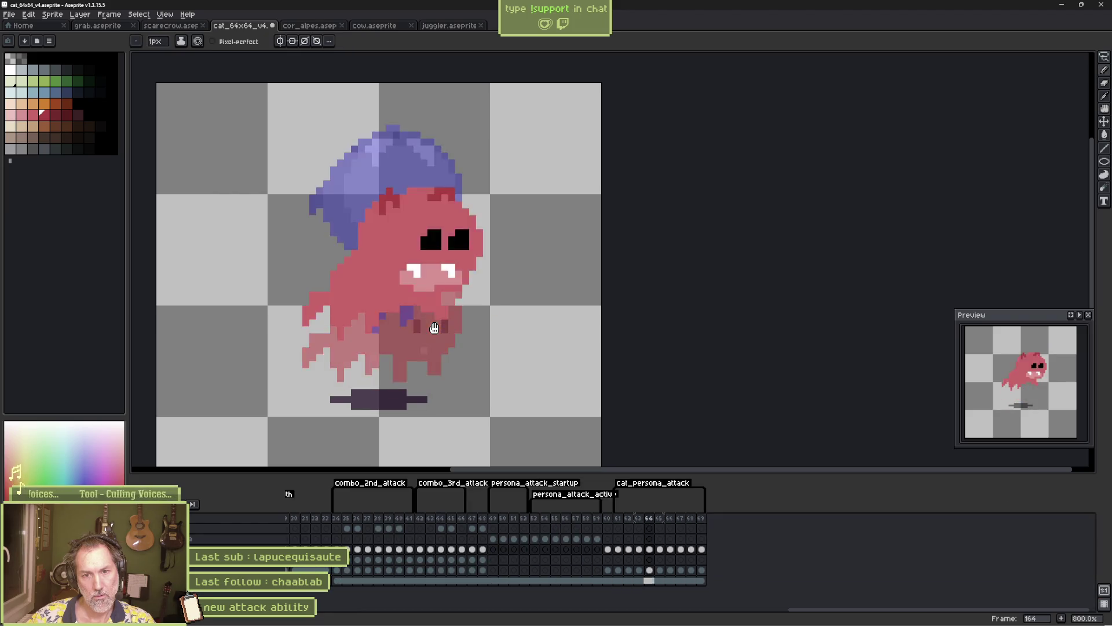
pyautogui.press('Return')
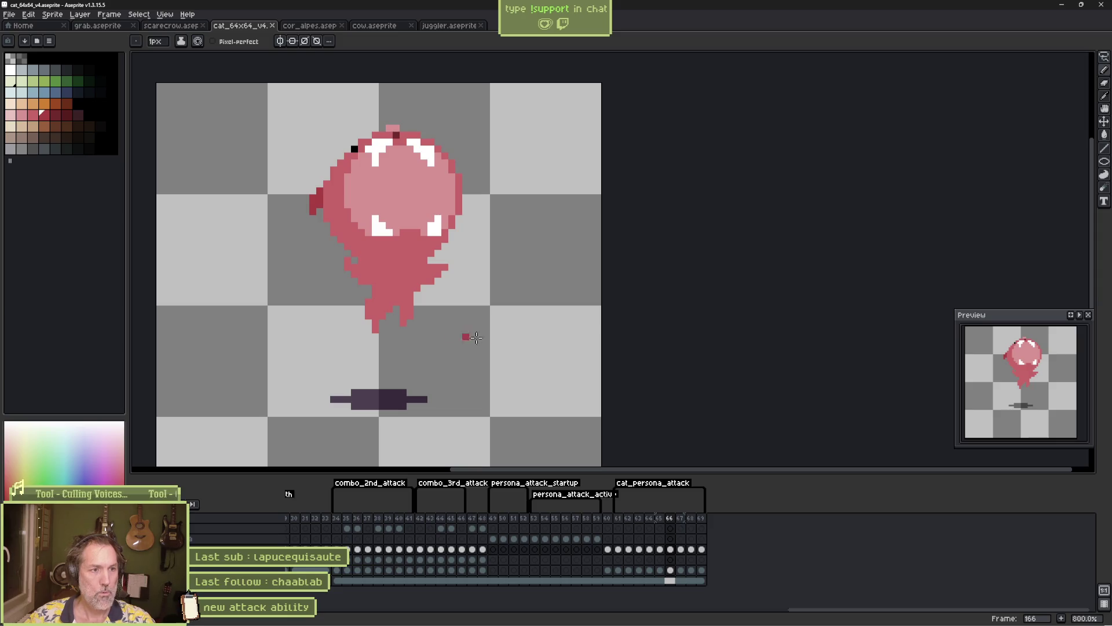
# Push the messaging window off screen, then select frames 161–162 and narrow to frame 162
pyautogui.moveTo(464, 624)
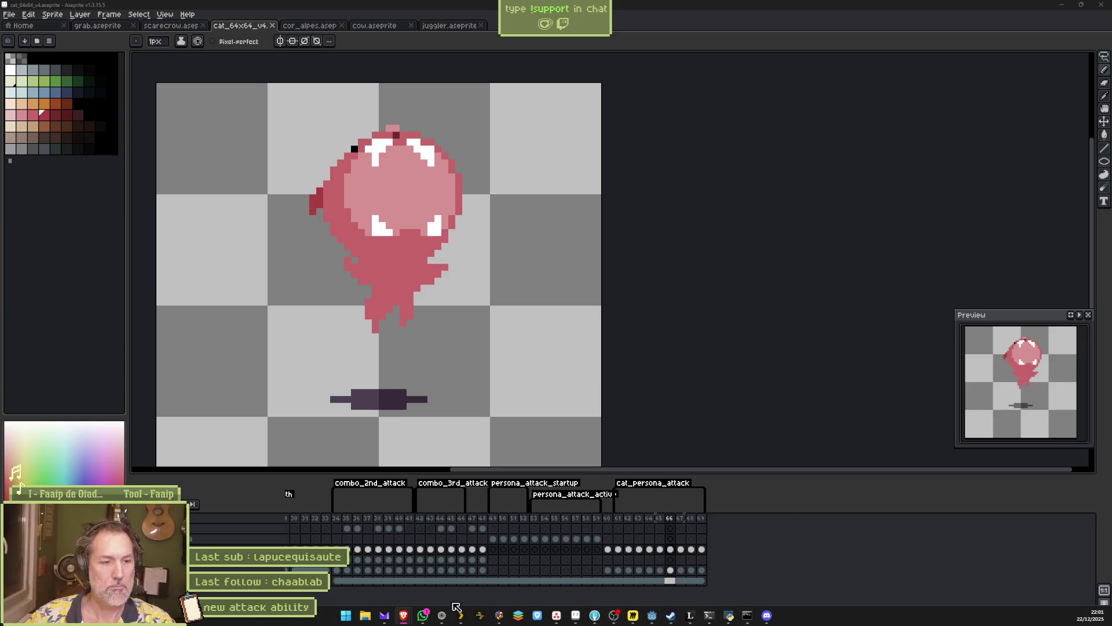
pyautogui.click(423, 615)
pyautogui.moveTo(613, 136); pyautogui.dragTo(1111, 137)
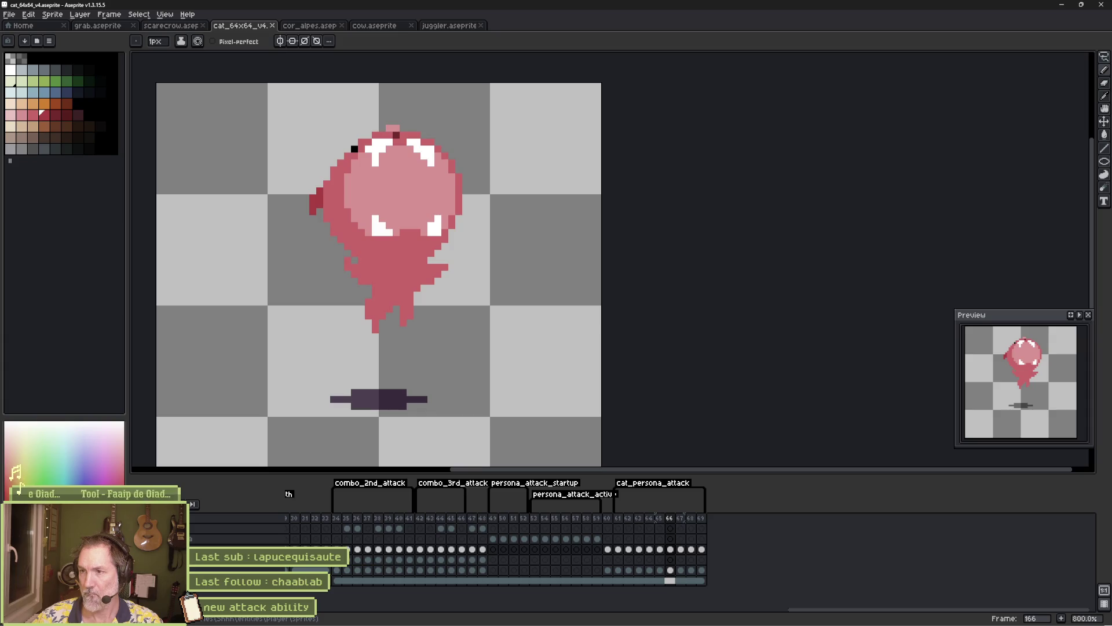
pyautogui.moveTo(618, 519)
pyautogui.mouseDown()
pyautogui.moveTo(656, 523)
pyautogui.moveTo(620, 523)
pyautogui.moveTo(632, 524)
pyautogui.mouseUp()
pyautogui.click(629, 524)
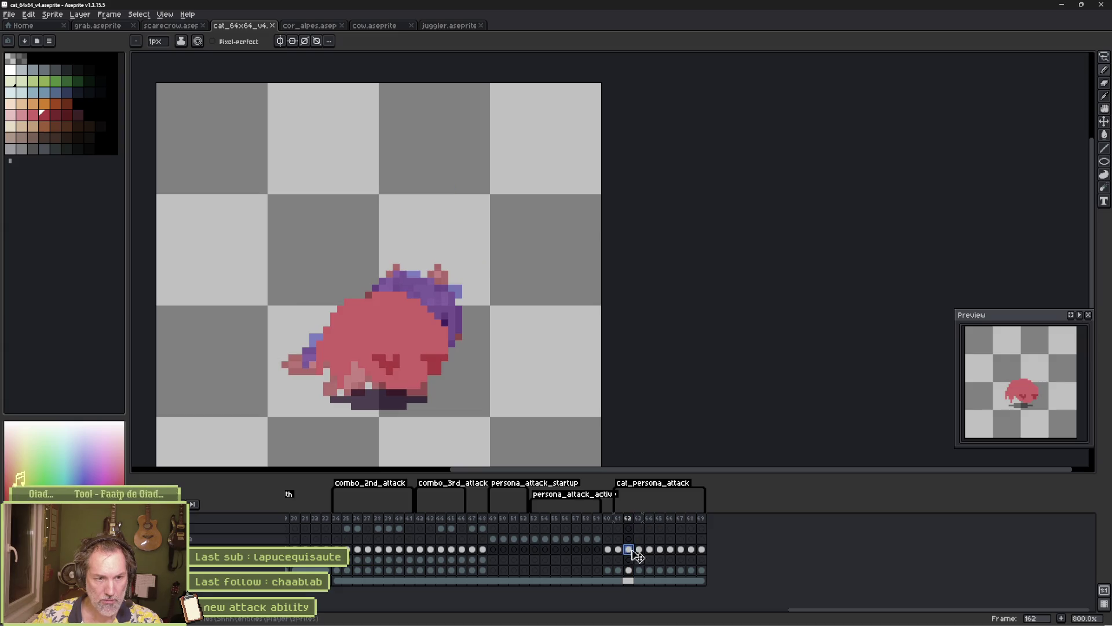
# Move the red body on frame 163 up over the purple ghost, then play from frame 161
pyautogui.click(639, 521)
pyautogui.click(629, 522)
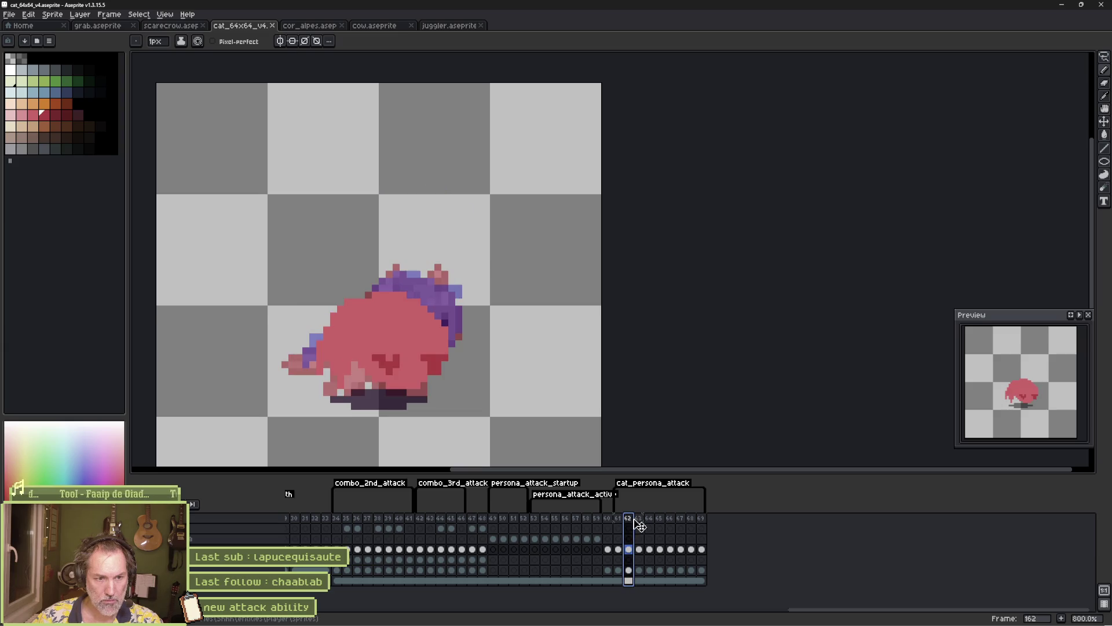
pyautogui.click(642, 521)
pyautogui.moveTo(618, 521); pyautogui.dragTo(651, 521)
pyautogui.click(639, 549)
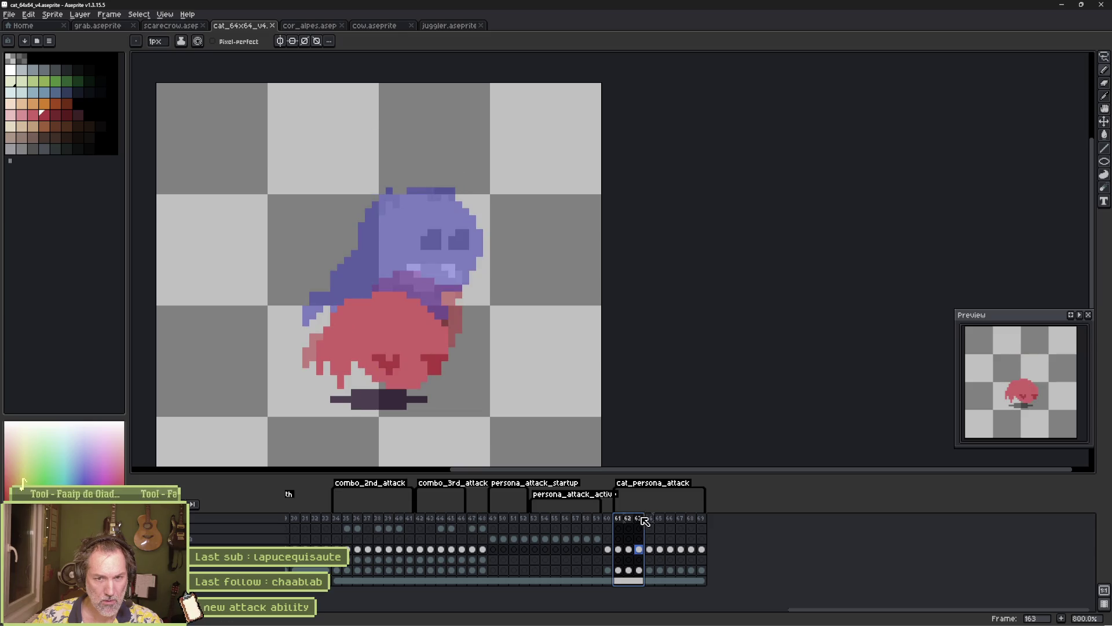
pyautogui.press('v')
pyautogui.moveTo(380, 335); pyautogui.dragTo(380, 292)
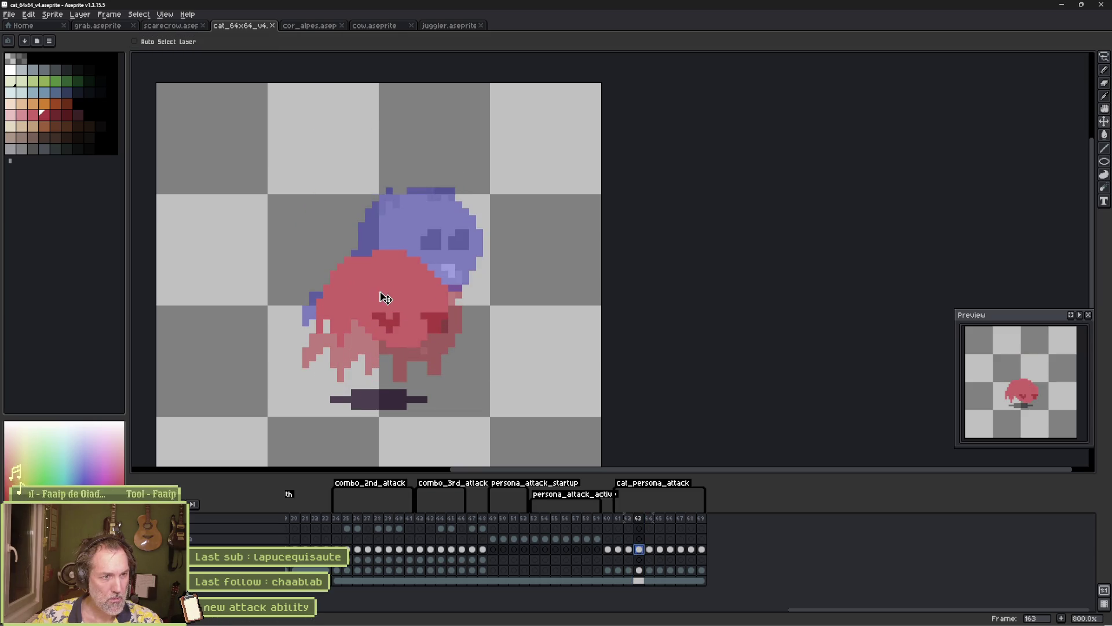
pyautogui.moveTo(618, 520); pyautogui.dragTo(663, 524)
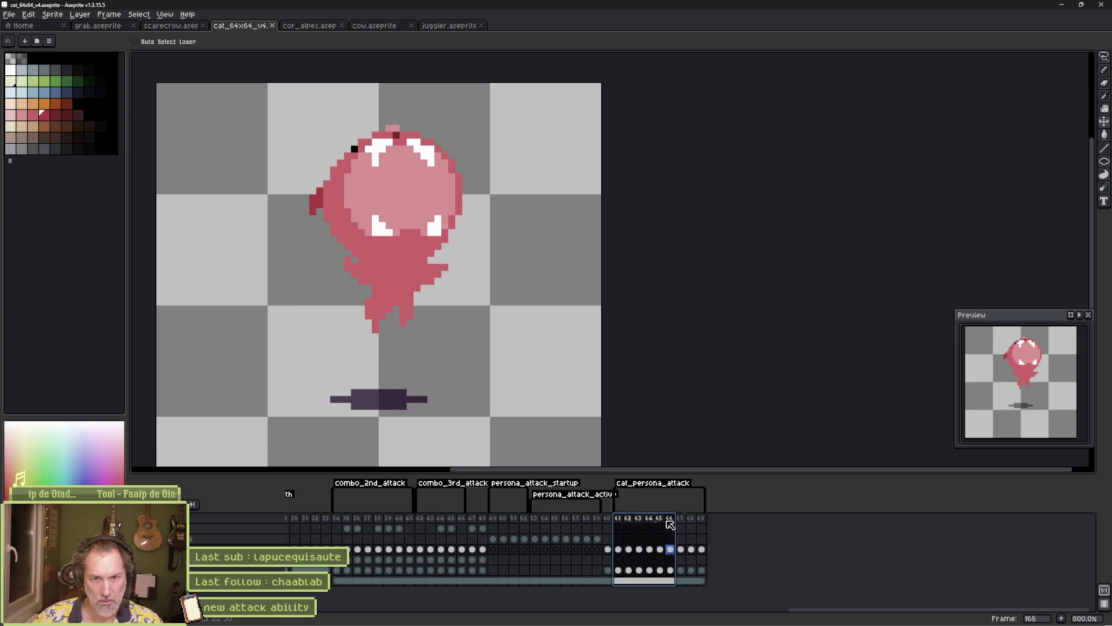
pyautogui.click(618, 520)
pyautogui.press('Return')
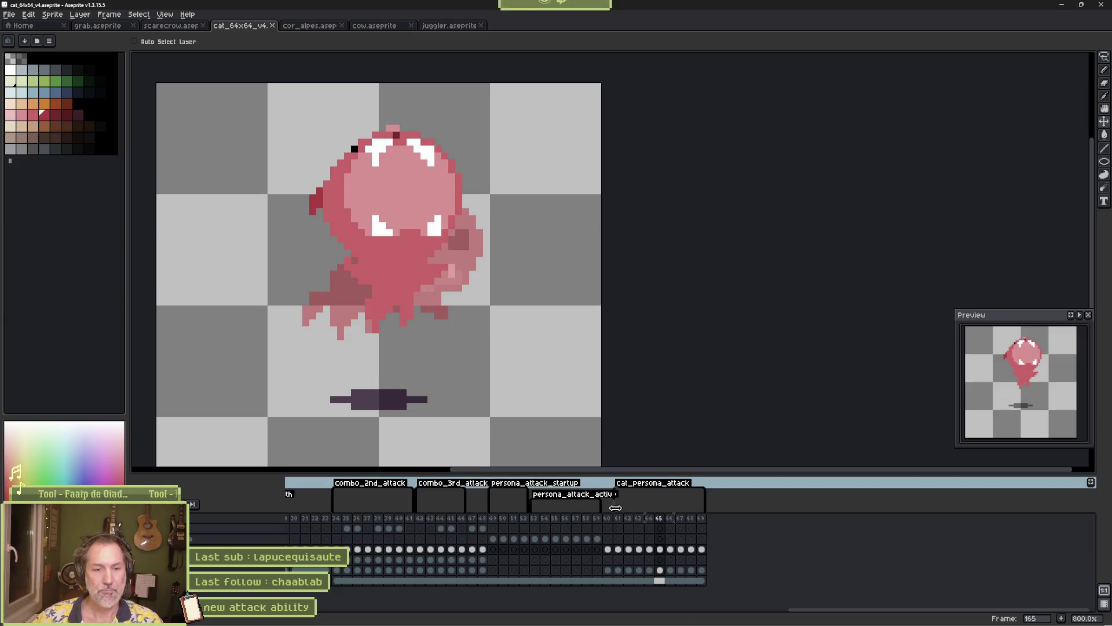
# Compare frames 166–167 and move the blob up one pixel on frame 167
pyautogui.press('Return')
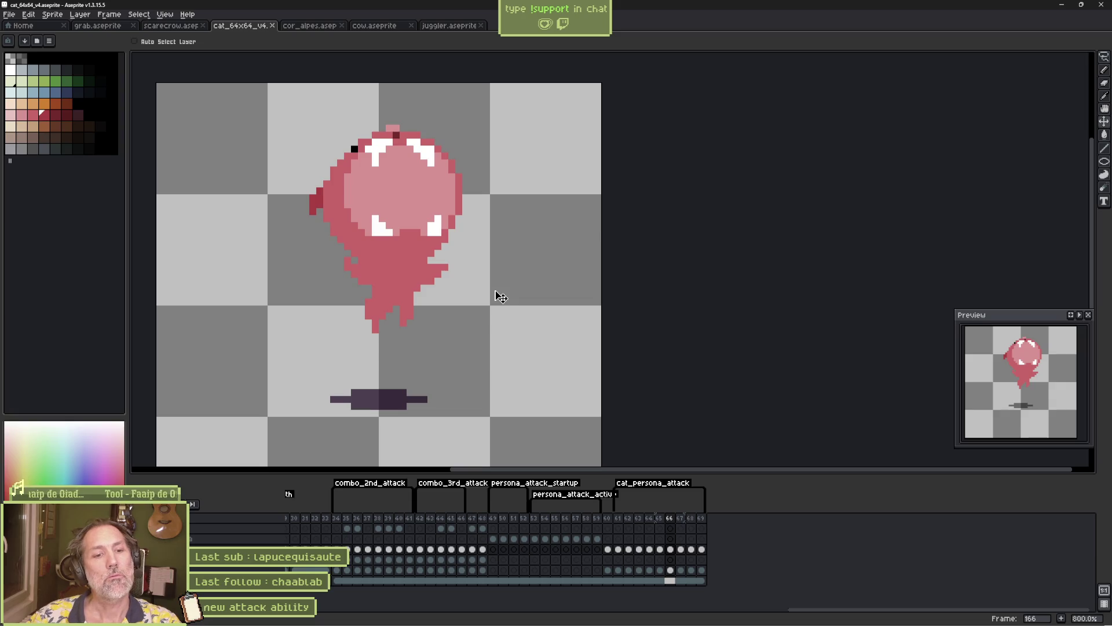
pyautogui.press('Right')
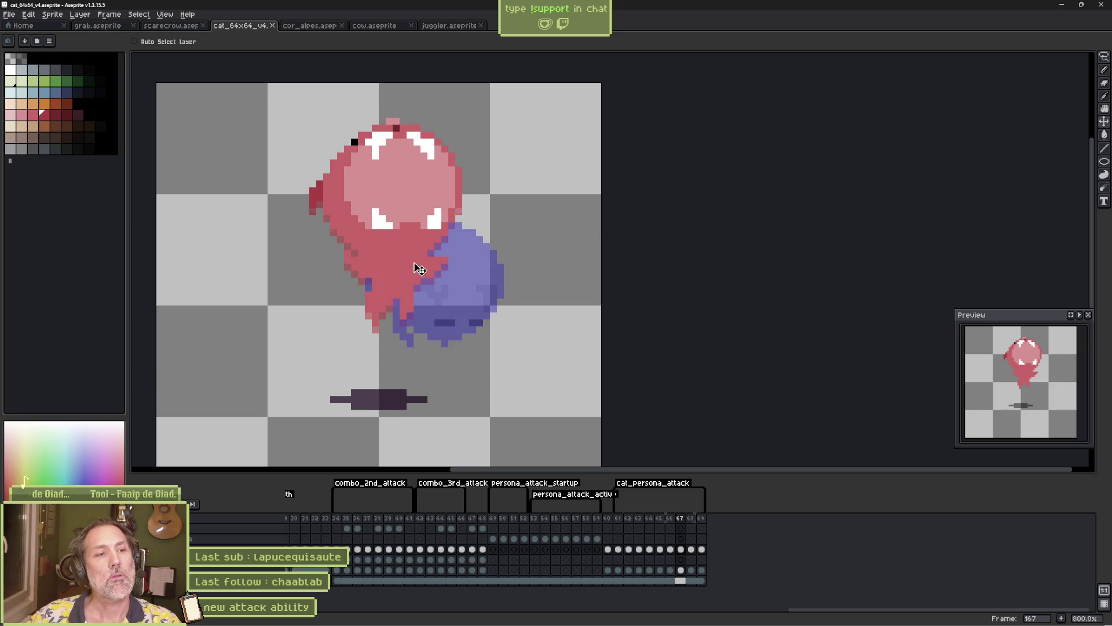
pyautogui.press('Up')
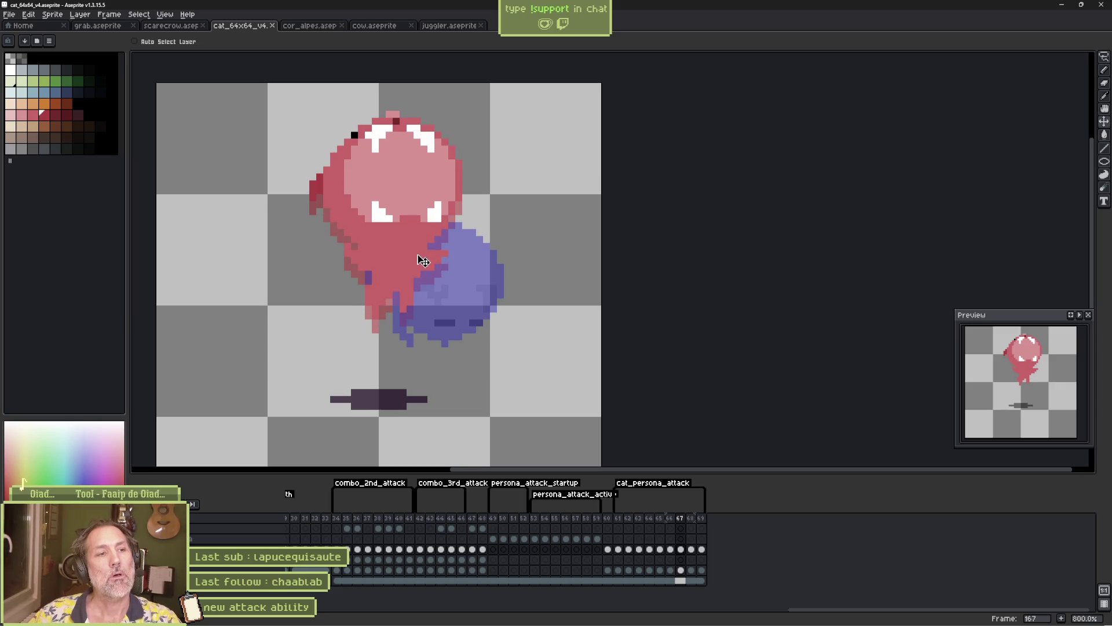
pyautogui.press('Right')
pyautogui.press('Left')
pyautogui.press('Left')
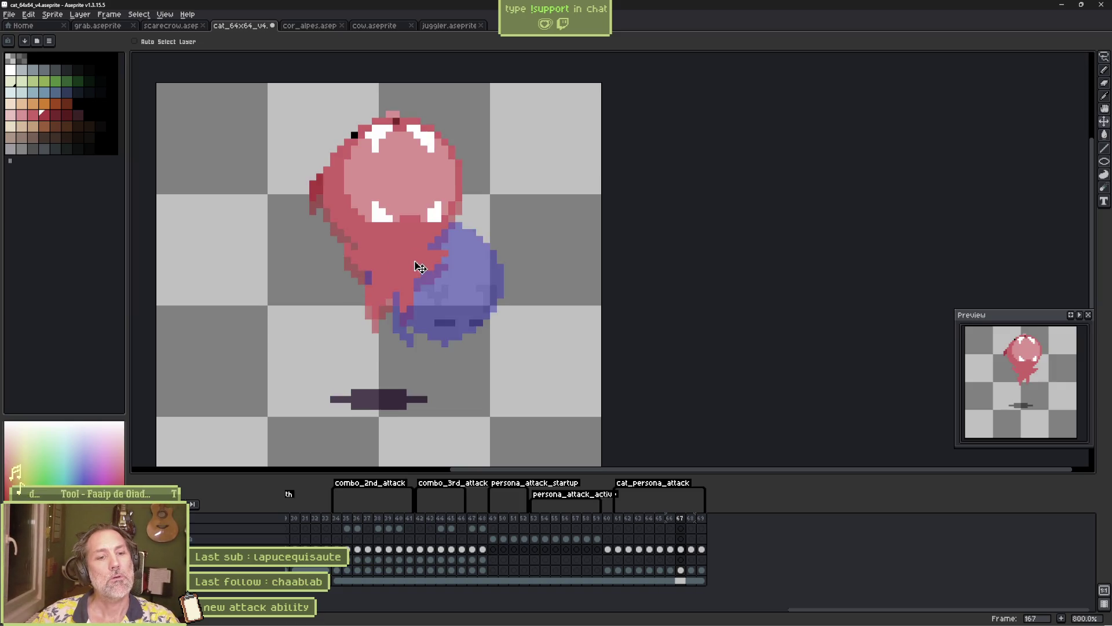
pyautogui.press('Right')
pyautogui.press('Right')
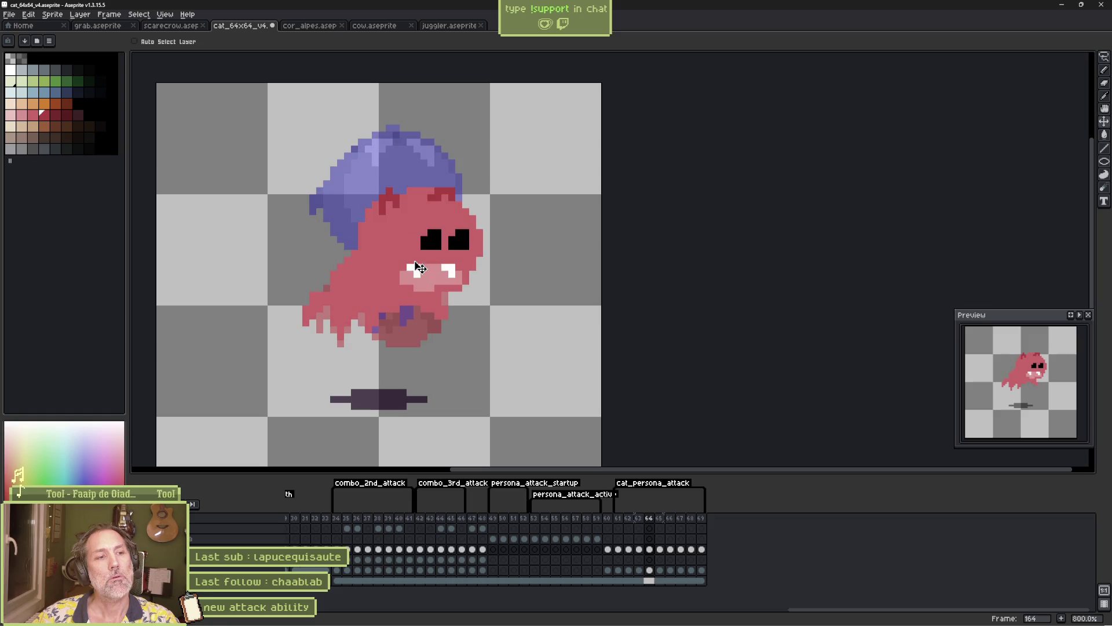
pyautogui.press('Left')
pyautogui.press('Left')
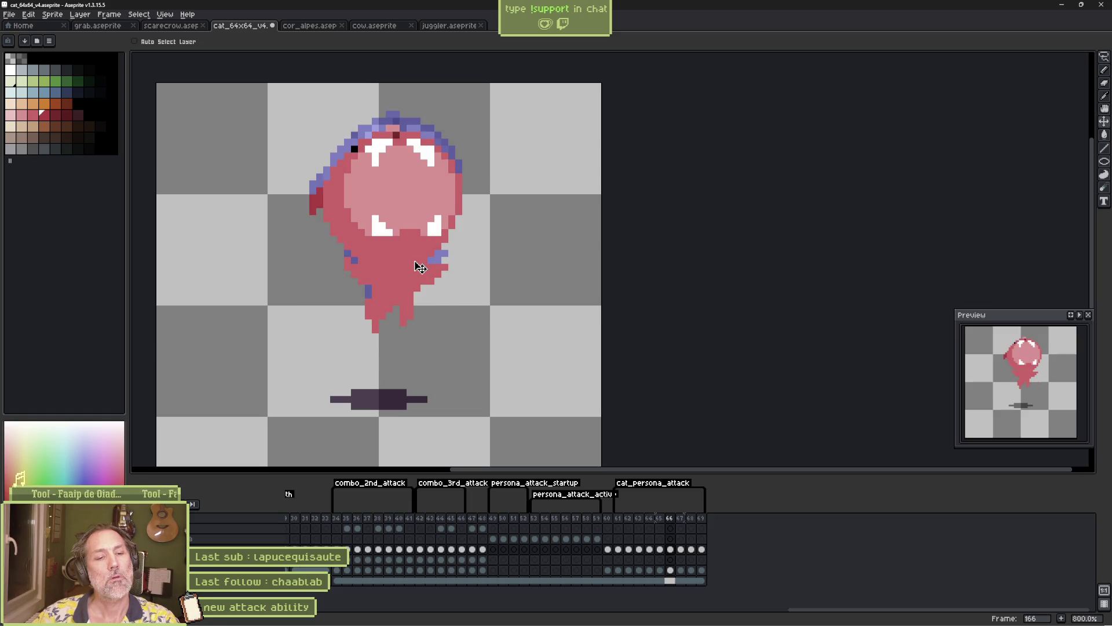
pyautogui.press('Right')
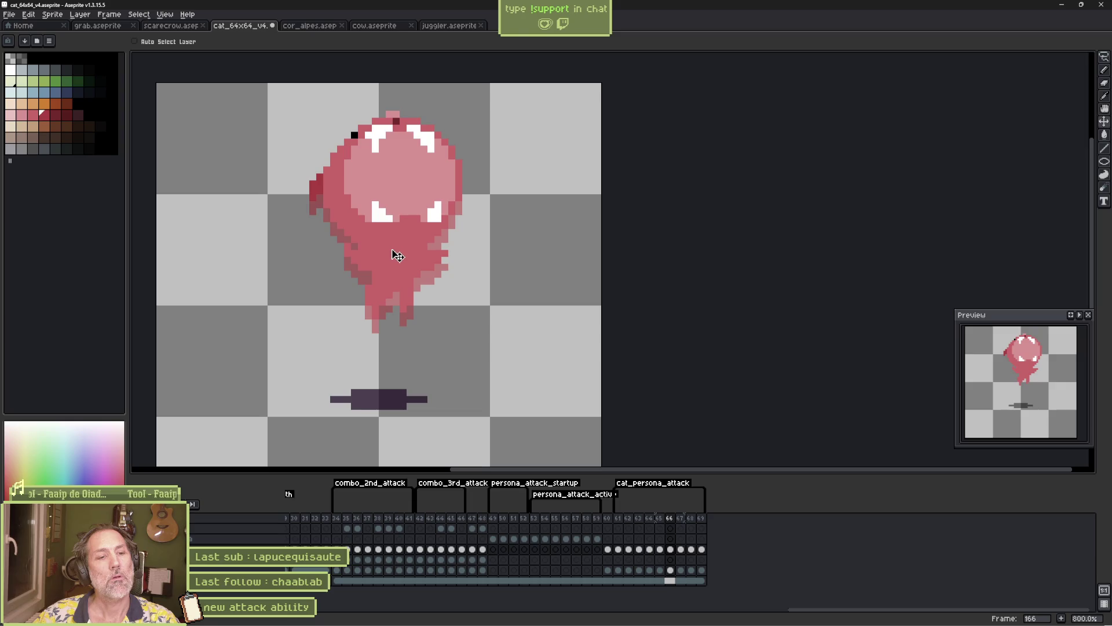
pyautogui.press('Right')
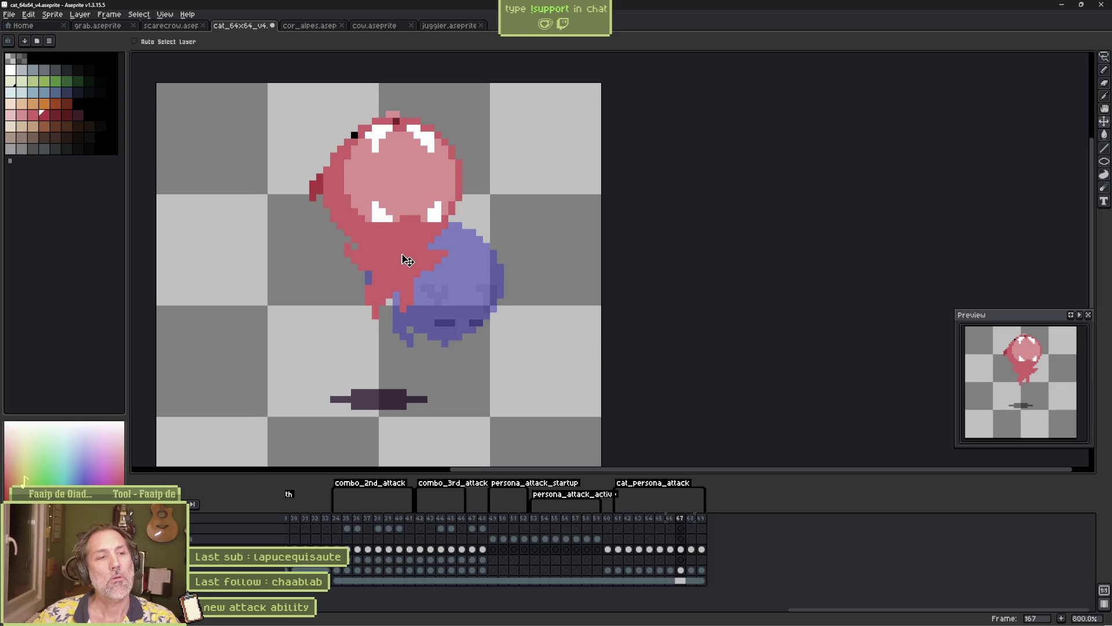
pyautogui.moveTo(407, 261); pyautogui.dragTo(405, 254)
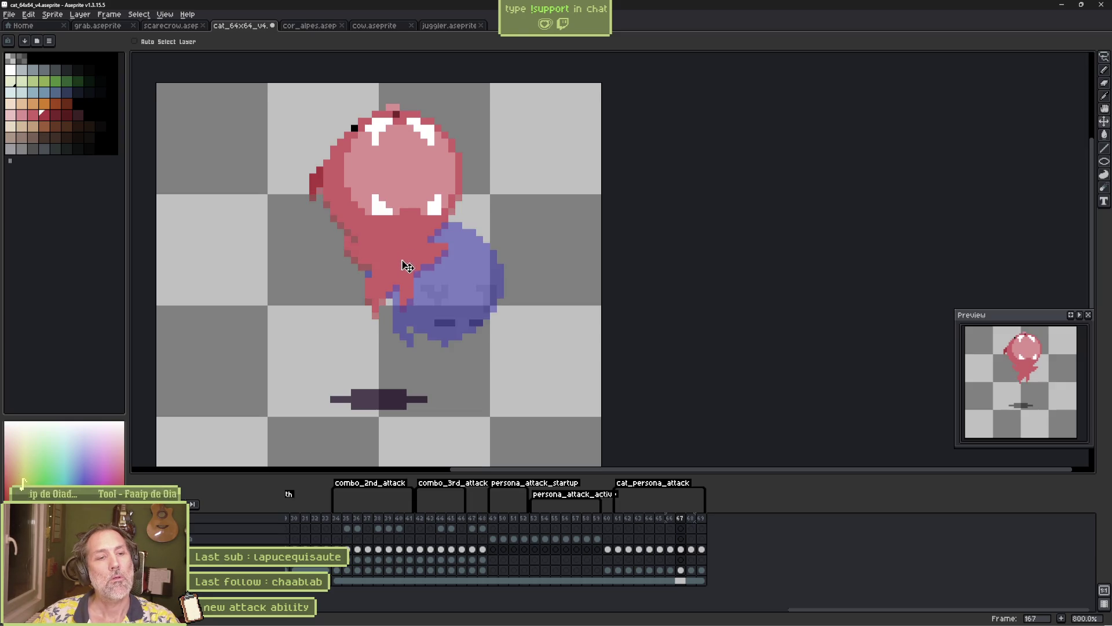
# Insert a new frame with the blob one pixel lower and play the loop
pyautogui.hotkey('alt', 'n')
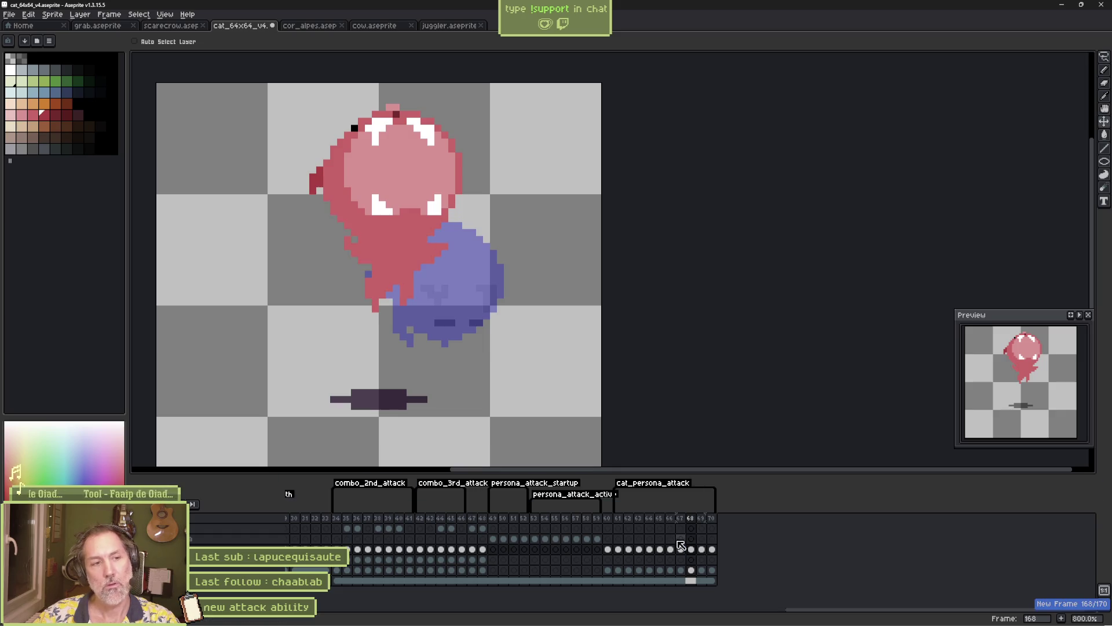
pyautogui.moveTo(396, 261); pyautogui.dragTo(395, 265)
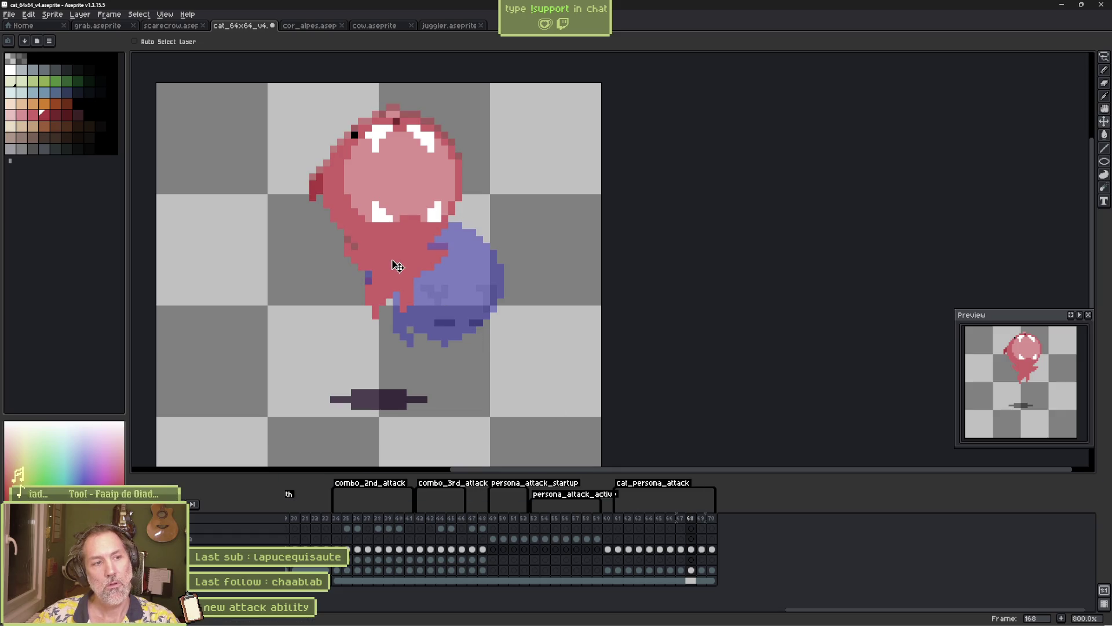
pyautogui.press('Return')
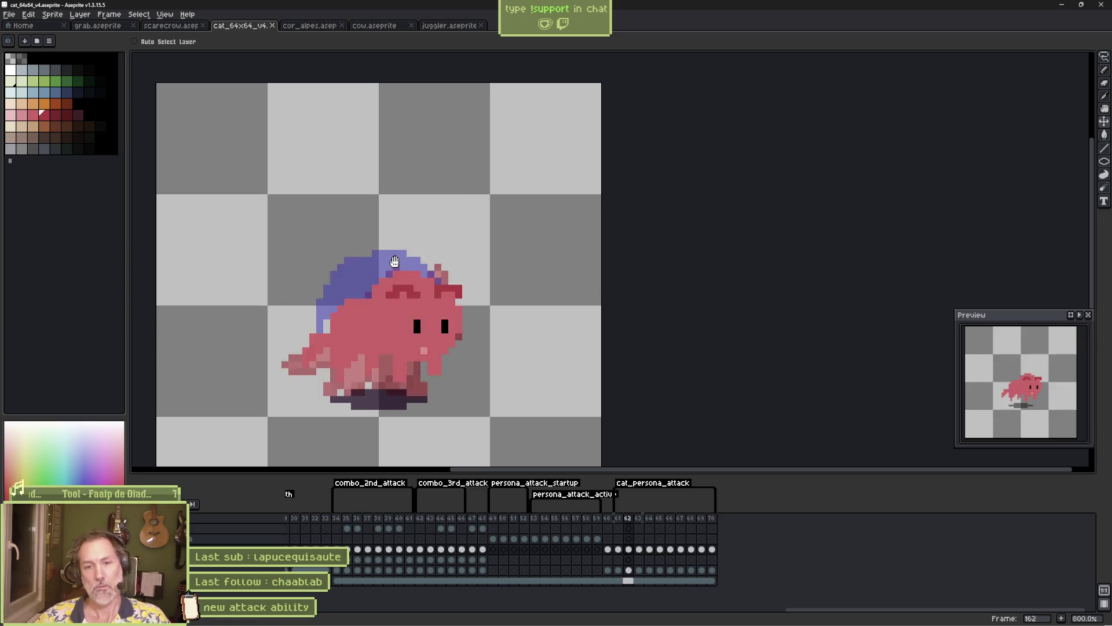
# Zoom in, hide onion skin, and paint mid red pixels along the blob's right edge on frame 166
pyautogui.press('Return')
pyautogui.press('b')
pyautogui.scroll(3, 352, 207)
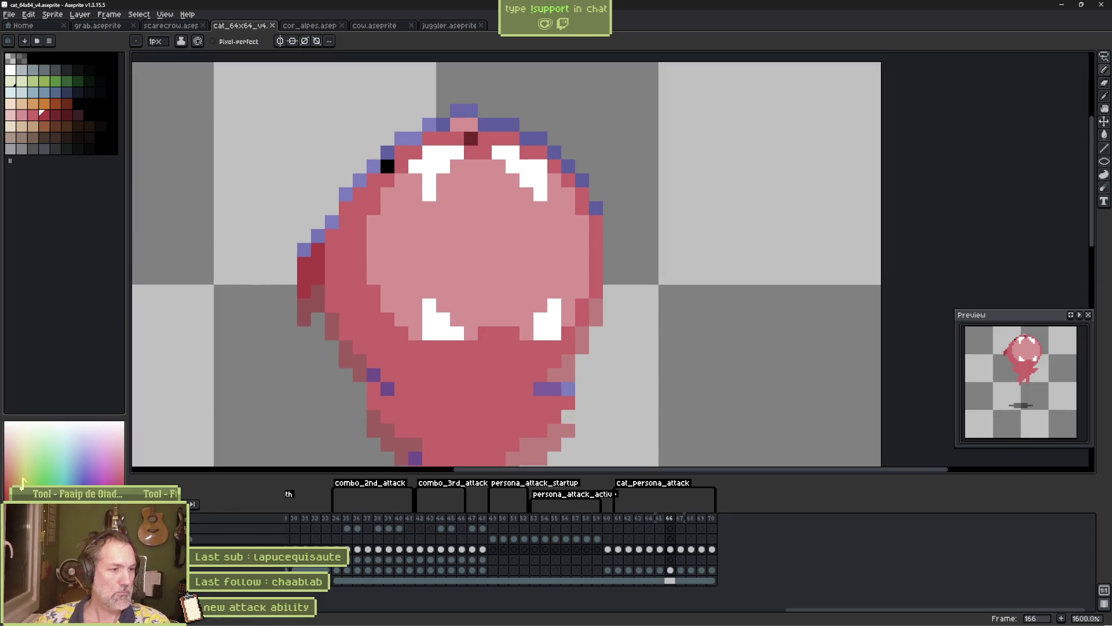
pyautogui.press('F3')
pyautogui.click(440, 235)
pyautogui.keyDown('alt'); pyautogui.click(373, 230); pyautogui.keyUp('alt')
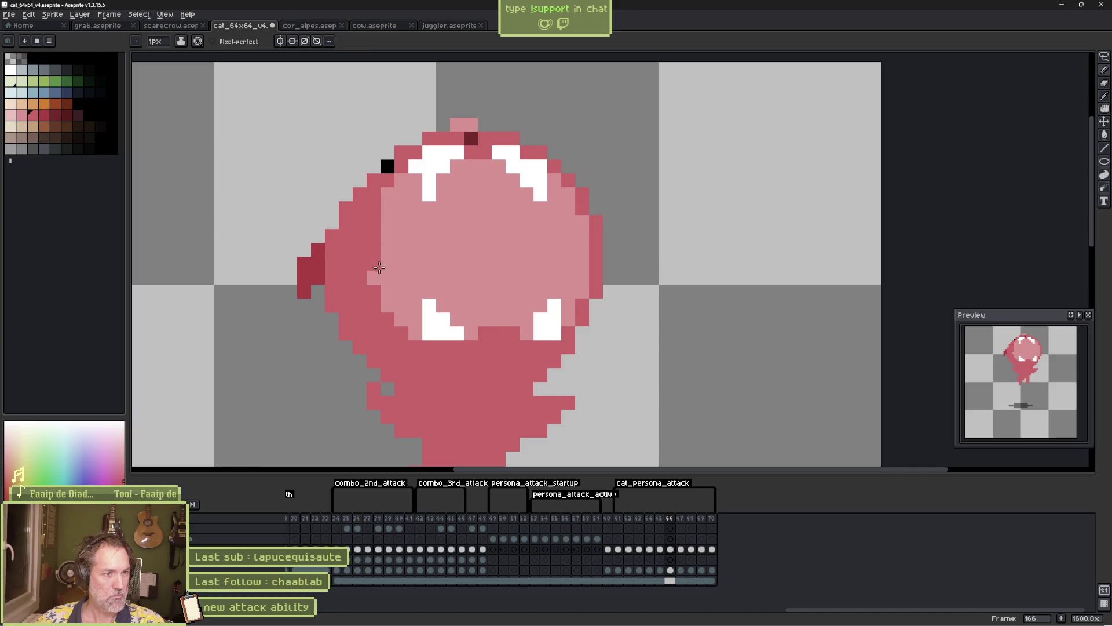
pyautogui.keyDown('alt'); pyautogui.click(387, 301); pyautogui.keyUp('alt')
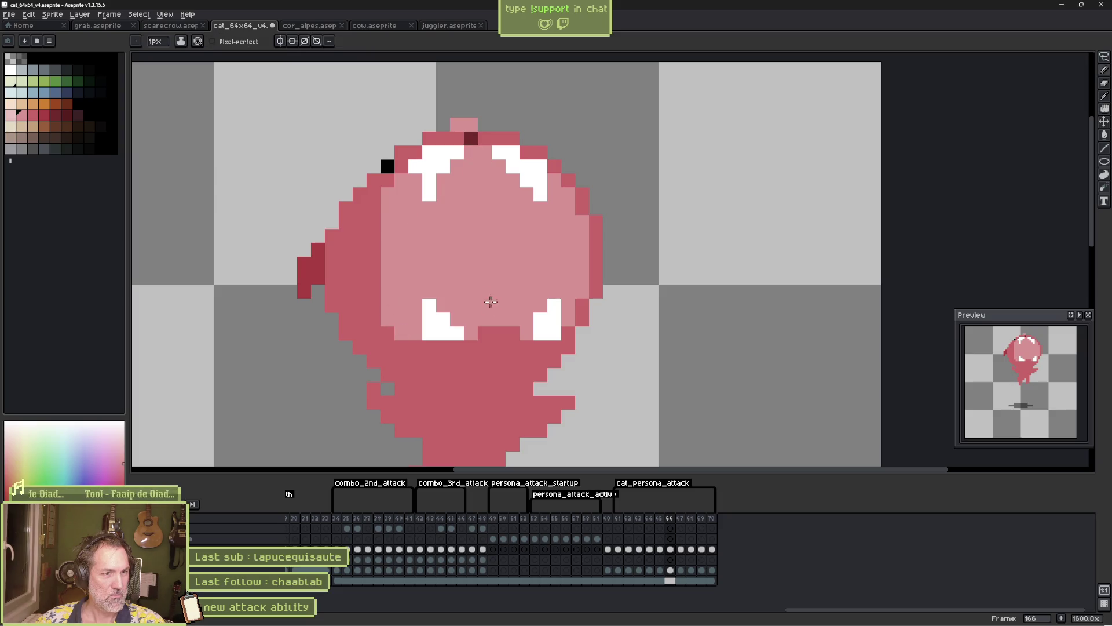
pyautogui.keyDown('alt'); pyautogui.click(583, 223); pyautogui.keyUp('alt')
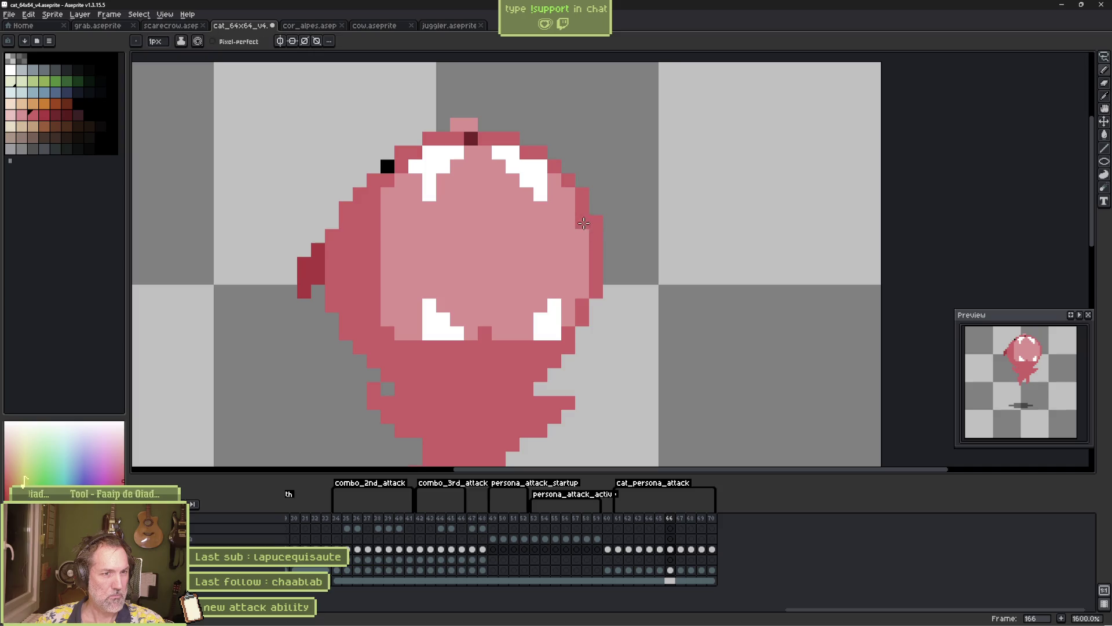
pyautogui.moveTo(584, 278); pyautogui.dragTo(584, 291)
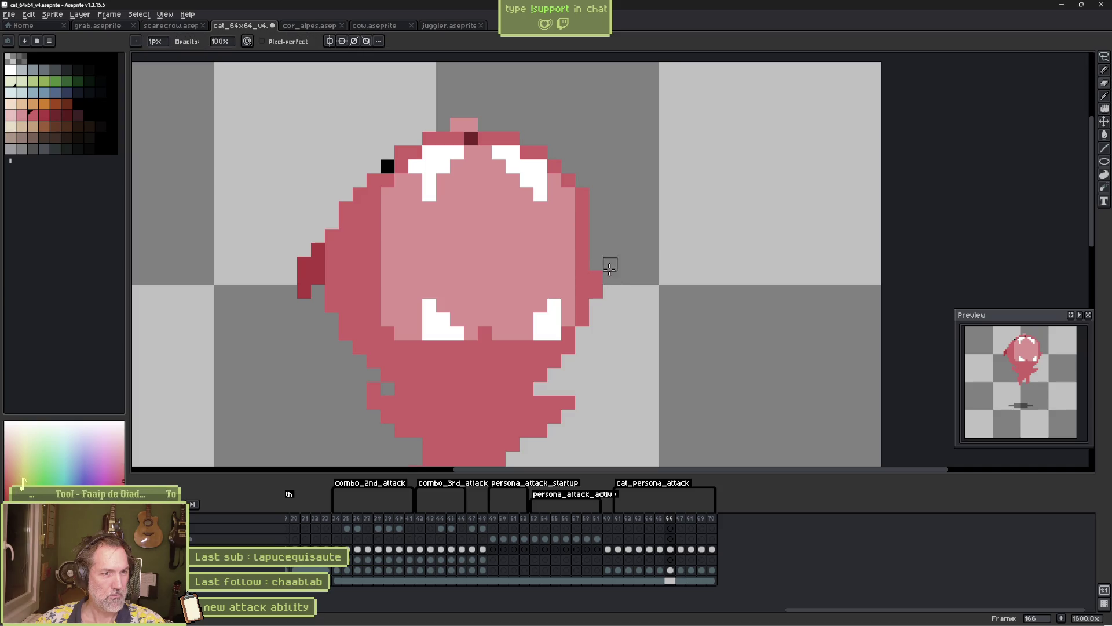
# Flip through frames 165–170 to compare, settling back on frame 166
pyautogui.press('Right')
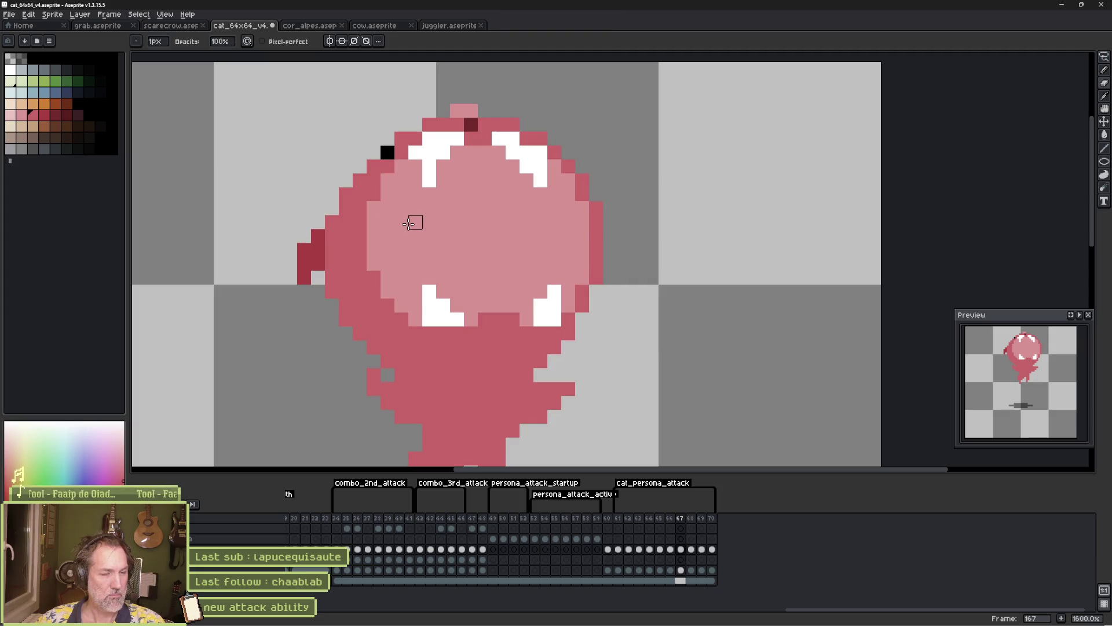
pyautogui.press('Left')
pyautogui.press('Left')
pyautogui.press('Right')
pyautogui.press('Left')
pyautogui.press('Right')
pyautogui.press('Right')
pyautogui.press('Right')
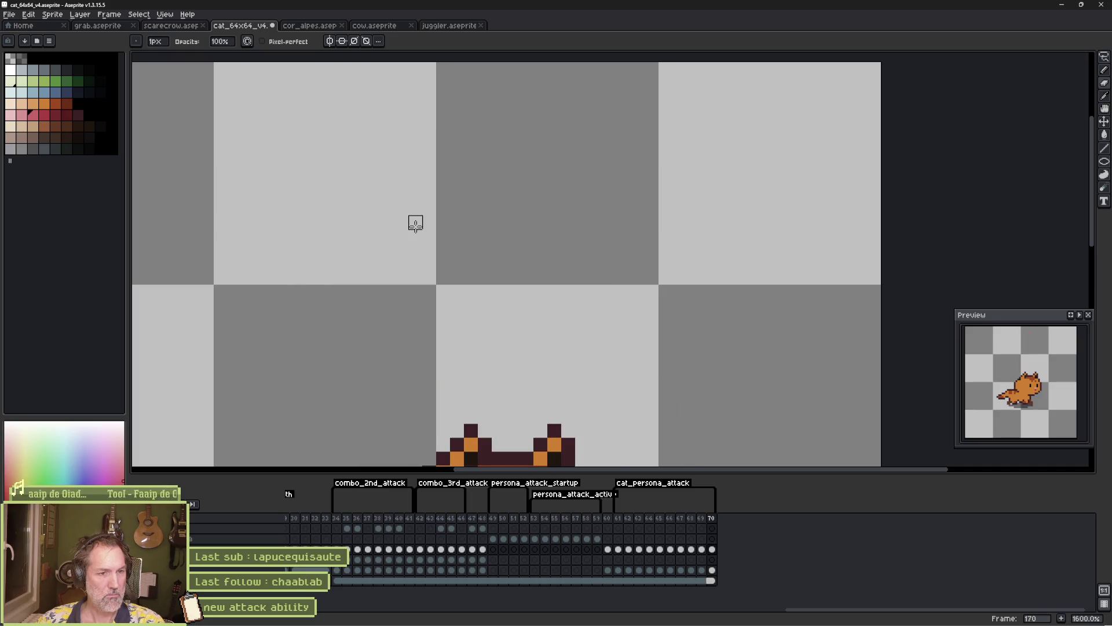
pyautogui.press('Left')
pyautogui.press('Left')
pyautogui.press('Left')
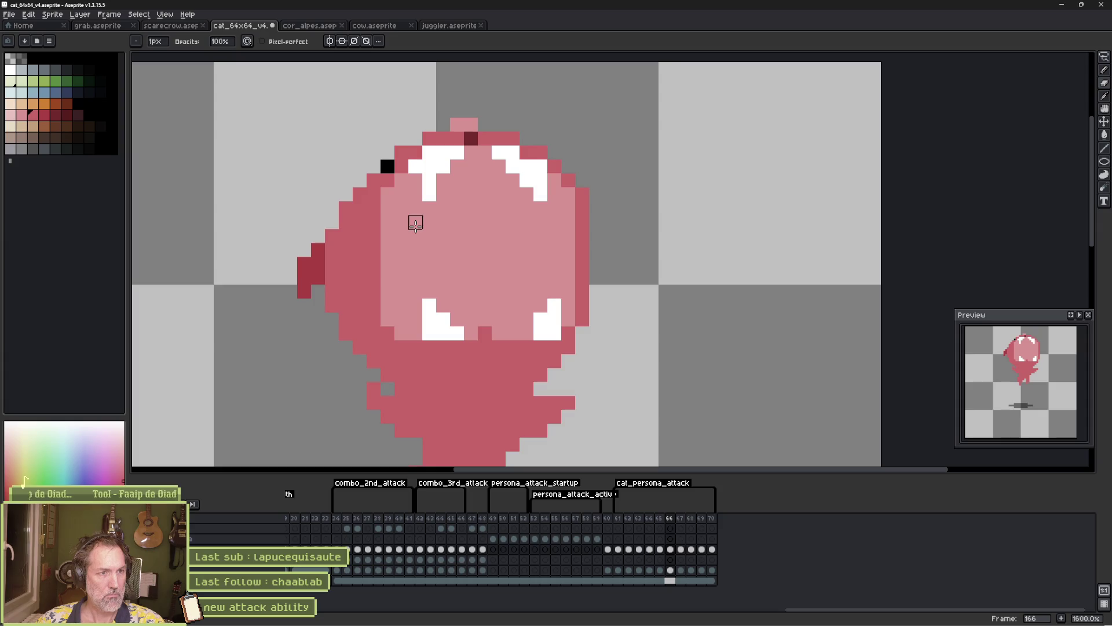
# Raise the top of the blob's head one pixel, fill the gap light pink, and play
pyautogui.press('q')
pyautogui.moveTo(464, 96)
pyautogui.mouseDown()
pyautogui.moveTo(622, 194)
pyautogui.moveTo(428, 241)
pyautogui.moveTo(332, 222)
pyautogui.moveTo(480, 95)
pyautogui.mouseUp()
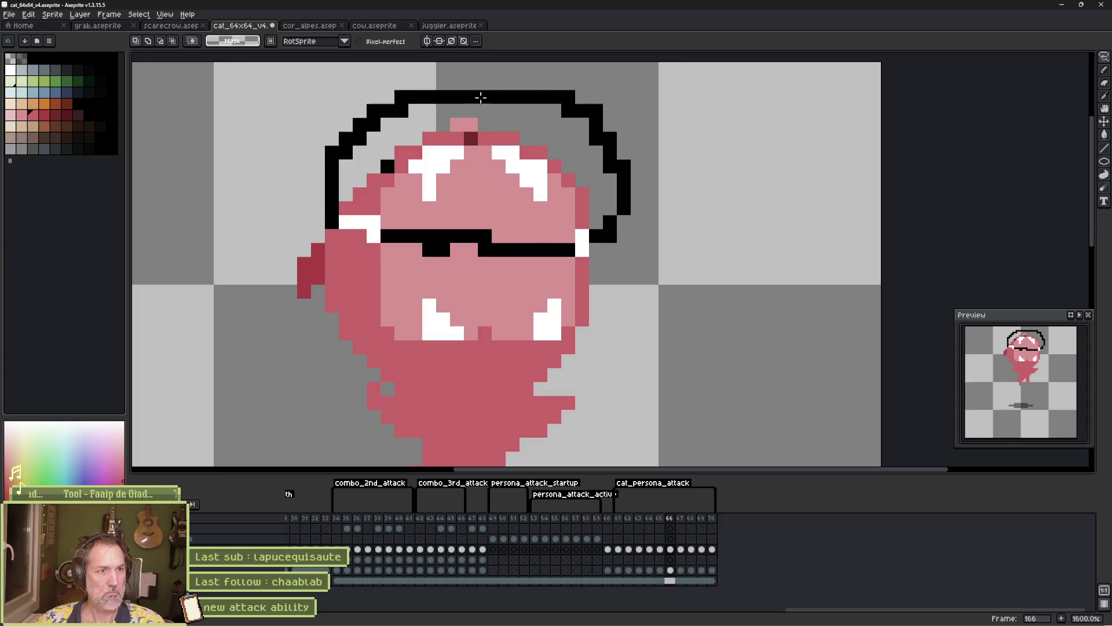
pyautogui.moveTo(510, 206); pyautogui.dragTo(510, 192)
pyautogui.hotkey('ctrl', 'd')
pyautogui.press('b')
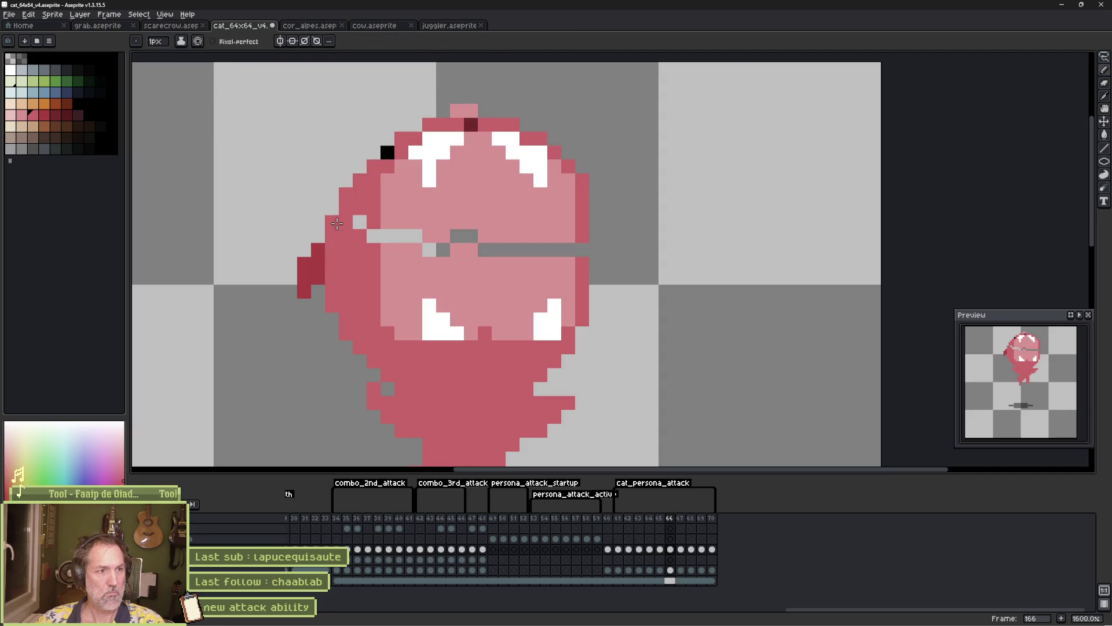
pyautogui.keyDown('alt'); pyautogui.click(380, 215); pyautogui.keyUp('alt')
pyautogui.moveTo(387, 236); pyautogui.dragTo(416, 235)
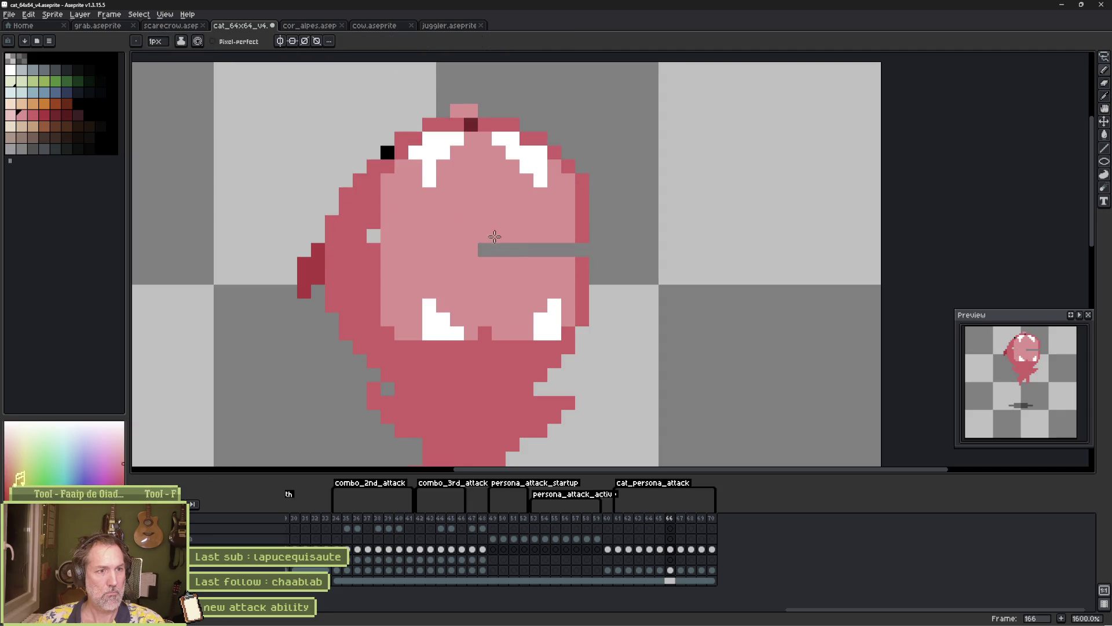
pyautogui.keyDown('alt'); pyautogui.click(578, 245); pyautogui.keyUp('alt')
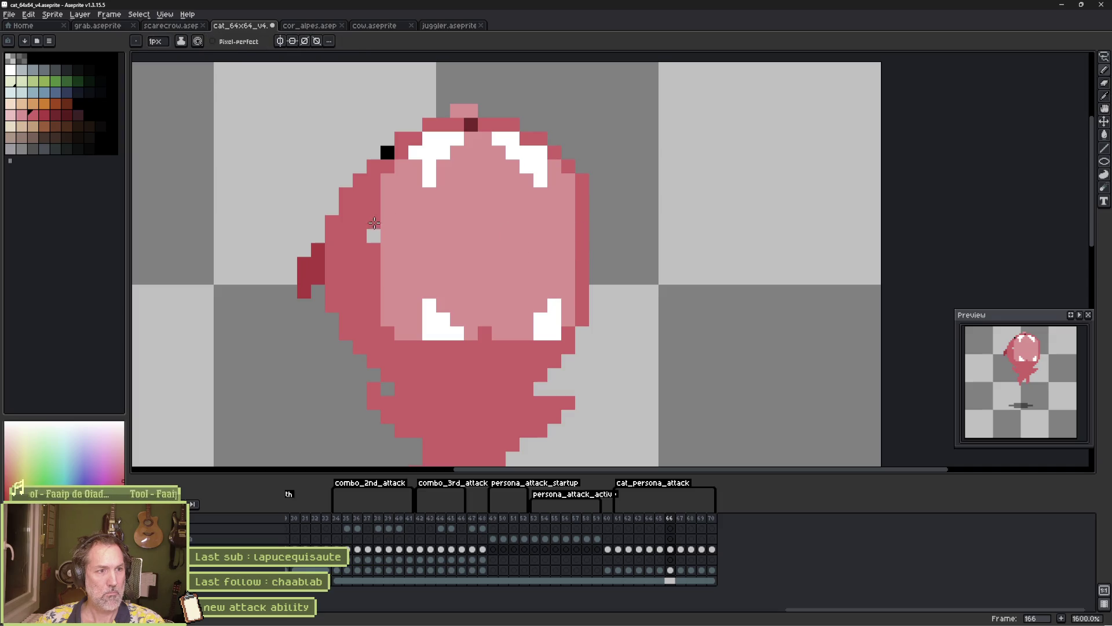
pyautogui.press('Return')
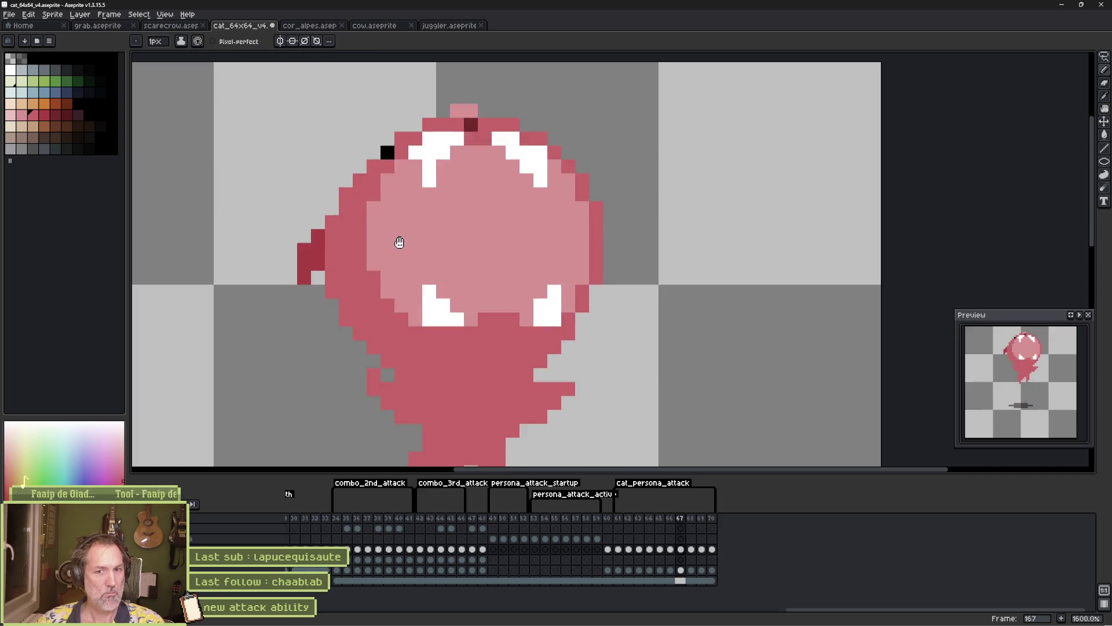
pyautogui.press('v')
pyautogui.press('b')
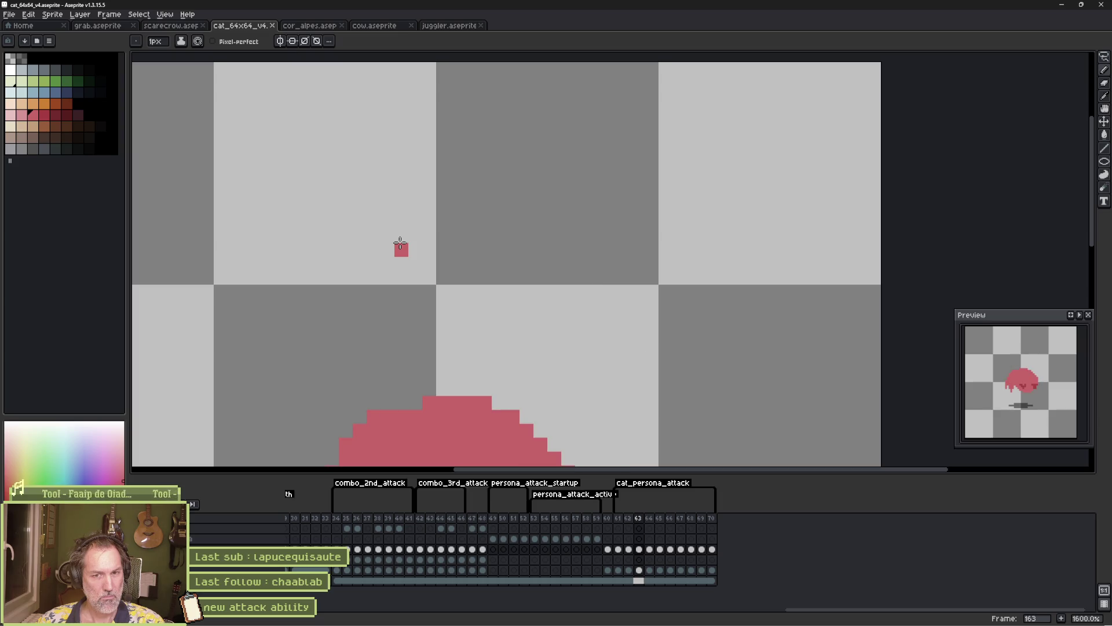
# Outline an arc over the blob's head and fill it solid pink
pyautogui.moveTo(482, 389); pyautogui.dragTo(526, 223)
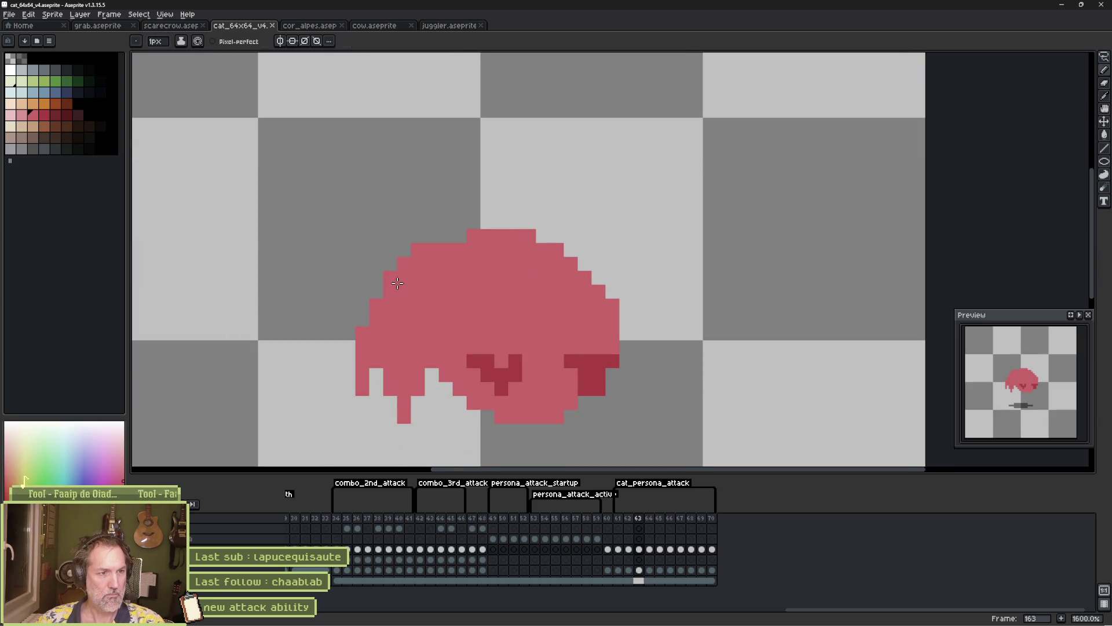
pyautogui.moveTo(414, 202); pyautogui.dragTo(561, 219)
pyautogui.press('g')
pyautogui.click(487, 217)
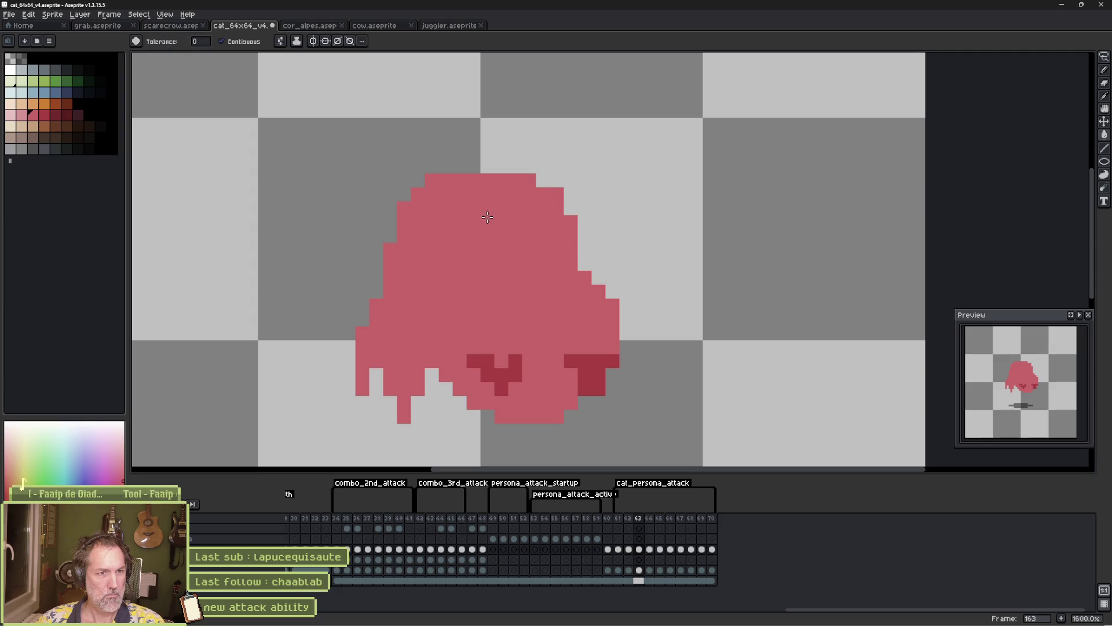
# Play the attack animation and step through frames 161–164 to review, ending on 163
pyautogui.press('Return')
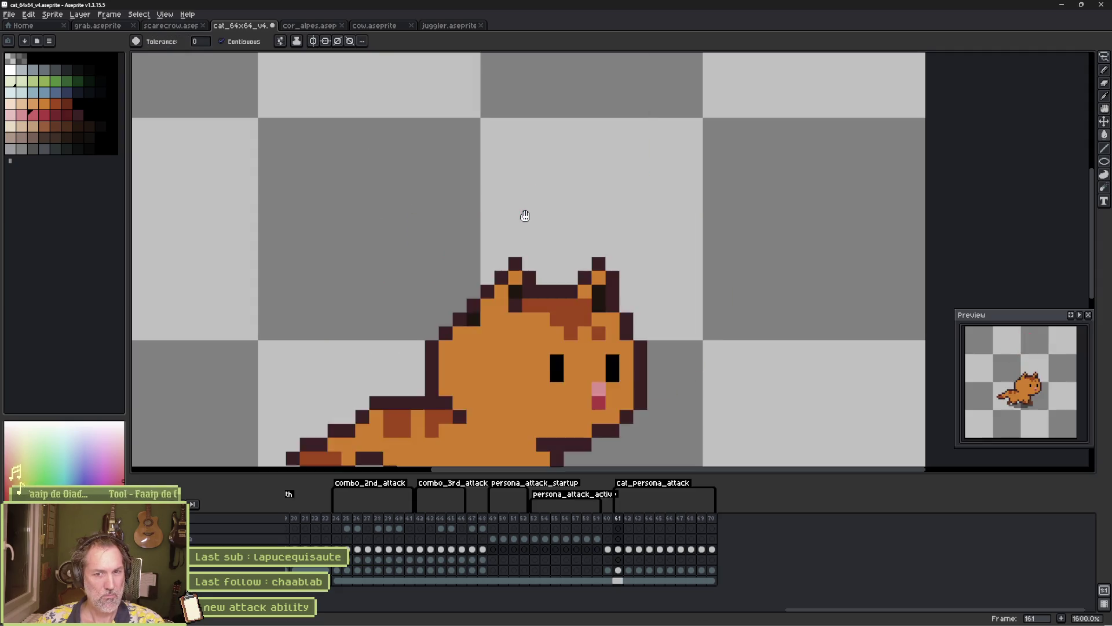
pyautogui.press('Left')
pyautogui.press('Left')
pyautogui.press('Left')
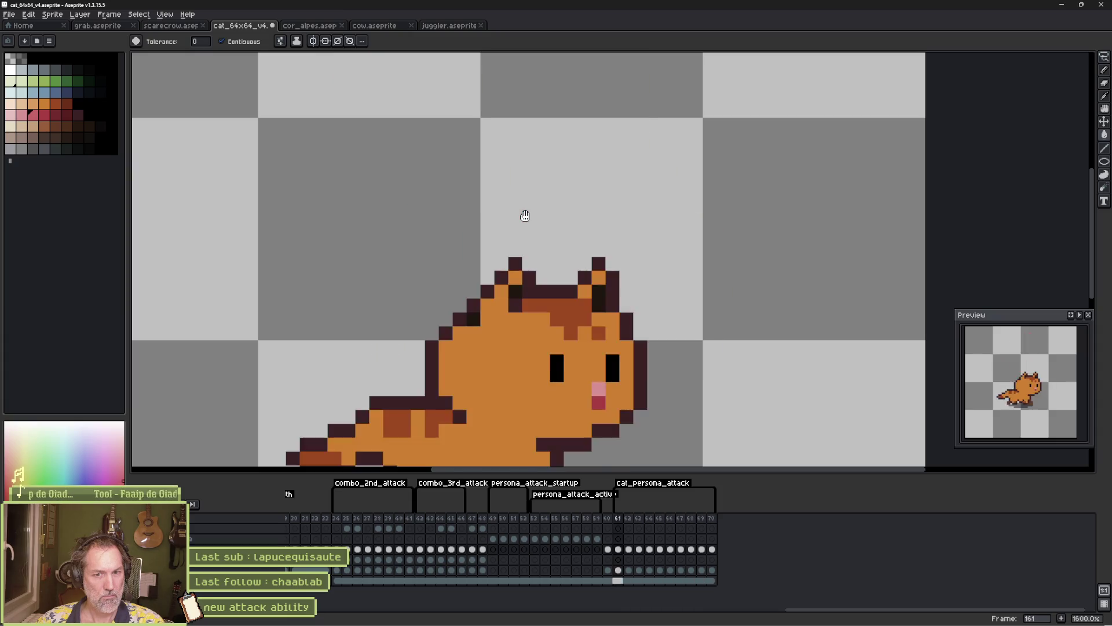
pyautogui.press('Right')
pyautogui.press('Right')
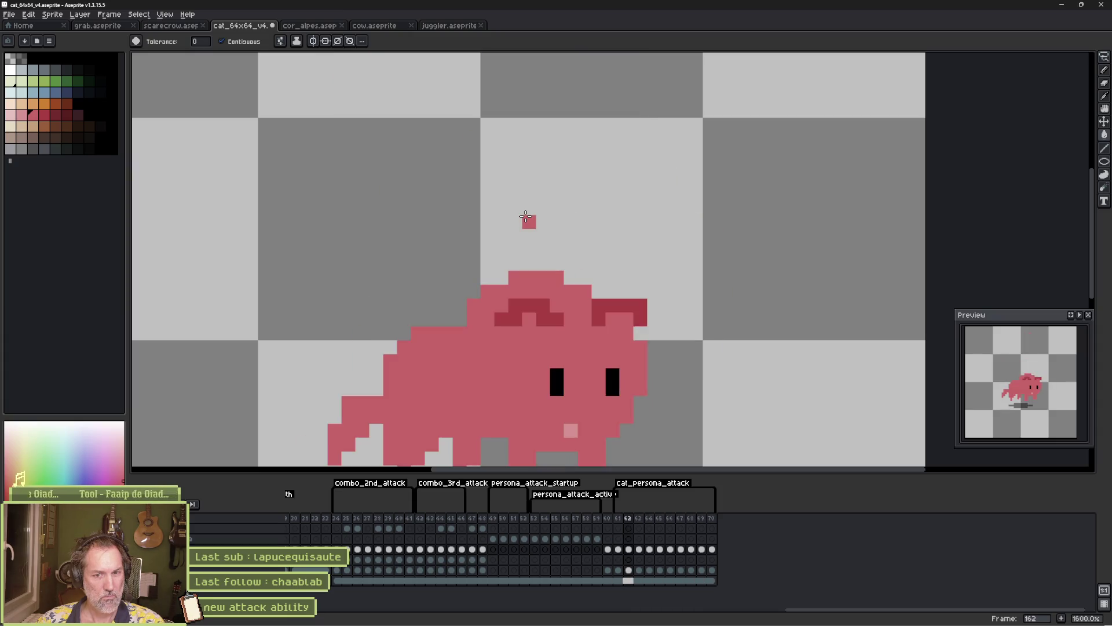
pyautogui.press('Right')
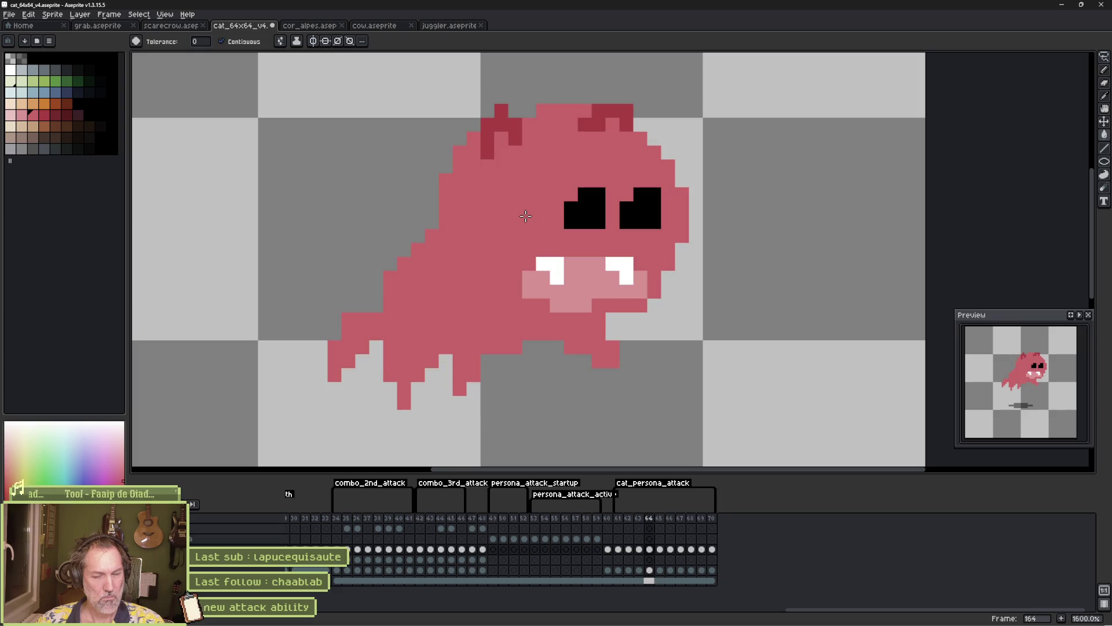
pyautogui.press('Left')
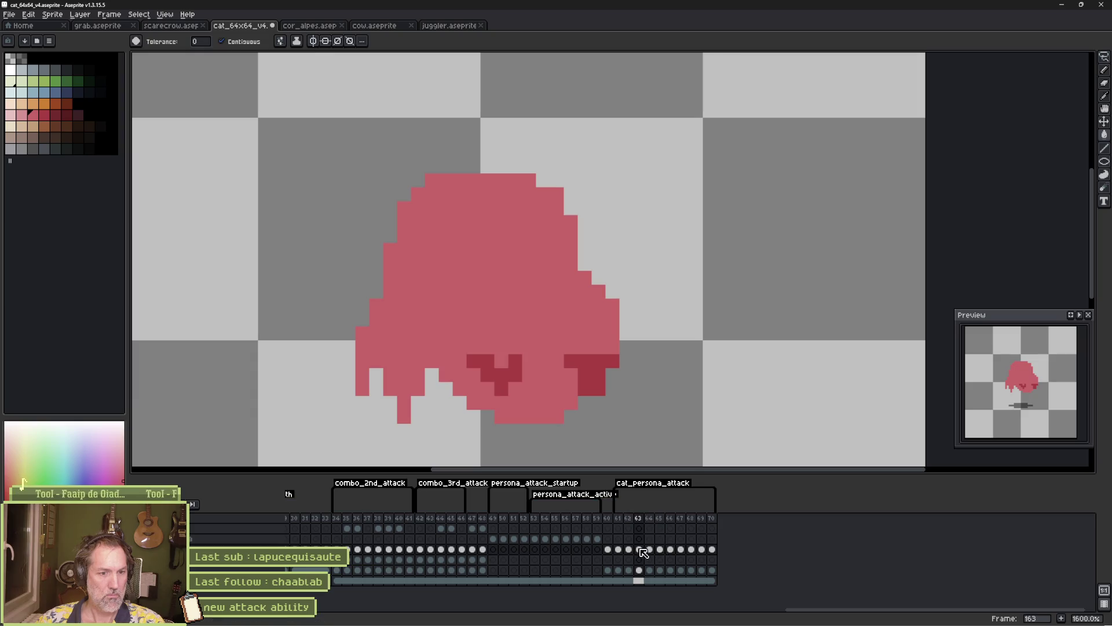
# Duplicate frame 163 and, with onion skin on, shift the cat body up two pixels
pyautogui.hotkey('alt', 'n')
pyautogui.press('v')
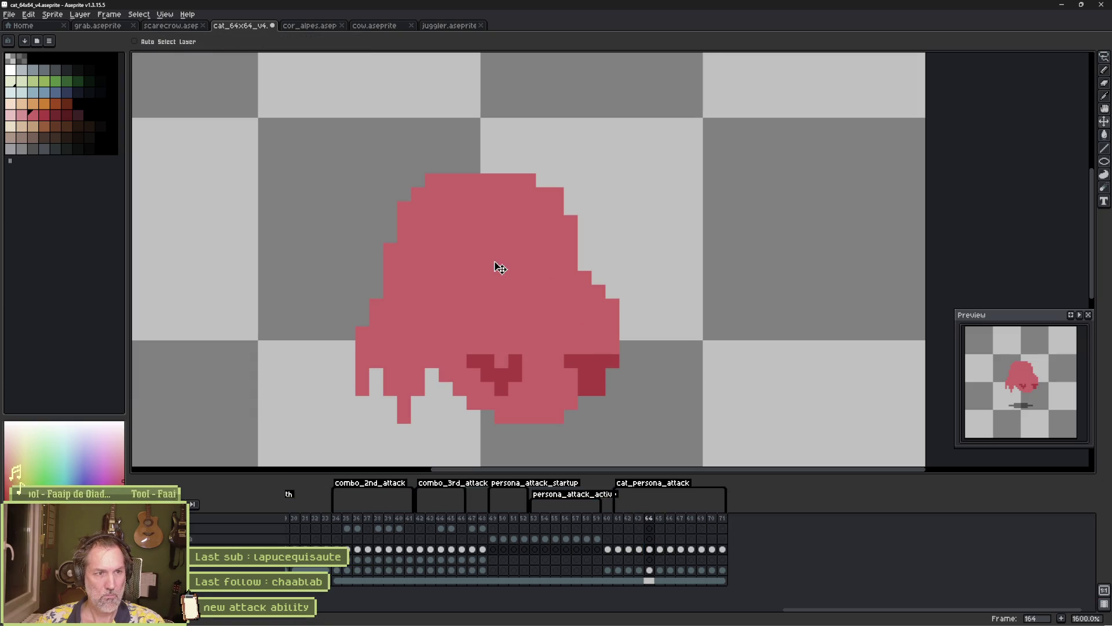
pyautogui.press('F3')
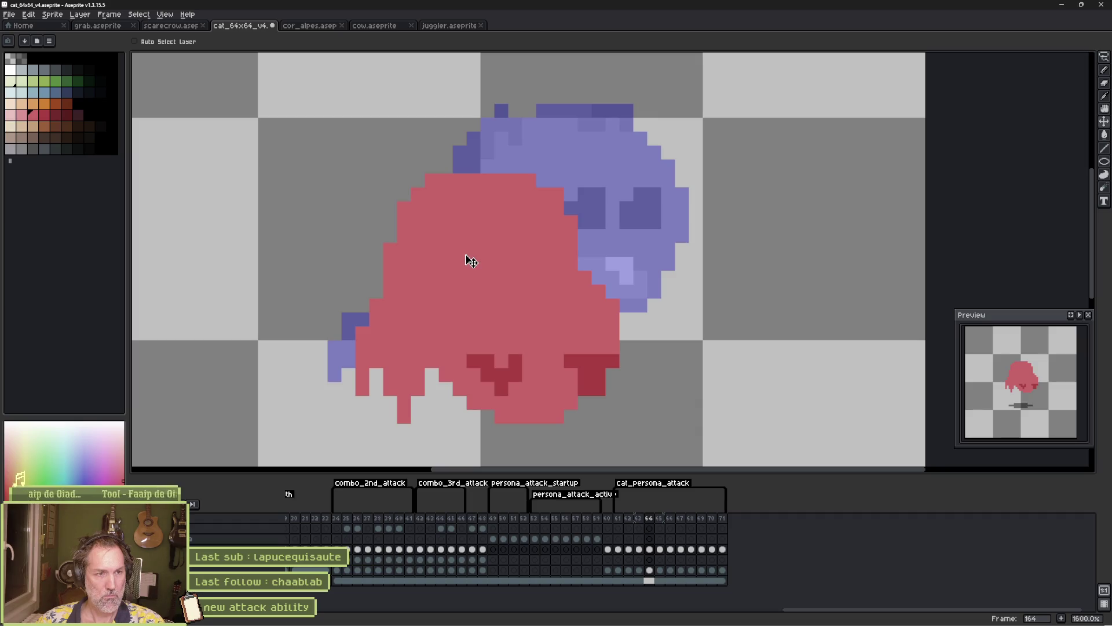
pyautogui.moveTo(471, 258); pyautogui.dragTo(476, 240)
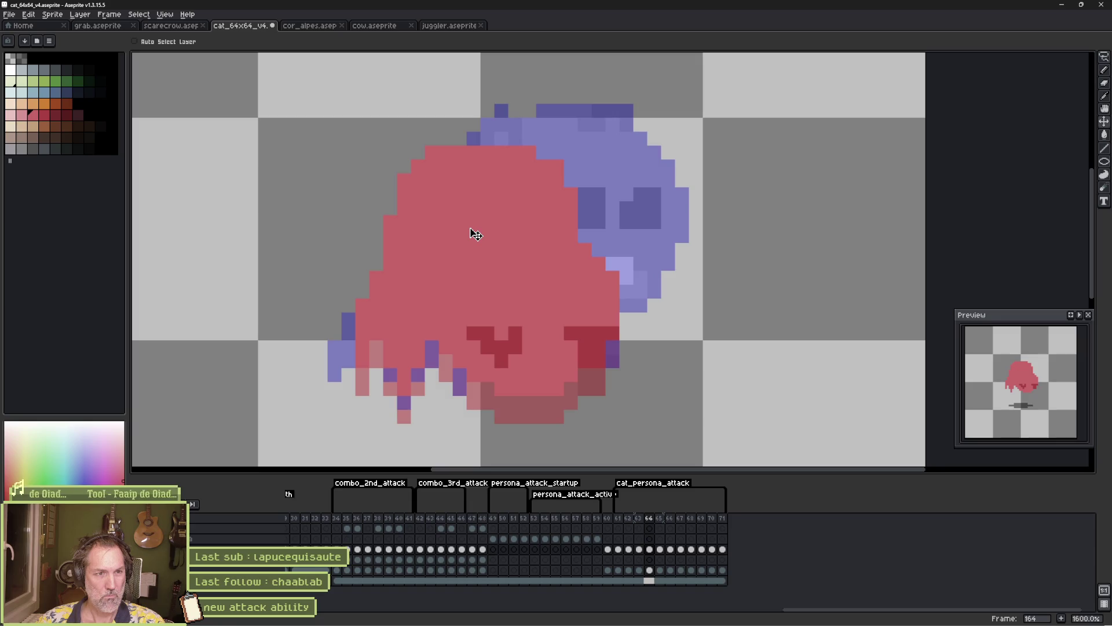
# Lasso the cat's lower body, nudge it upward and drop it in place
pyautogui.press('b')
pyautogui.press('q')
pyautogui.moveTo(510, 232)
pyautogui.mouseDown()
pyautogui.moveTo(623, 248)
pyautogui.moveTo(534, 422)
pyautogui.moveTo(440, 368)
pyautogui.moveTo(573, 246)
pyautogui.mouseUp()
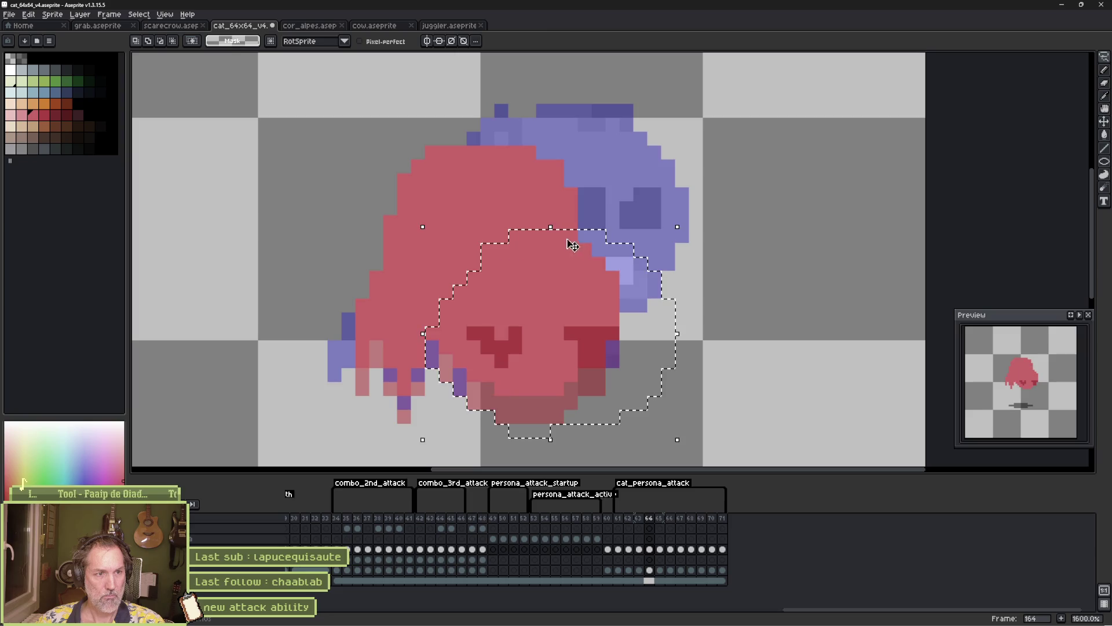
pyautogui.press('Up')
pyautogui.press('Up')
pyautogui.press('Up')
pyautogui.press('Right')
pyautogui.hotkey('ctrl', 'd')
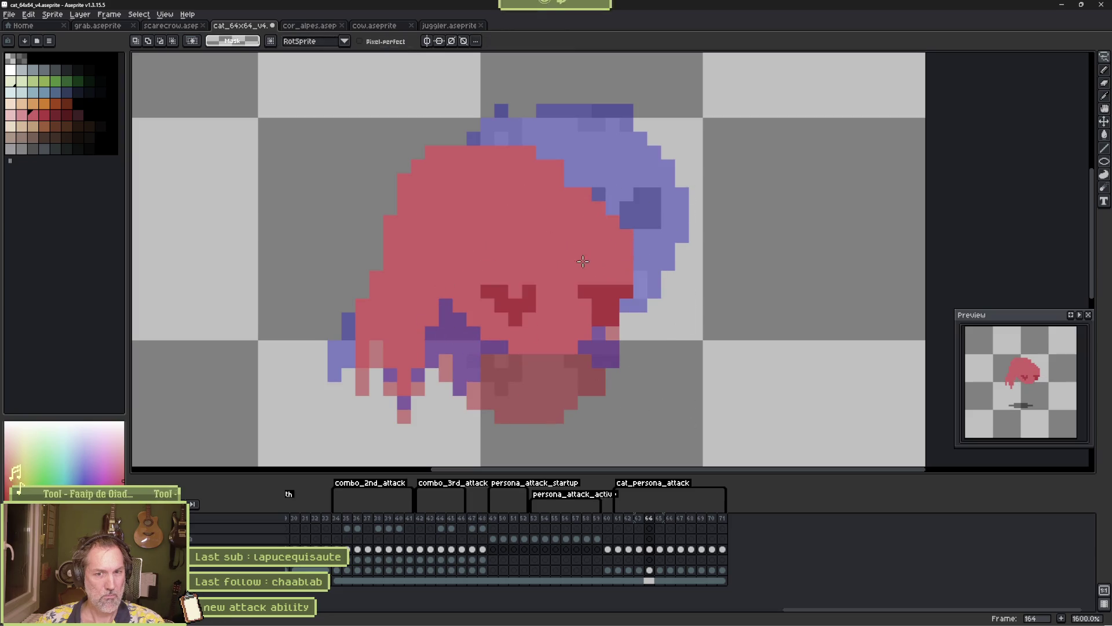
# Repaint the stray purple pixels red with the Pencil
pyautogui.press('b')
pyautogui.moveTo(461, 319)
pyautogui.mouseDown()
pyautogui.moveTo(466, 360)
pyautogui.moveTo(475, 348)
pyautogui.mouseUp()
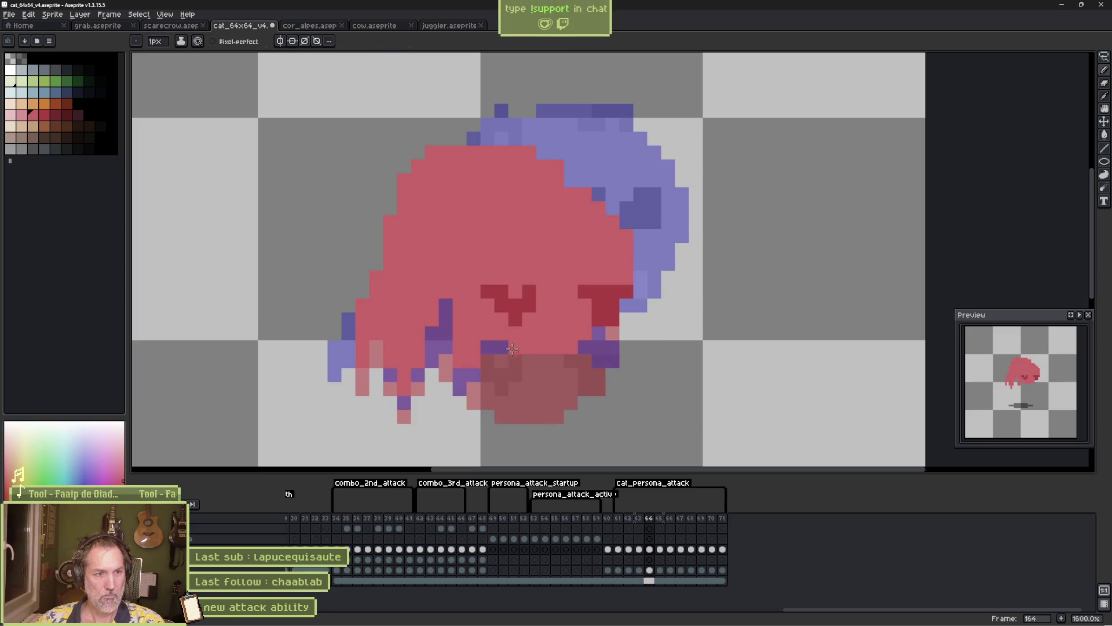
pyautogui.click(598, 347)
# Lasso the eyes and mouth and shift the face upward
pyautogui.hotkey('ctrl', 'v')
pyautogui.moveTo(600, 273)
pyautogui.mouseDown()
pyautogui.moveTo(621, 285)
pyautogui.moveTo(580, 318)
pyautogui.moveTo(484, 307)
pyautogui.moveTo(536, 258)
pyautogui.mouseUp()
pyautogui.press('Up')
pyautogui.press('Right')
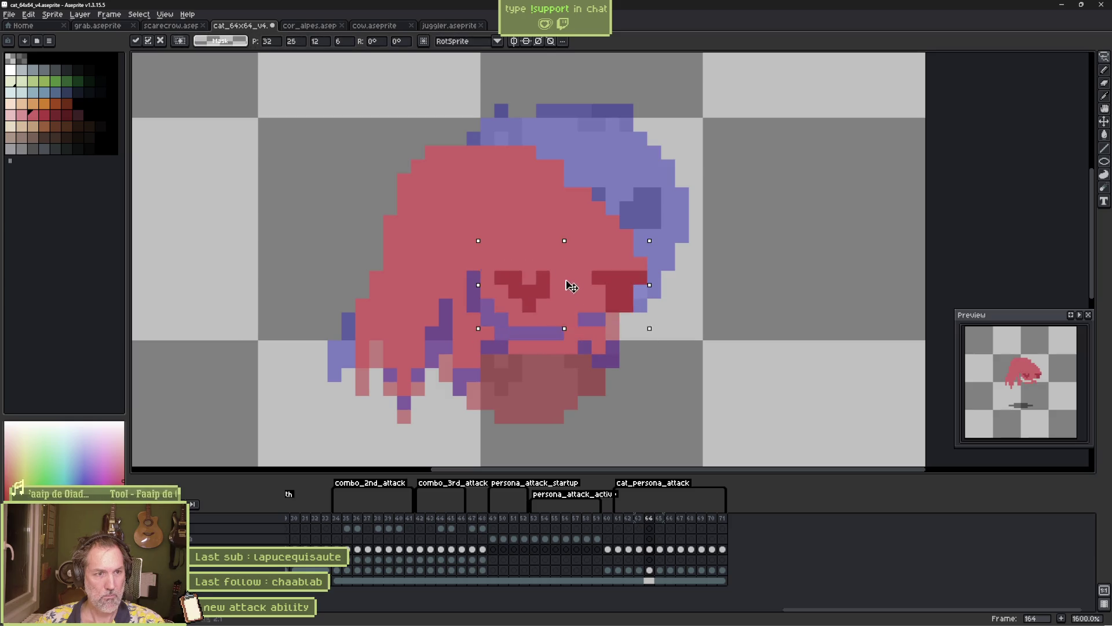
pyautogui.press('Left')
pyautogui.press('Up')
# Paint over the purple mouth band in red and replay the animation
pyautogui.press('b')
pyautogui.moveTo(614, 306)
pyautogui.mouseDown()
pyautogui.moveTo(536, 337)
pyautogui.moveTo(472, 305)
pyautogui.moveTo(543, 314)
pyautogui.mouseUp()
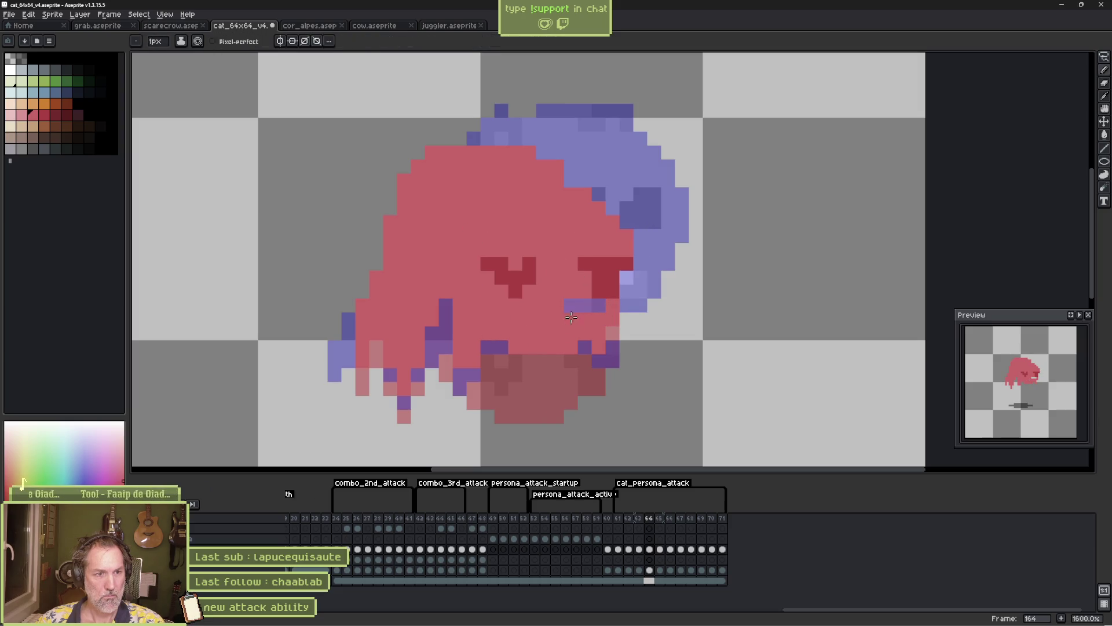
pyautogui.press('Return')
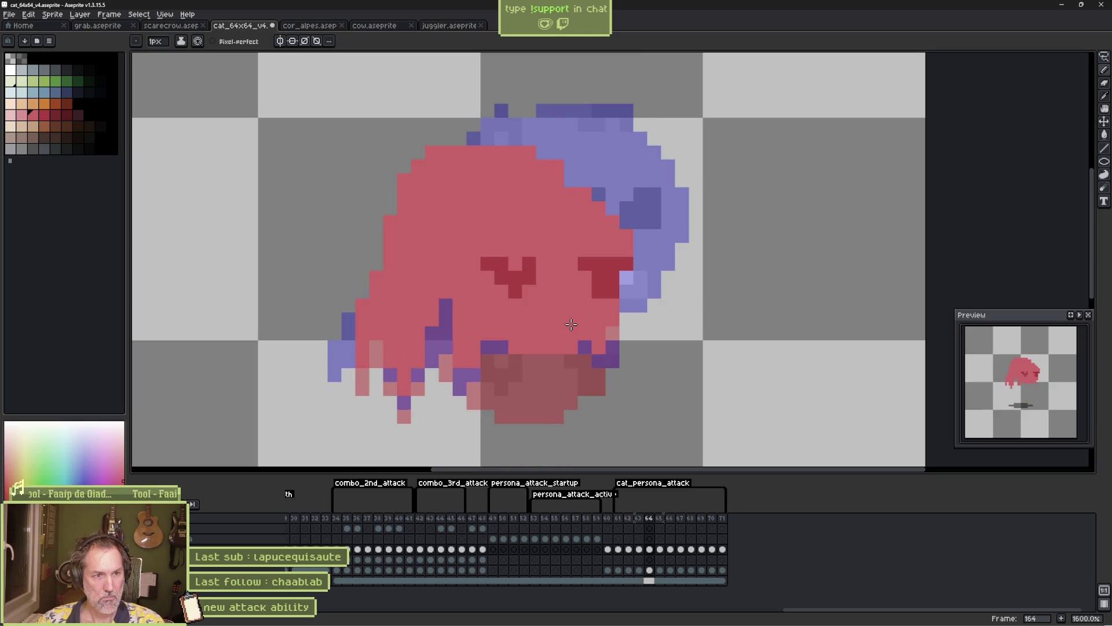
# Paint a black pixel into the left eye, then go to frame 165
pyautogui.click(32, 58)
pyautogui.click(515, 264)
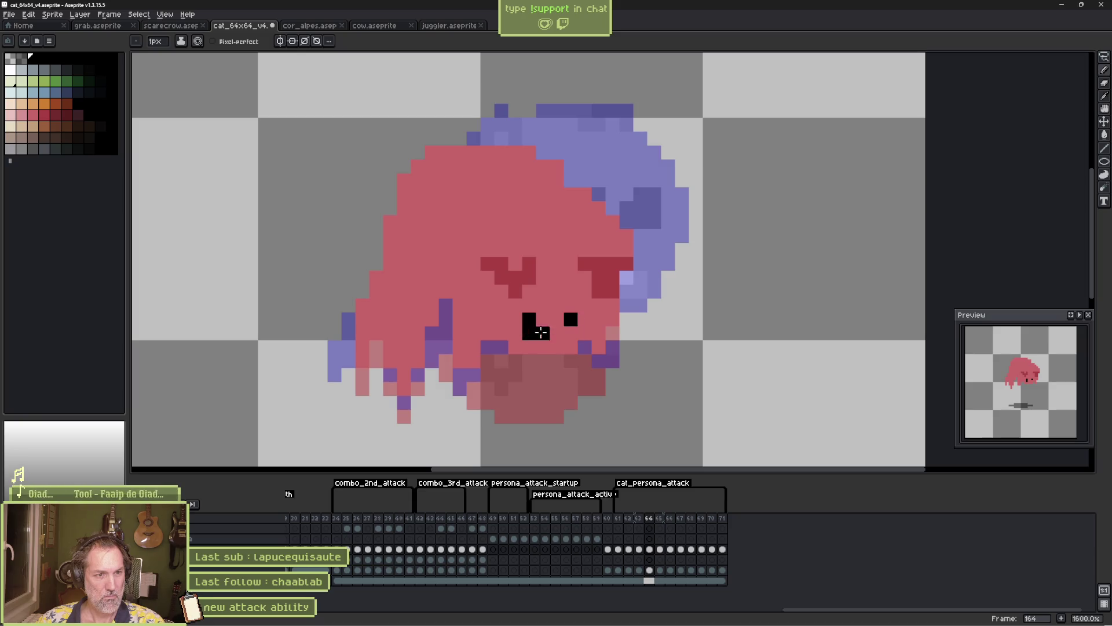
pyautogui.press('.')
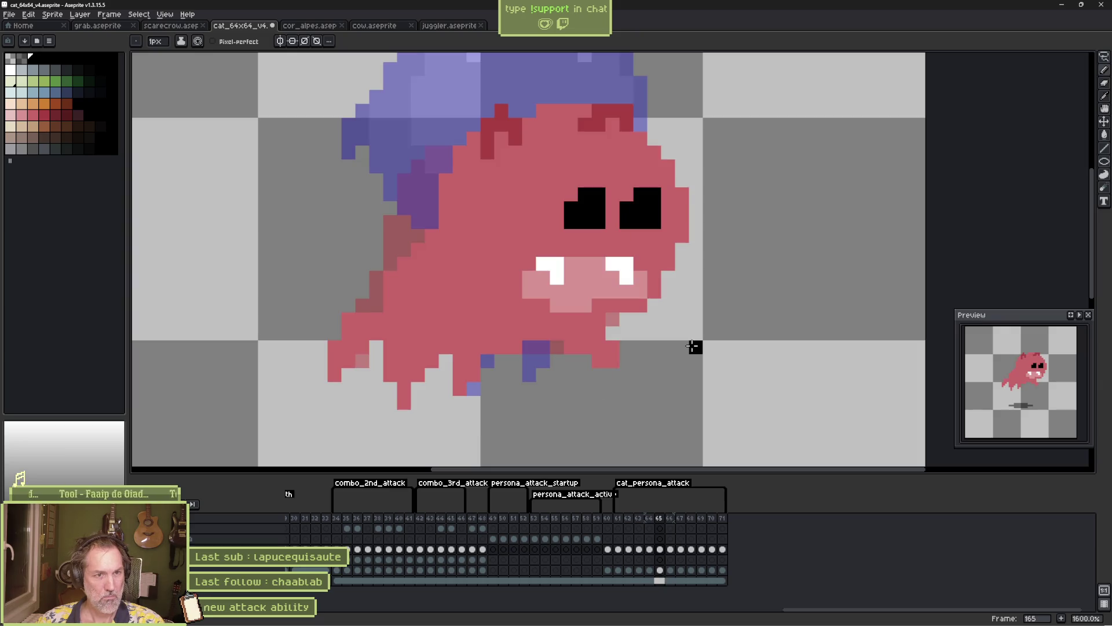
# Step through the frames to compare poses and land on frame 169
pyautogui.press('e')
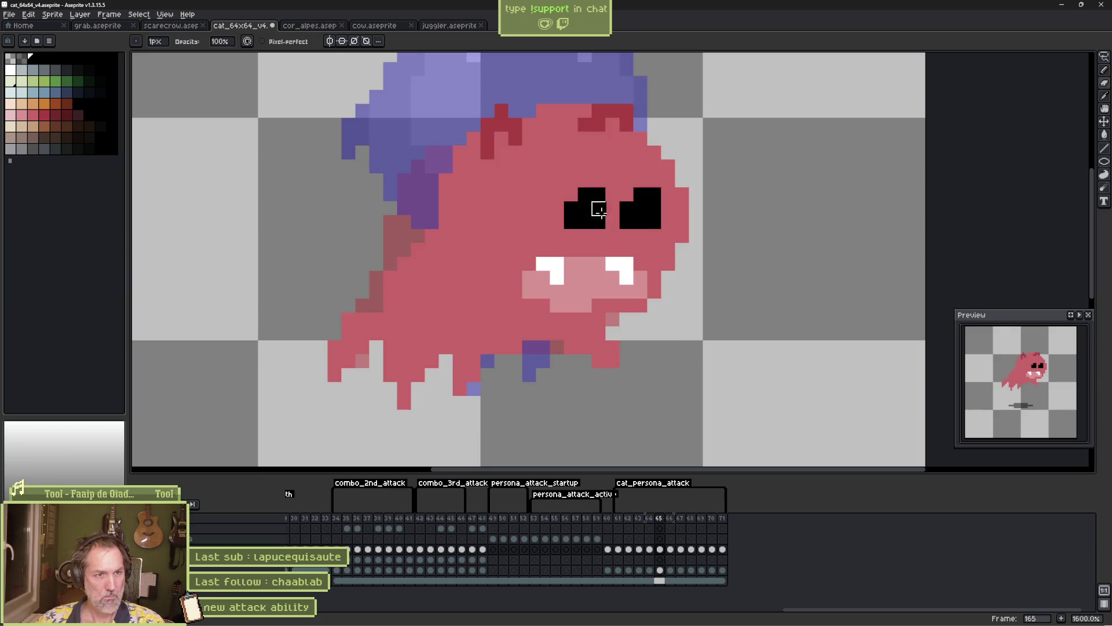
pyautogui.press('b')
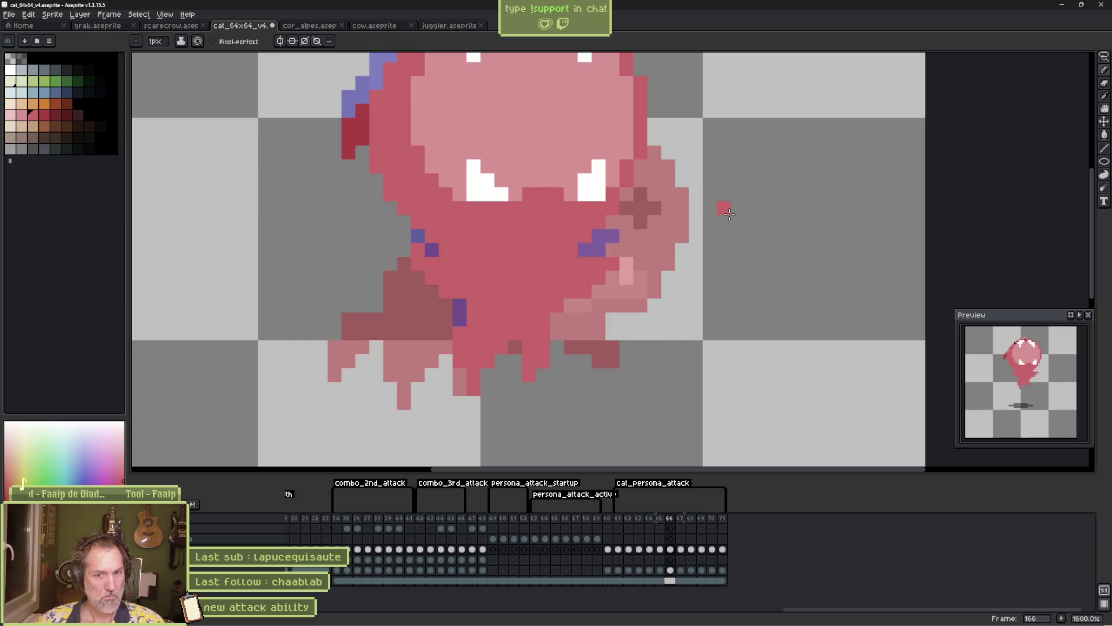
pyautogui.press(',')
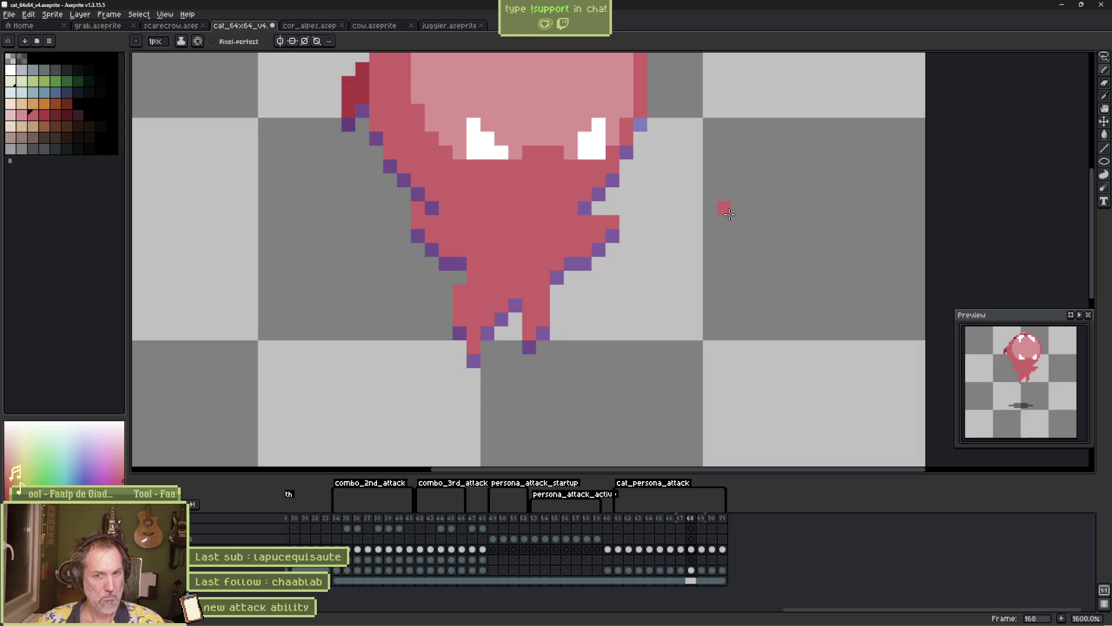
pyautogui.press('Right')
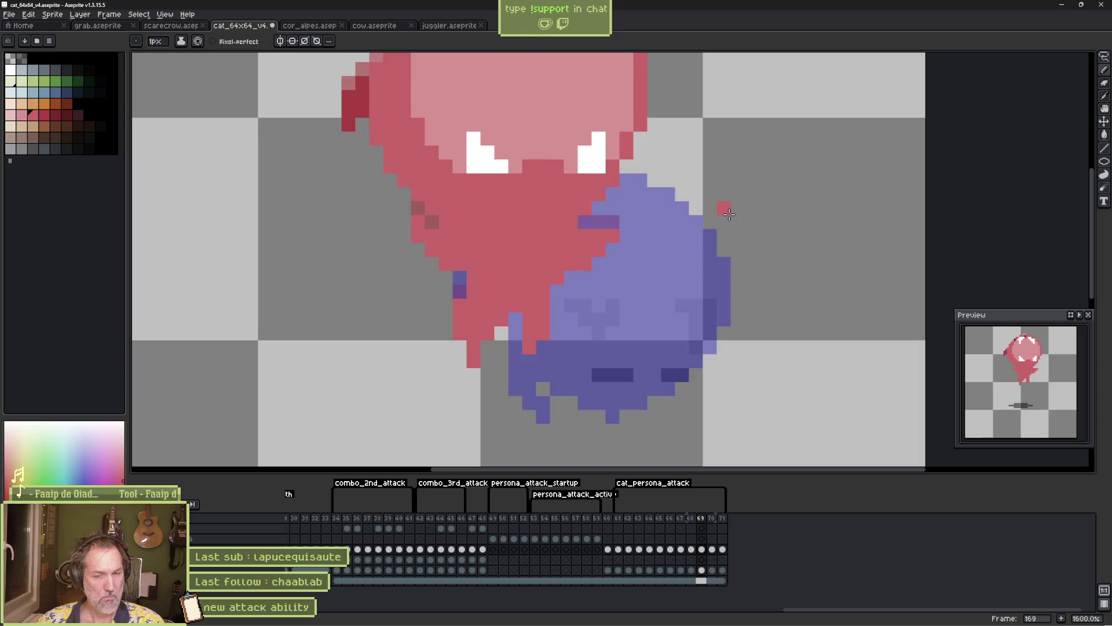
pyautogui.scroll(3, 532, 174)
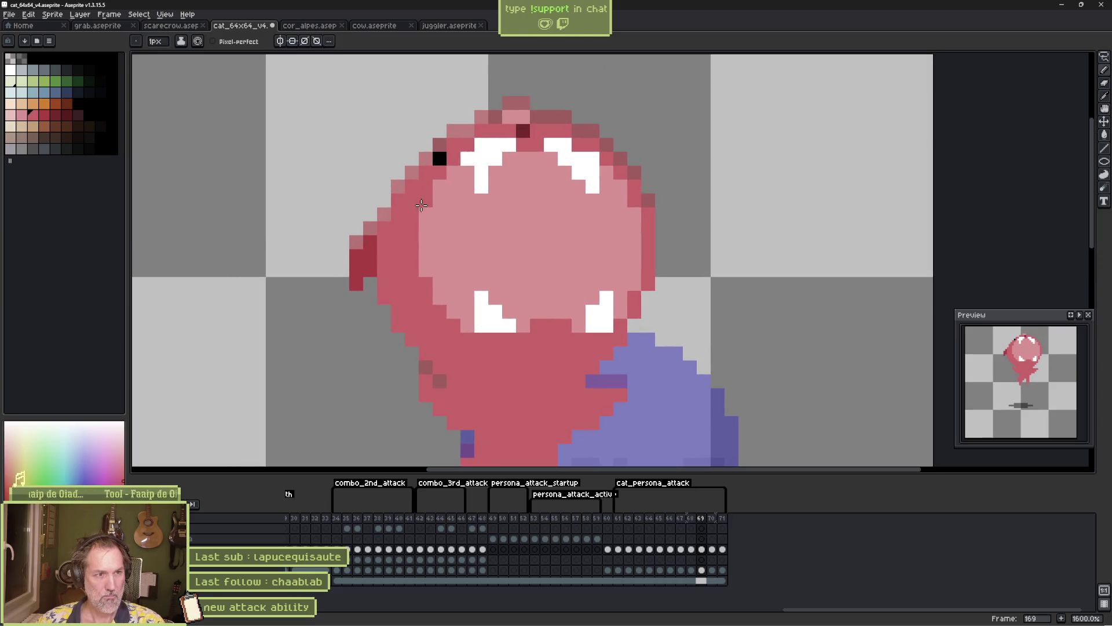
# Shade the face's left and right sides darker red
pyautogui.moveTo(421, 205); pyautogui.dragTo(423, 272)
pyautogui.press('b')
pyautogui.moveTo(648, 197); pyautogui.dragTo(648, 258)
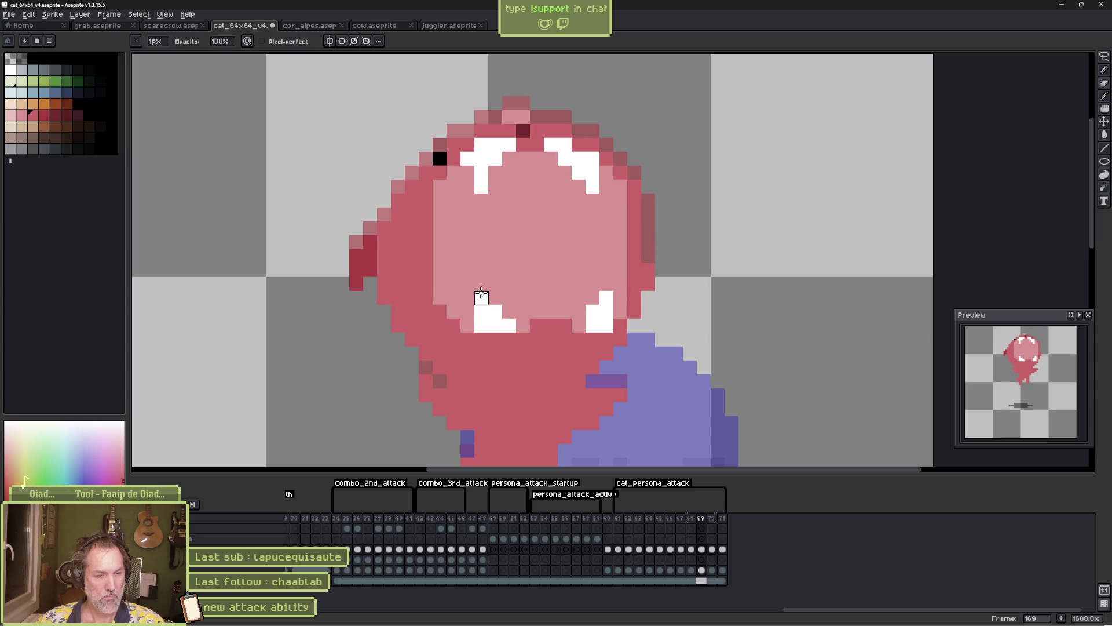
# Lasso the lower face and move the jaw down two pixels, clearing the dark mouth band
pyautogui.press('m')
pyautogui.moveTo(420, 250)
pyautogui.mouseDown()
pyautogui.moveTo(629, 263)
pyautogui.moveTo(623, 327)
pyautogui.moveTo(437, 324)
pyautogui.moveTo(419, 255)
pyautogui.mouseUp()
pyautogui.moveTo(533, 291); pyautogui.dragTo(531, 319)
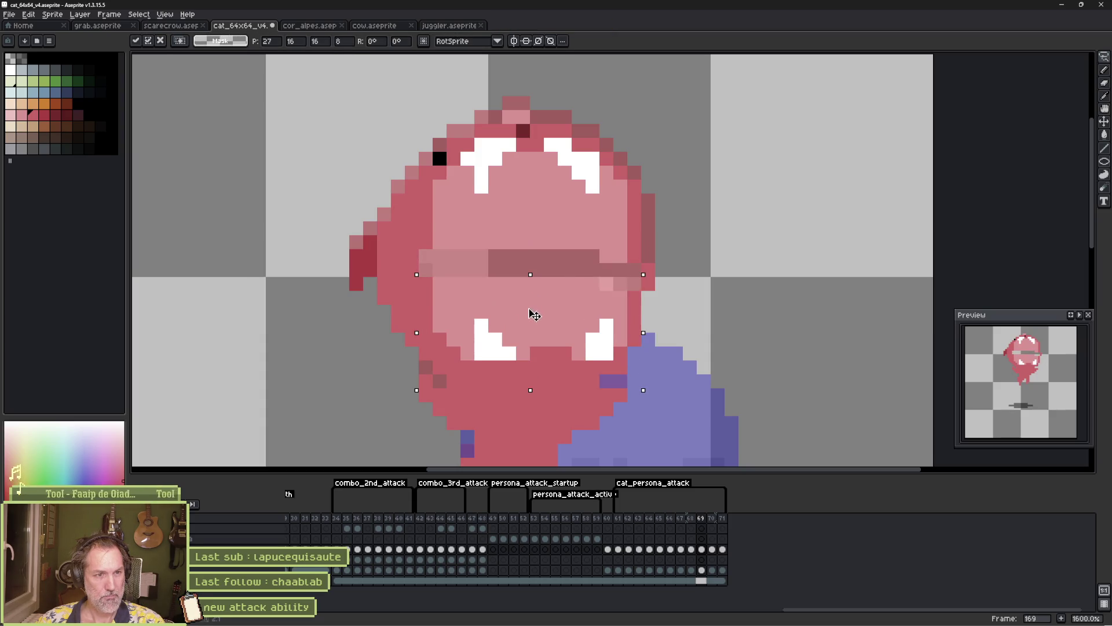
pyautogui.hotkey('ctrl', 'd')
pyautogui.press('b')
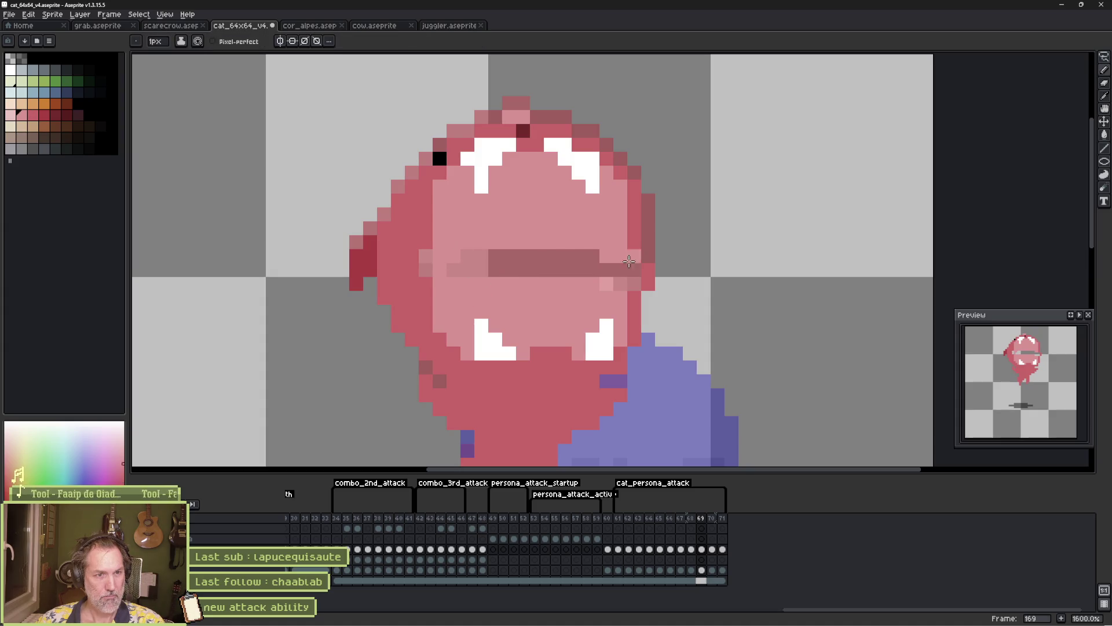
pyautogui.hotkey('ctrl', 'z')
pyautogui.hotkey('ctrl', 'z')
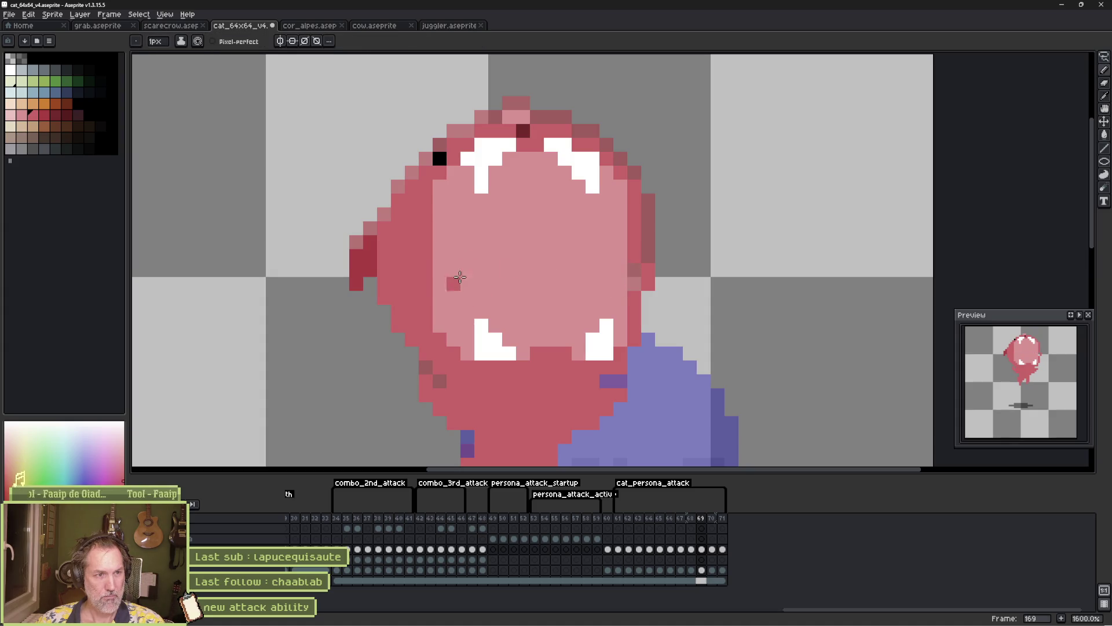
# Review the animation on frame 169 and add a new frame after it
pyautogui.press('Return')
pyautogui.press('Return')
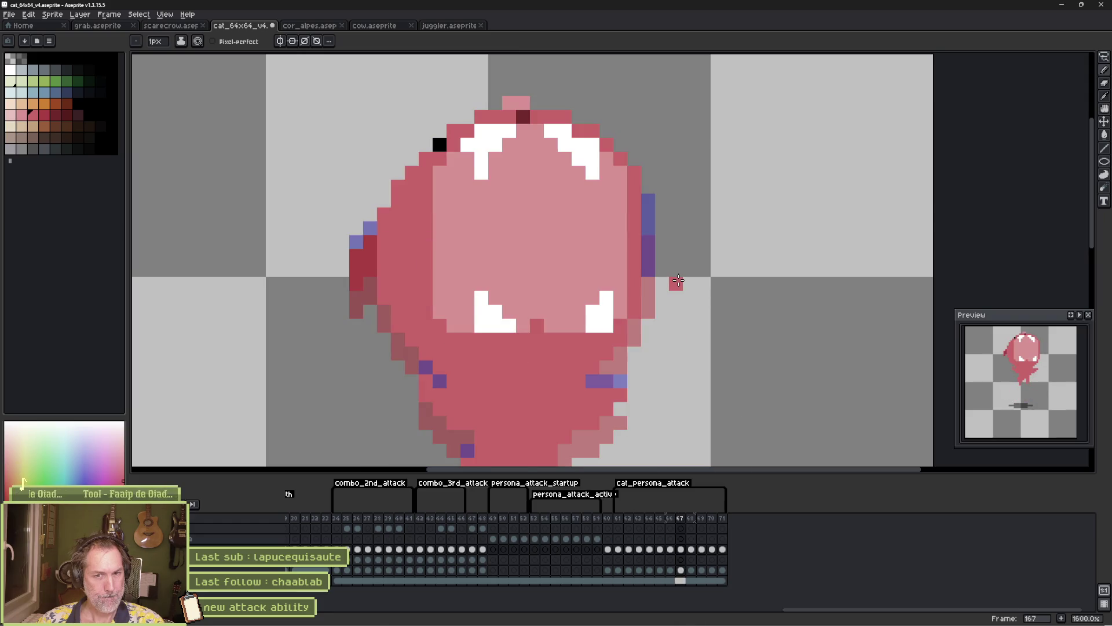
pyautogui.press('Return')
pyautogui.press('Return')
pyautogui.press('Return')
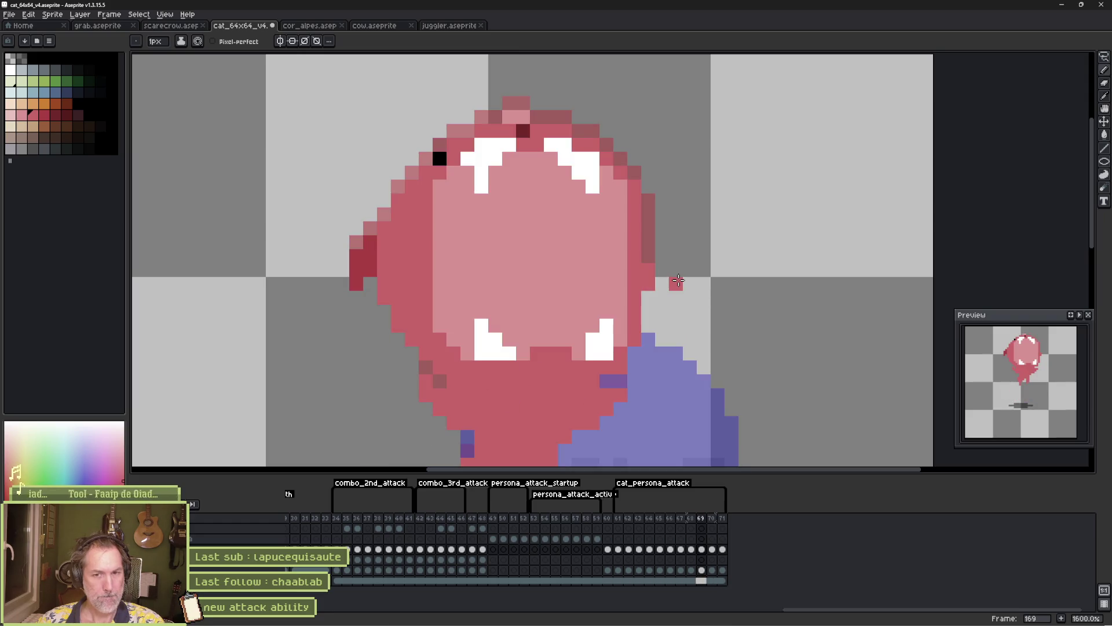
pyautogui.press('i')
pyautogui.press('Return')
pyautogui.press('Return')
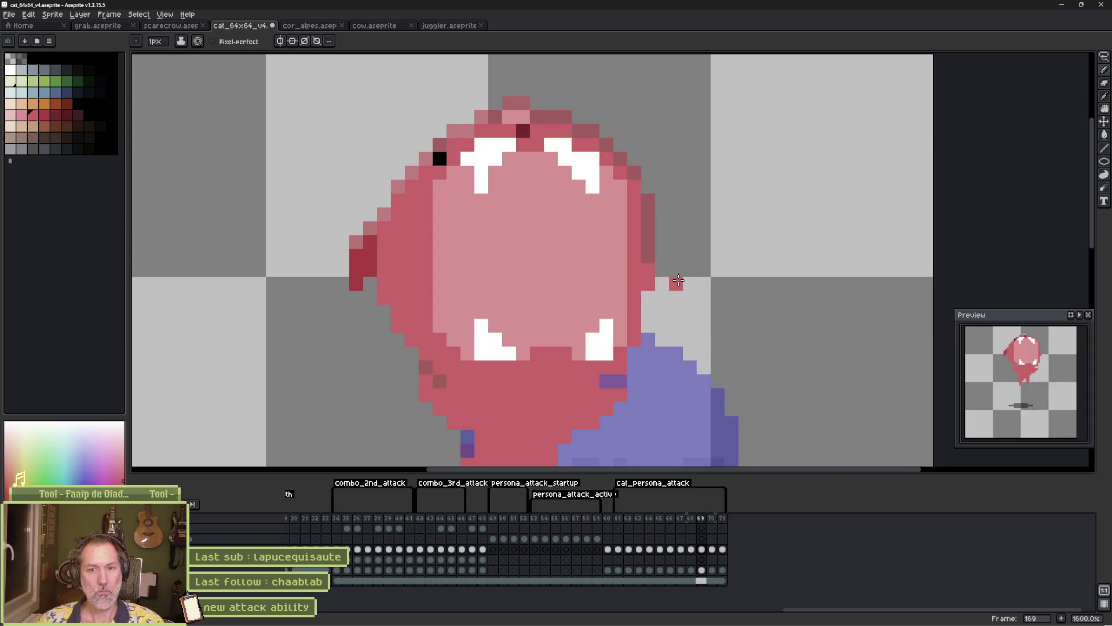
pyautogui.press('Right')
# Zoom out and drag the blob's head lower in frames 170 and 171
pyautogui.press('b')
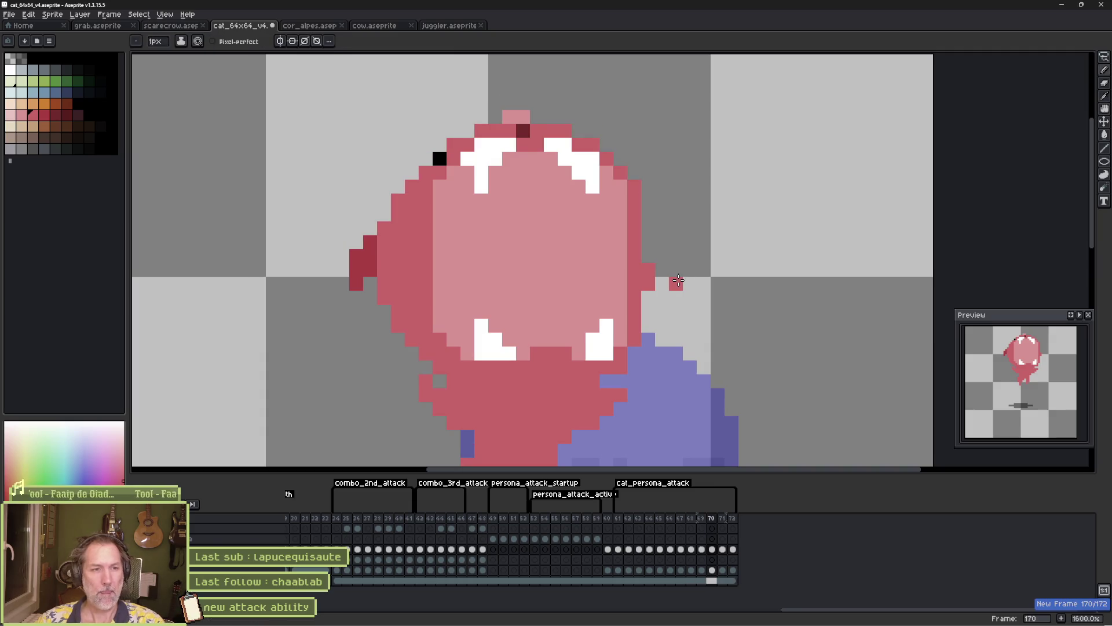
pyautogui.scroll(-4, 670, 311)
pyautogui.press('v')
pyautogui.moveTo(643, 344); pyautogui.dragTo(647, 365)
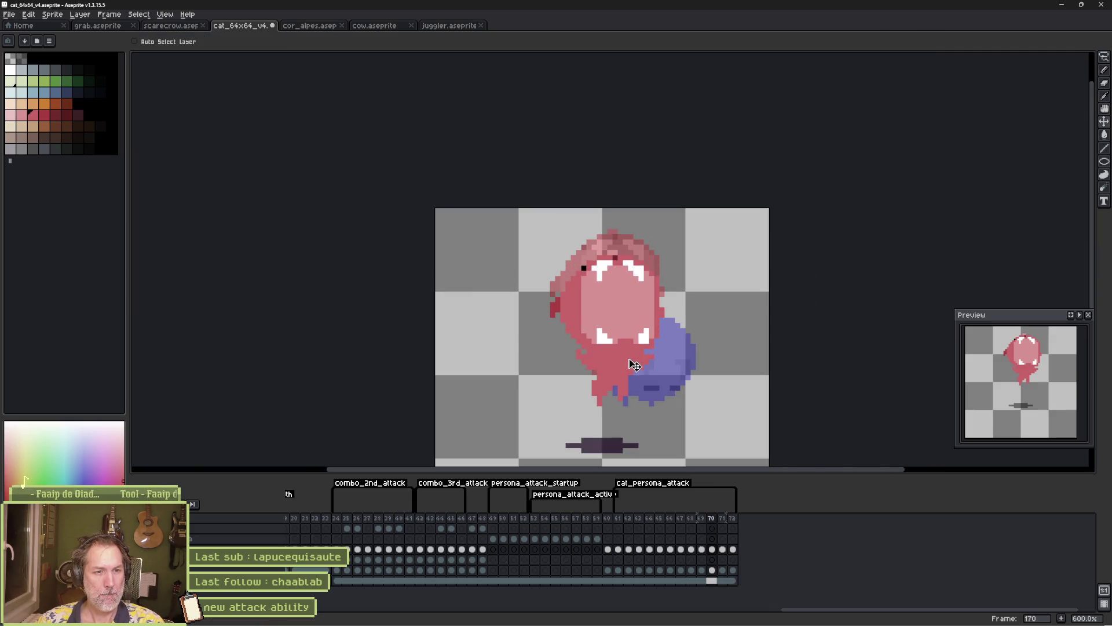
pyautogui.press('Right')
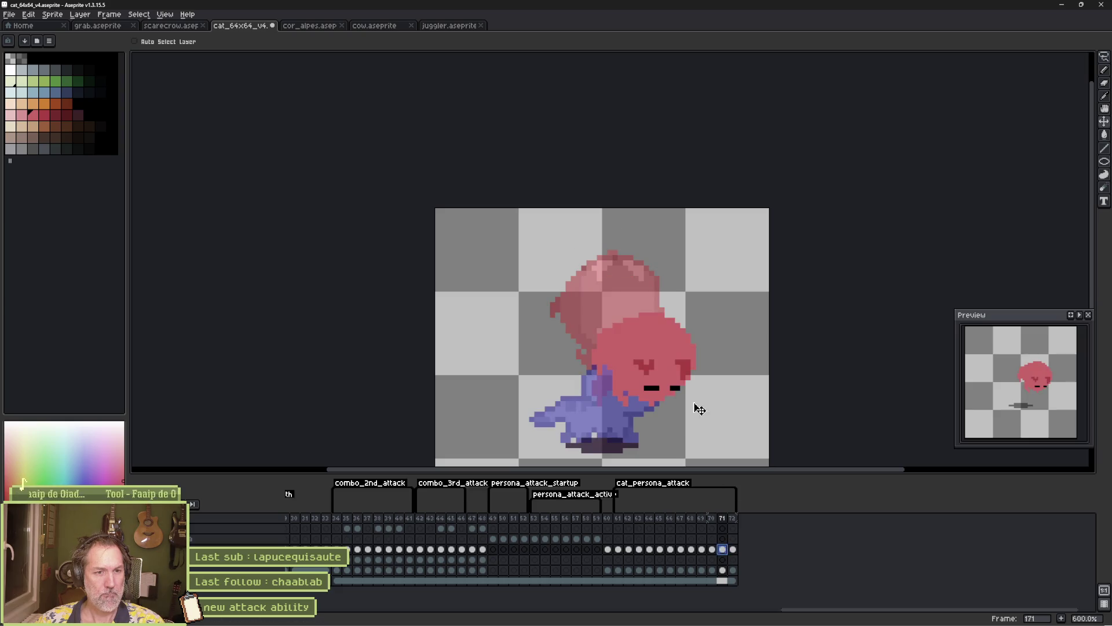
pyautogui.moveTo(655, 386); pyautogui.dragTo(656, 411)
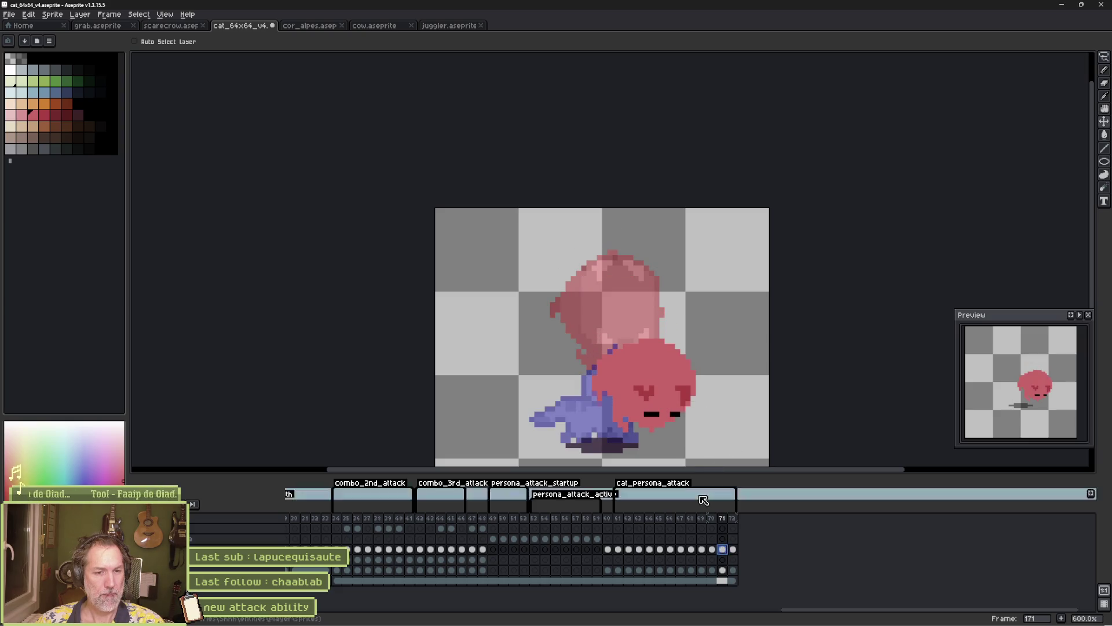
# Paste the copied head into frame 170 and commit it
pyautogui.click(712, 550)
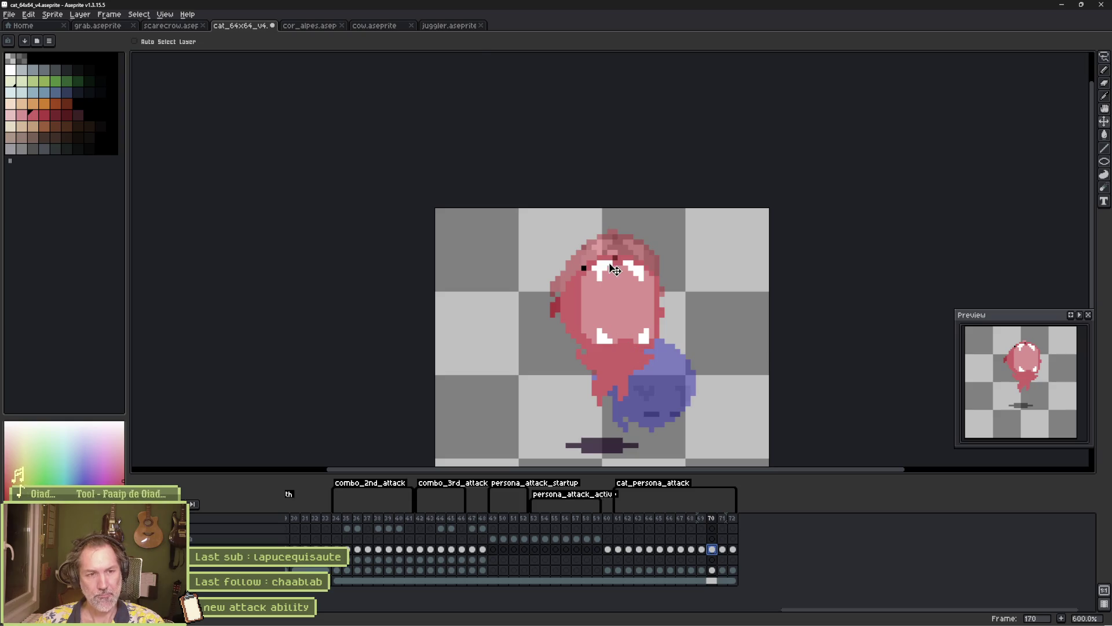
pyautogui.hotkey('ctrl', 'v')
pyautogui.hotkey('ctrl', 'z')
pyautogui.hotkey('ctrl', 'v')
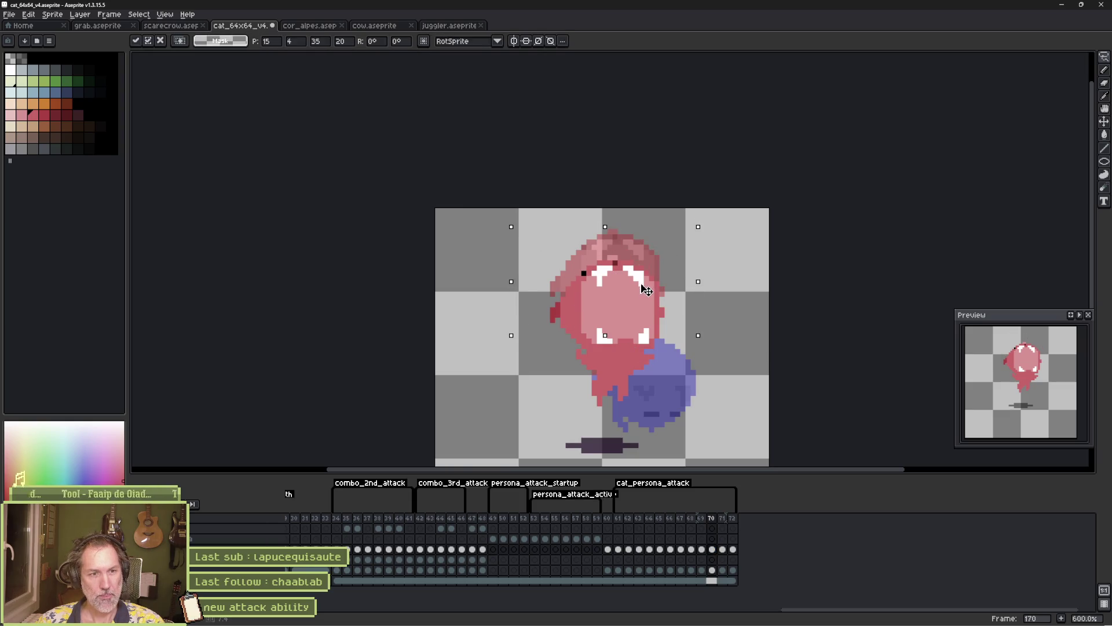
pyautogui.press('Return')
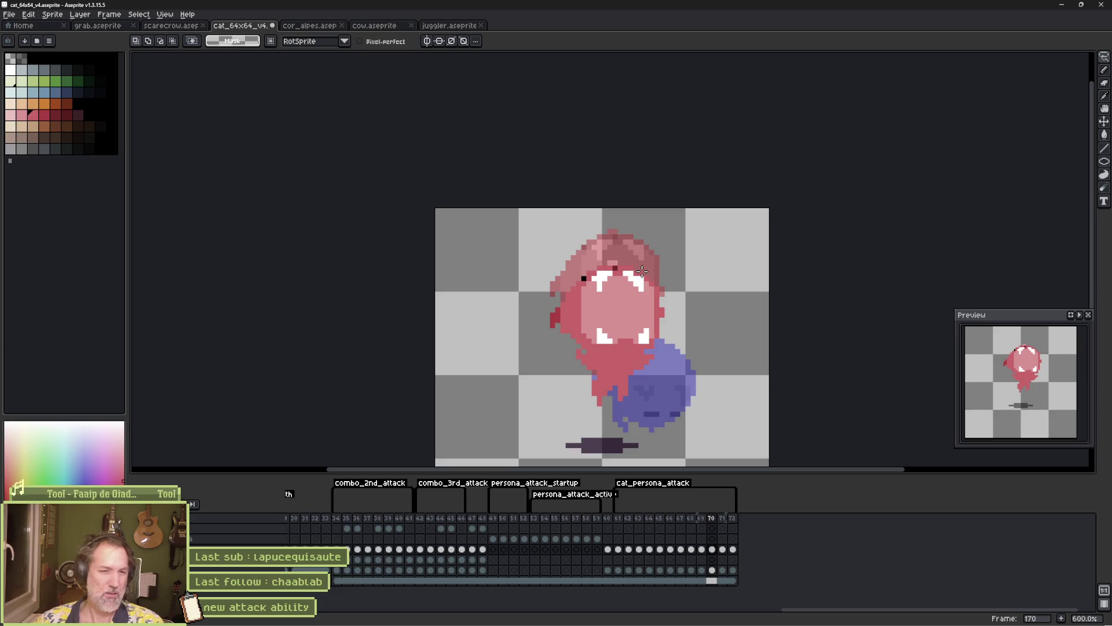
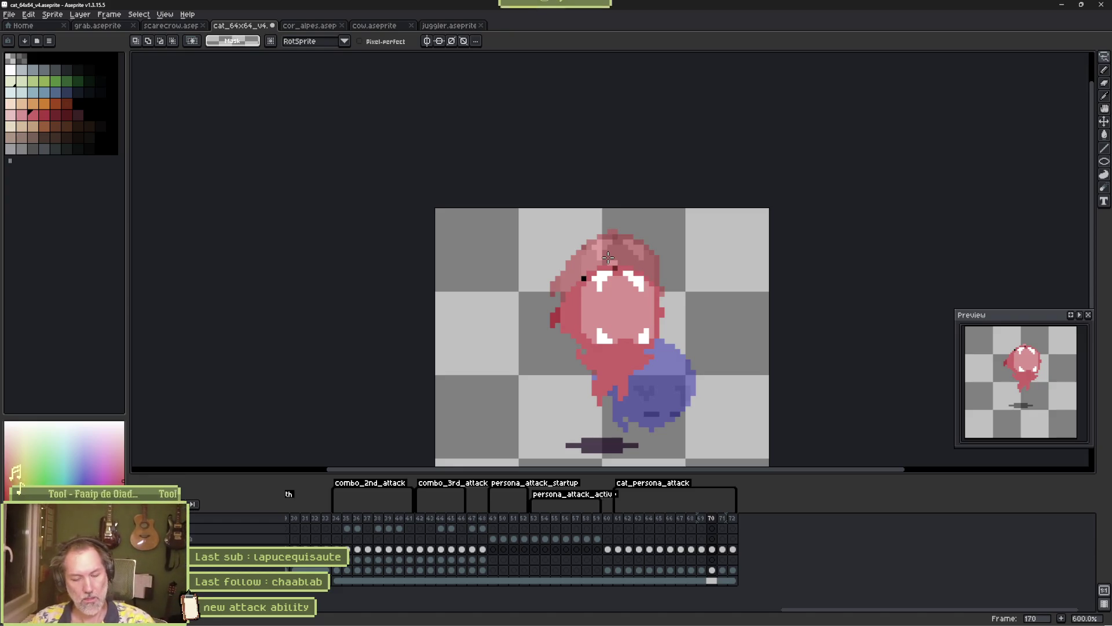
# Undo the stray face strokes and draw a black eye pixel on the pink cat's head
pyautogui.scroll(1, 620, 299)
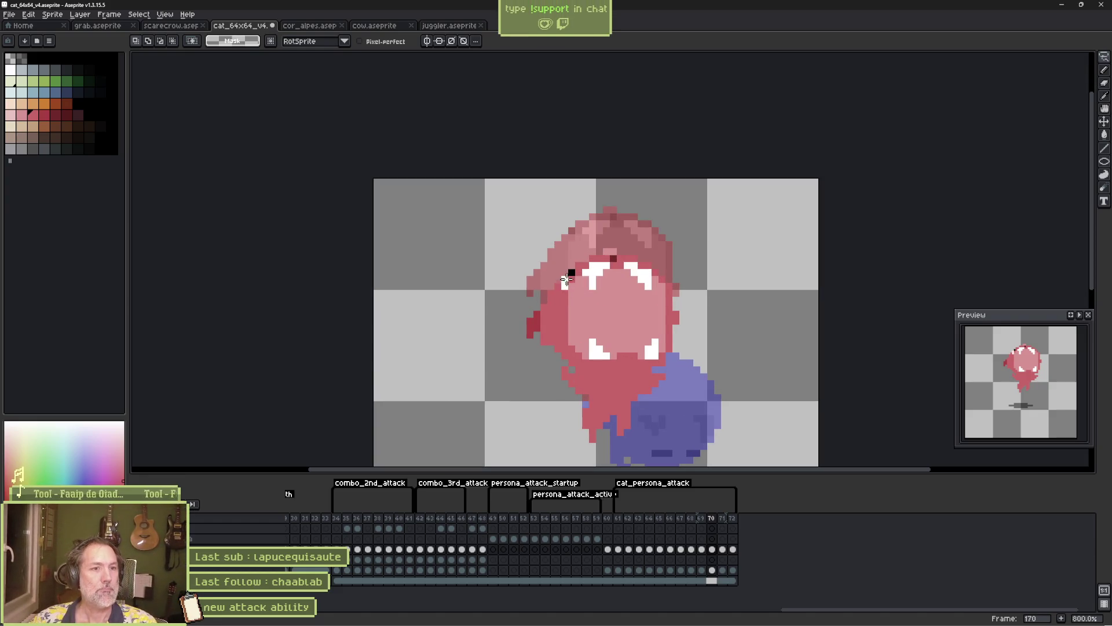
pyautogui.moveTo(564, 283)
pyautogui.mouseDown()
pyautogui.moveTo(663, 298)
pyautogui.moveTo(573, 316)
pyautogui.mouseUp()
pyautogui.hotkey('ctrl', 'z')
pyautogui.hotkey('ctrl', 'z')
pyautogui.hotkey('ctrl', 'z')
pyautogui.press('b')
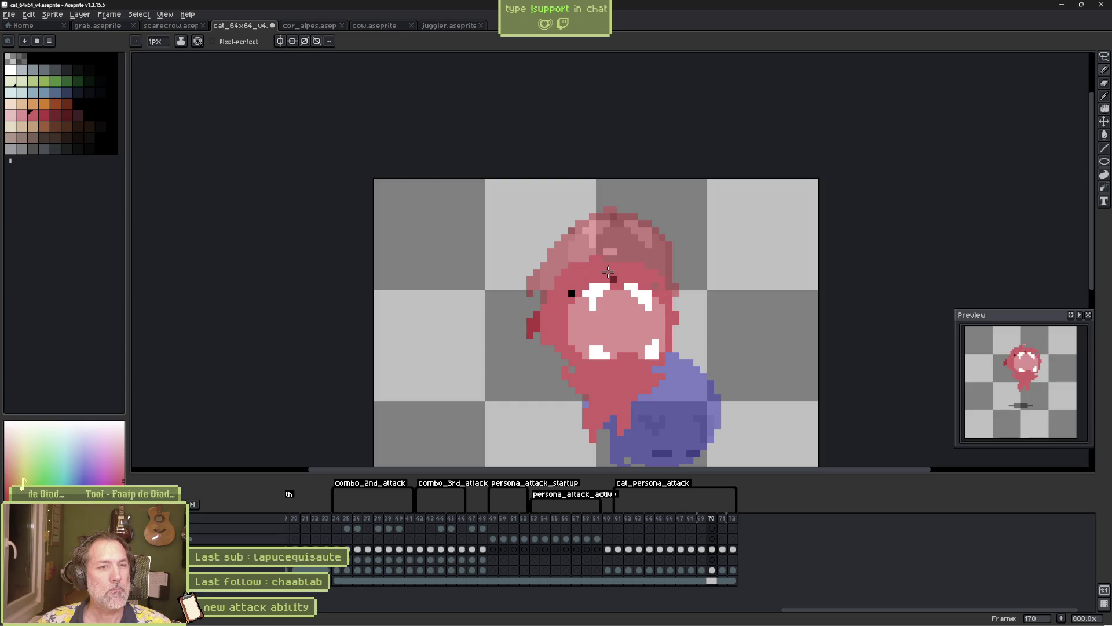
pyautogui.click(571, 293)
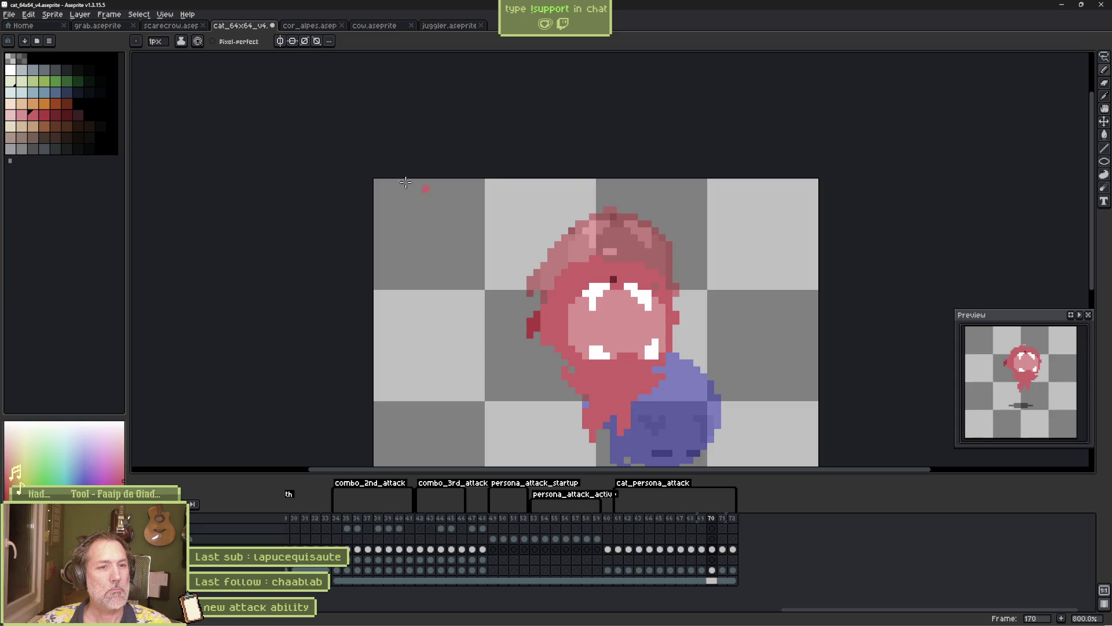
pyautogui.click(32, 58)
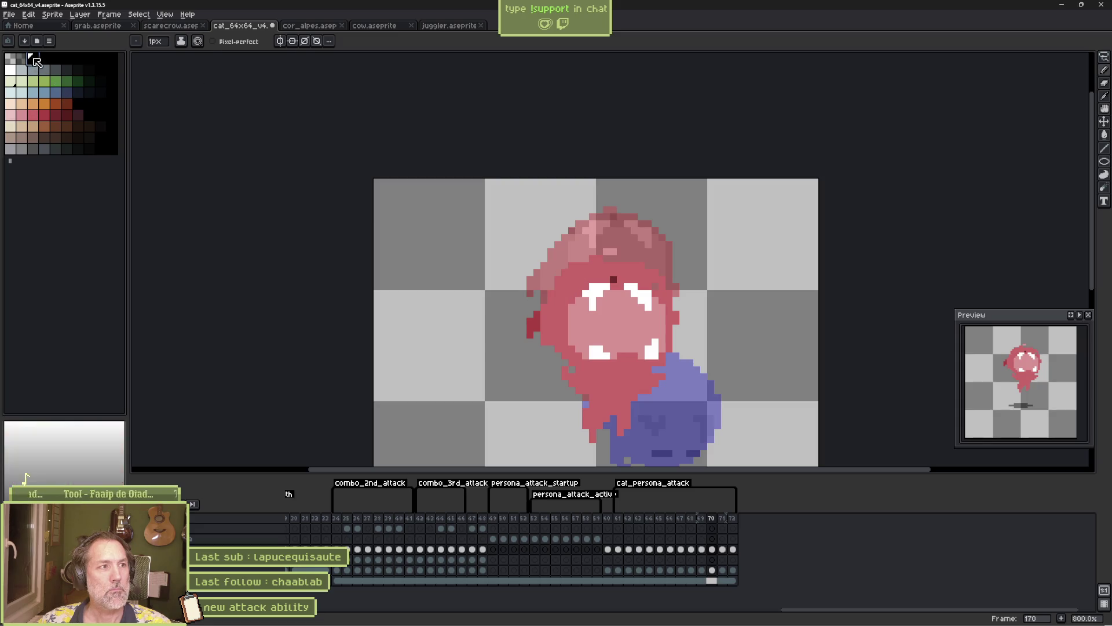
pyautogui.click(591, 270)
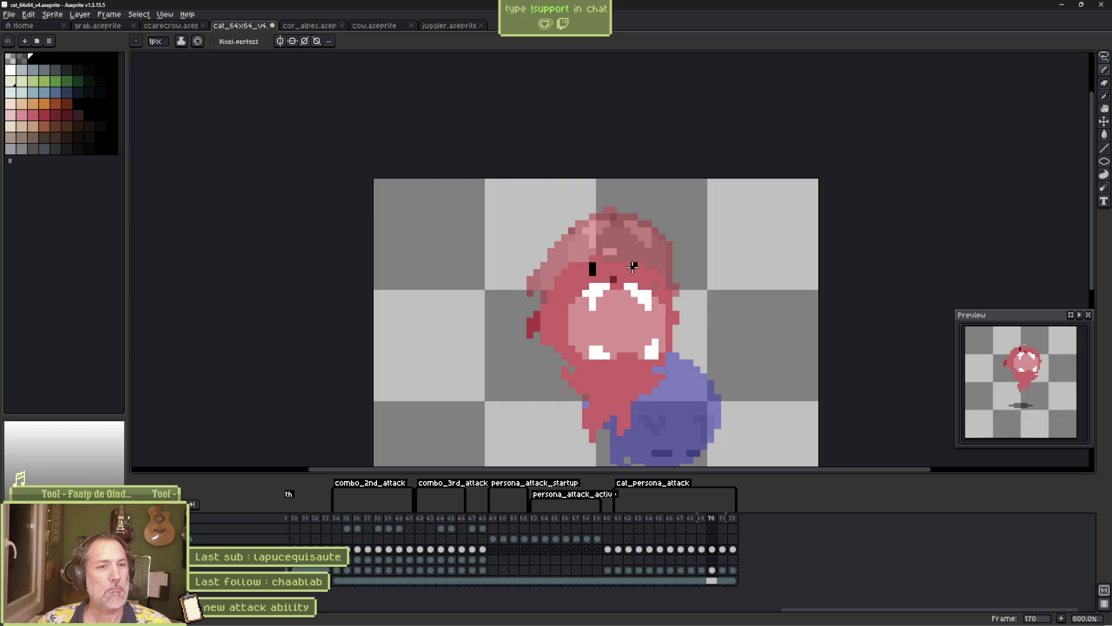
pyautogui.keyDown('alt'); pyautogui.click(576, 261); pyautogui.keyUp('alt')
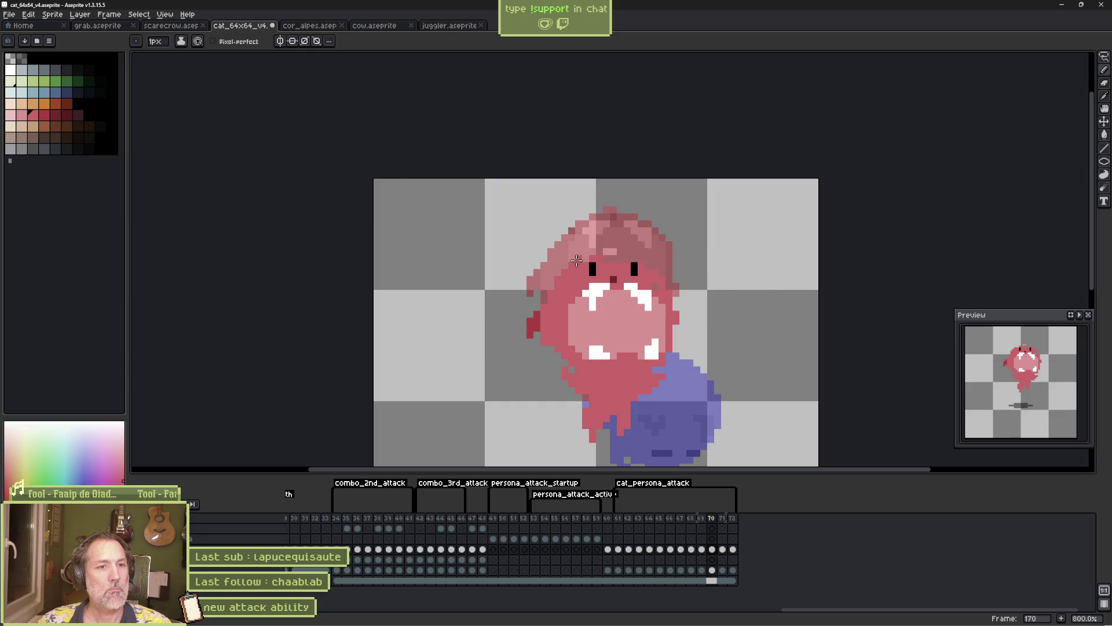
# Lasso the cat's left ear, then undo the stray moved piece beside the cheek
pyautogui.press('q')
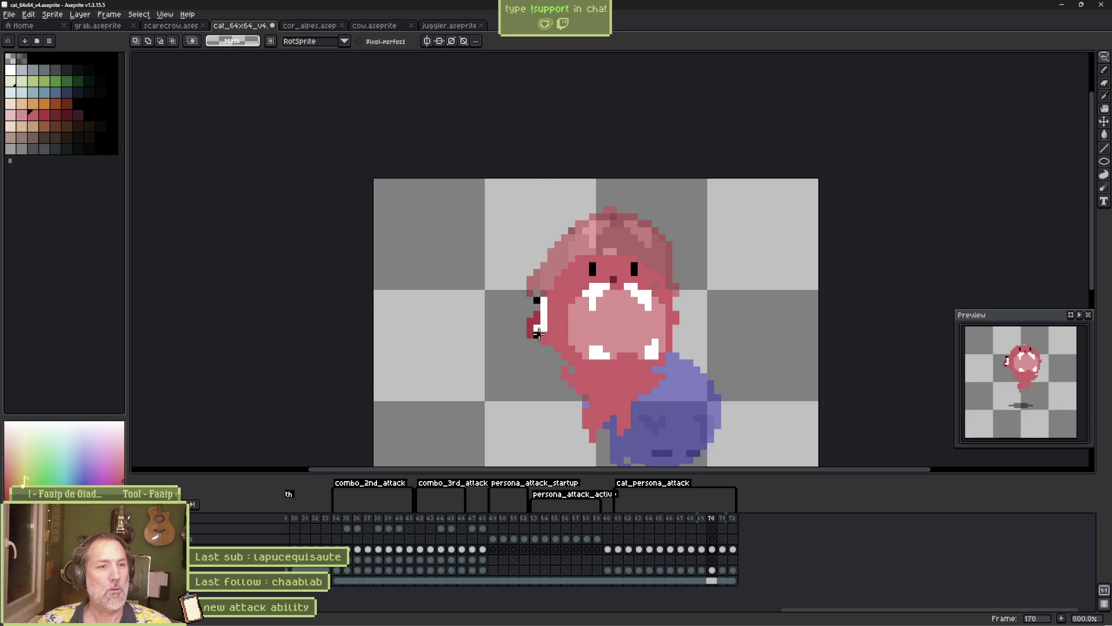
pyautogui.moveTo(529, 310); pyautogui.dragTo(559, 272)
pyautogui.hotkey('ctrl', 'd')
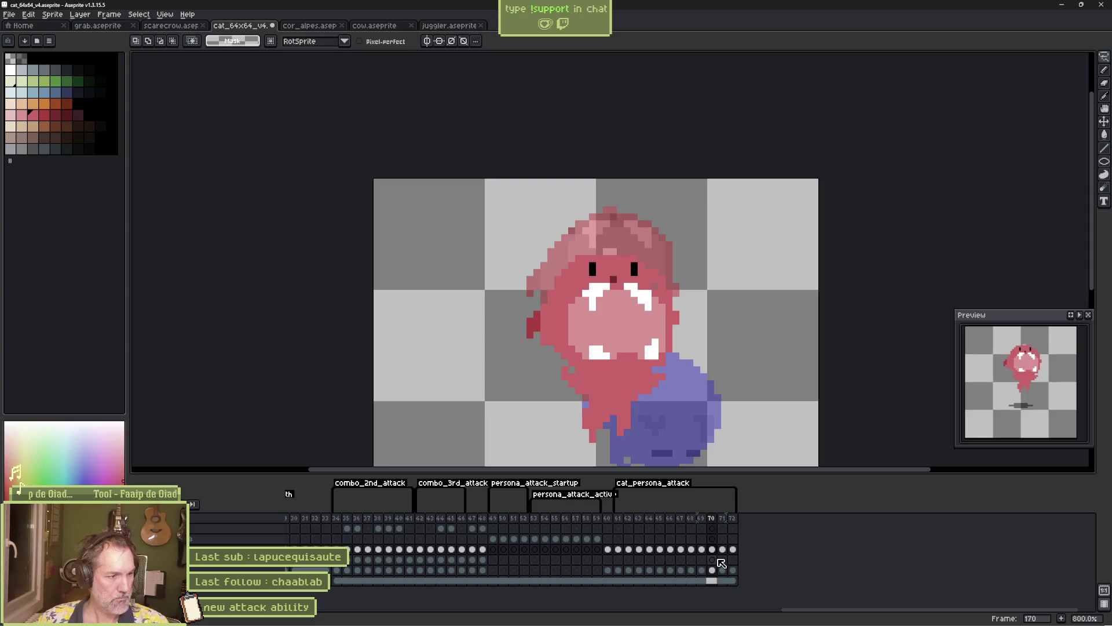
pyautogui.press('b')
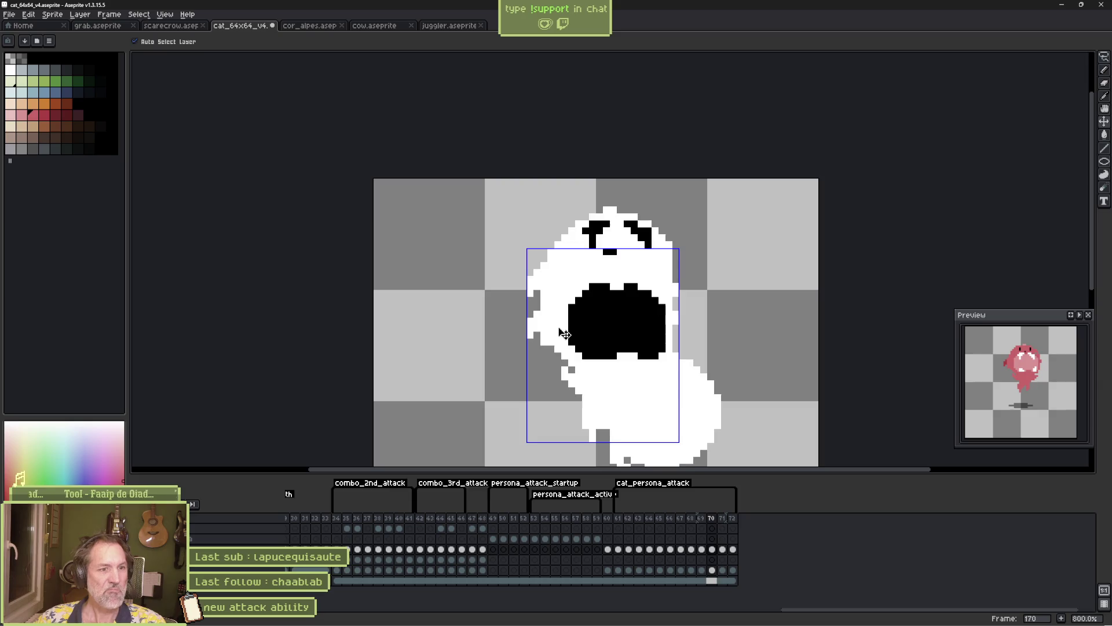
pyautogui.press('q')
pyautogui.hotkey('ctrl', 'z')
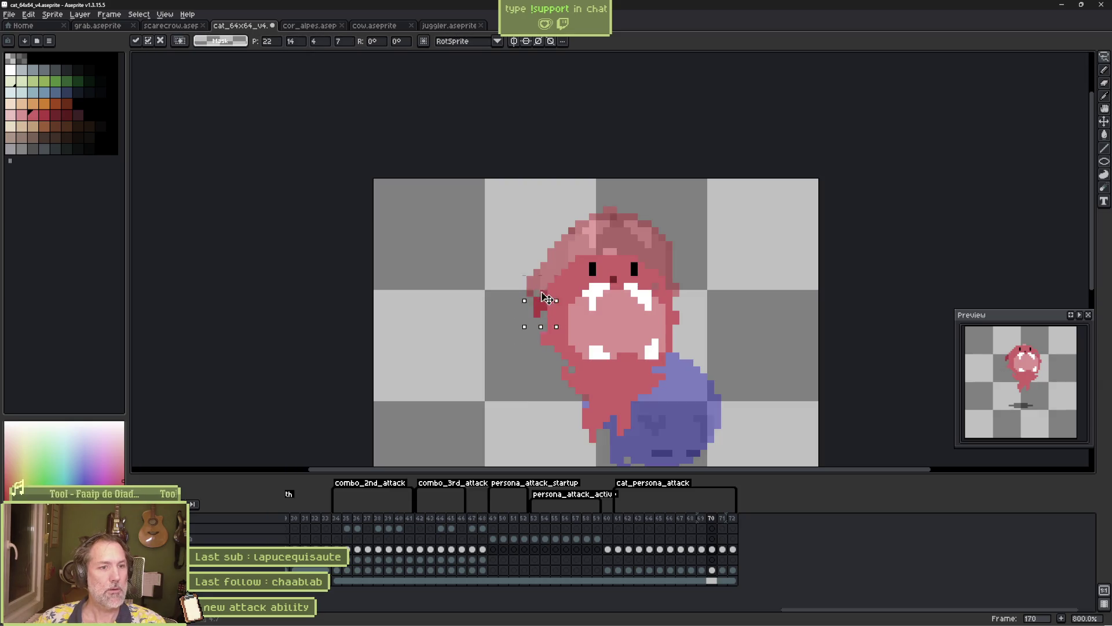
pyautogui.press('b')
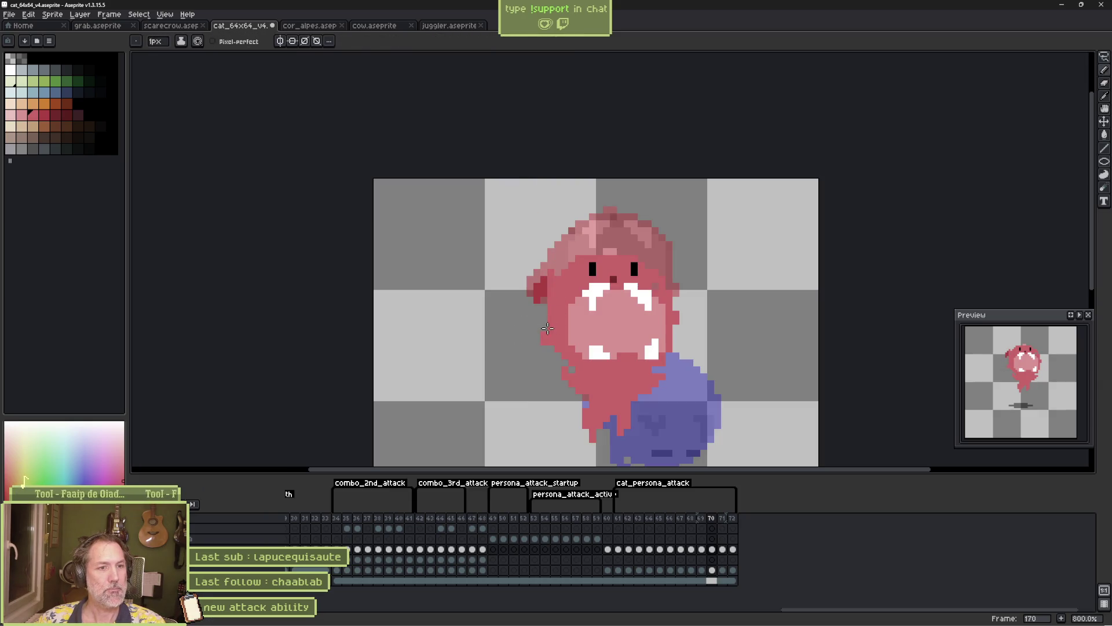
pyautogui.keyDown('alt'); pyautogui.click(556, 281); pyautogui.keyUp('alt')
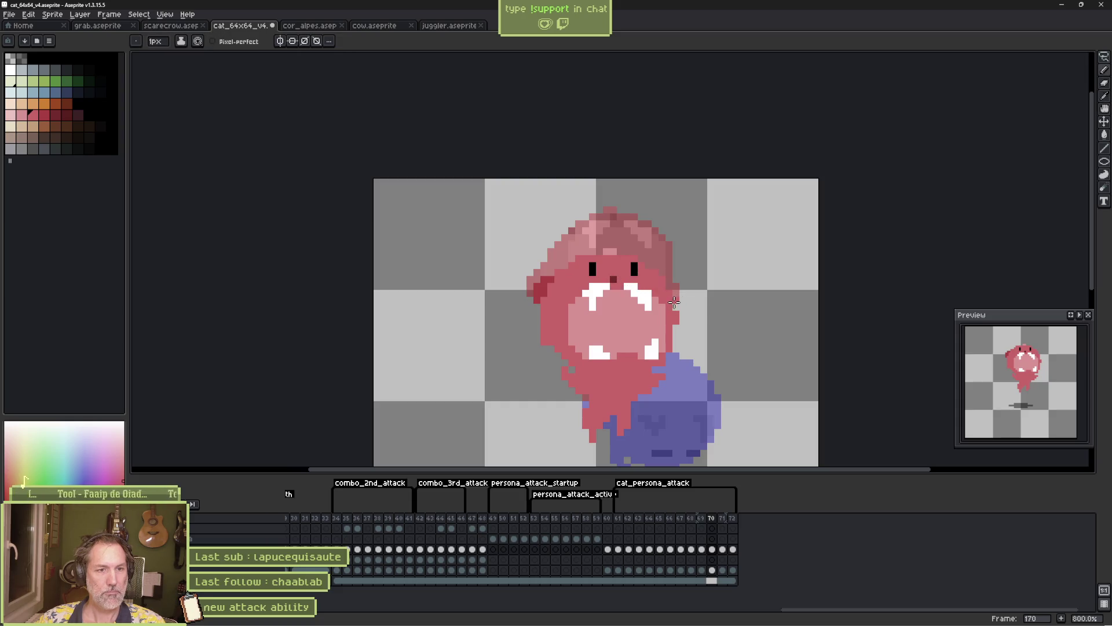
# Eyedrop the darker red and lighter pink shades and play the animation to review it
pyautogui.press('e')
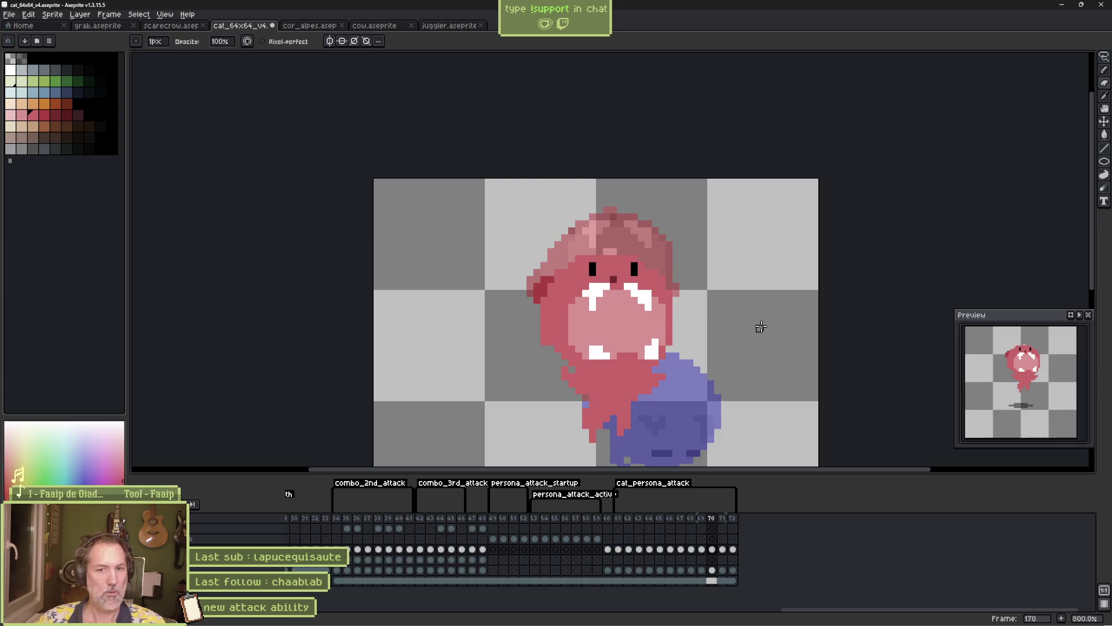
pyautogui.press('b')
pyautogui.keyDown('alt'); pyautogui.click(586, 292); pyautogui.keyUp('alt')
pyautogui.keyDown('alt'); pyautogui.click(648, 303); pyautogui.keyUp('alt')
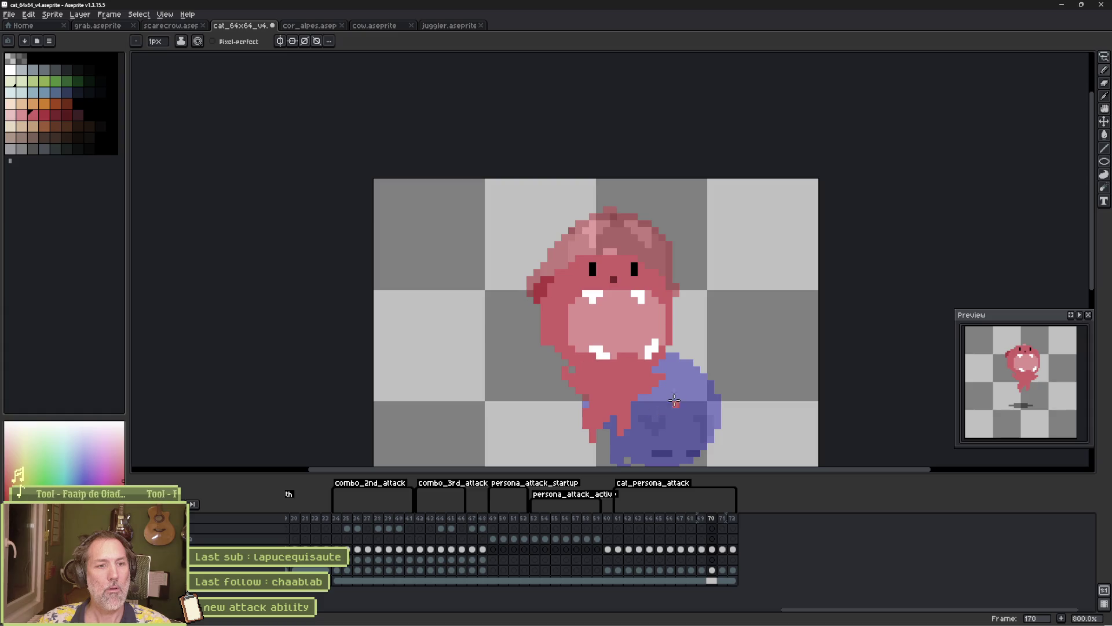
pyautogui.press('Return')
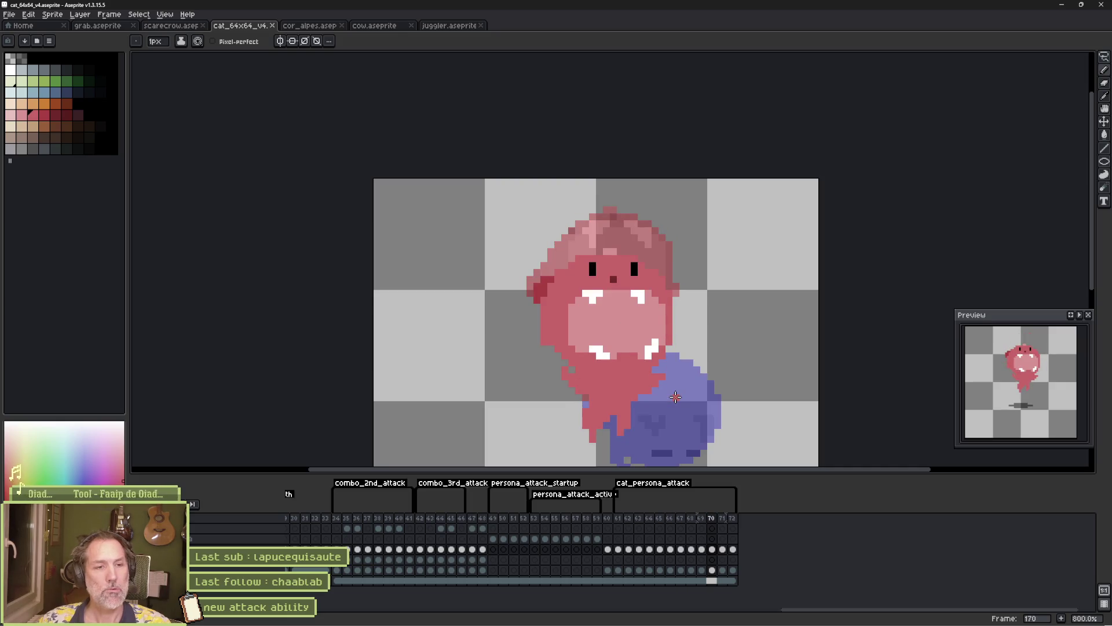
# Redraw the right eye as a flat black dash using black picked from the eye
pyautogui.press('b')
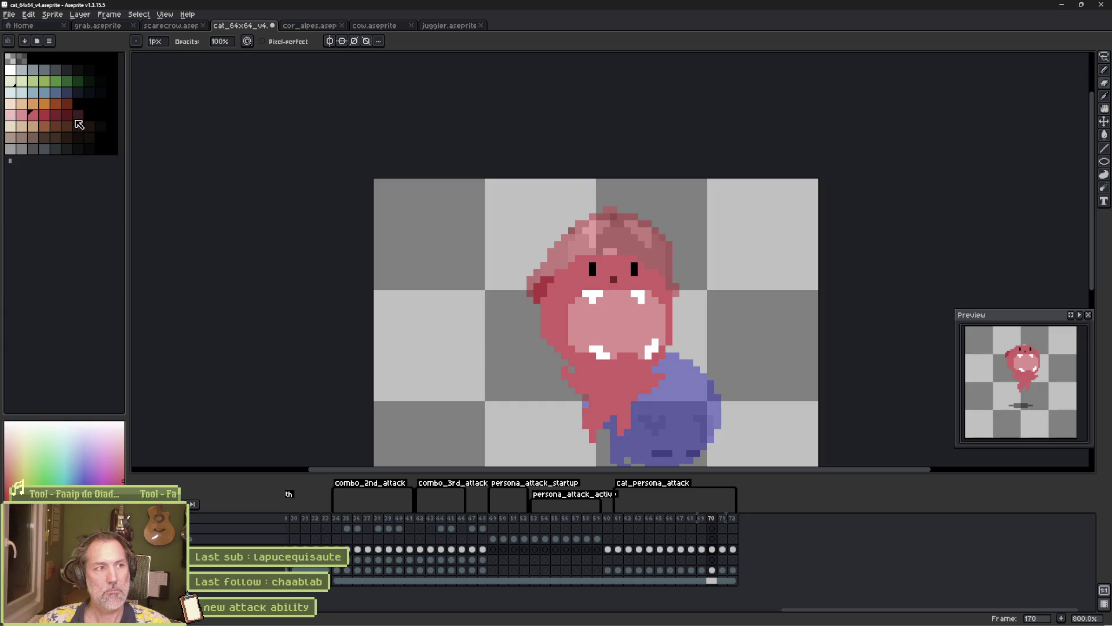
pyautogui.click(22, 114)
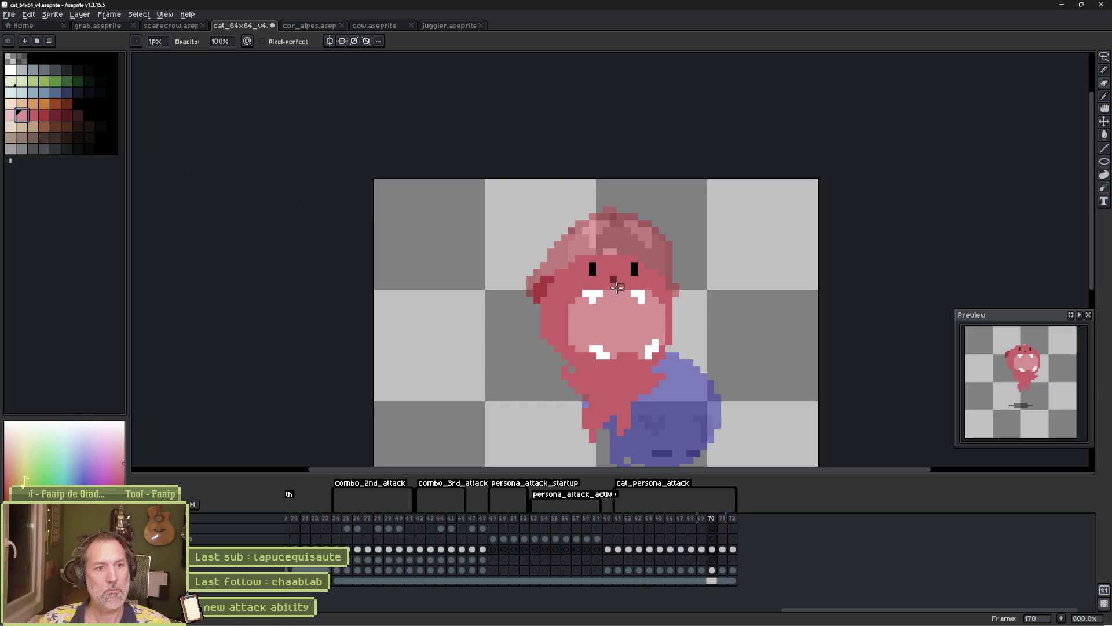
pyautogui.press('e')
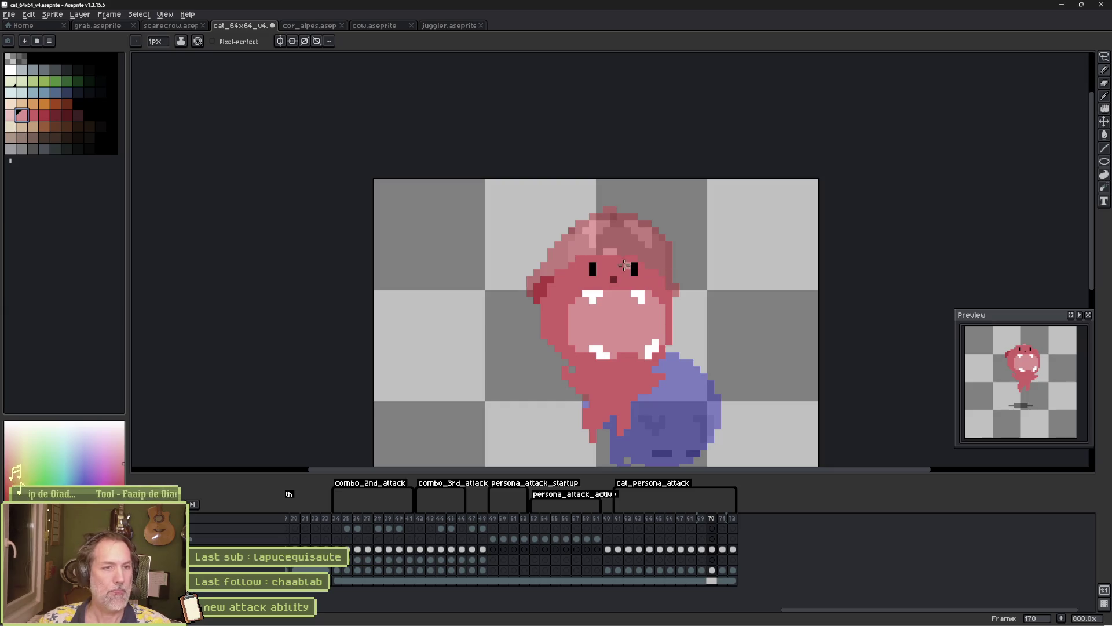
pyautogui.keyDown('alt'); pyautogui.click(597, 272); pyautogui.keyUp('alt')
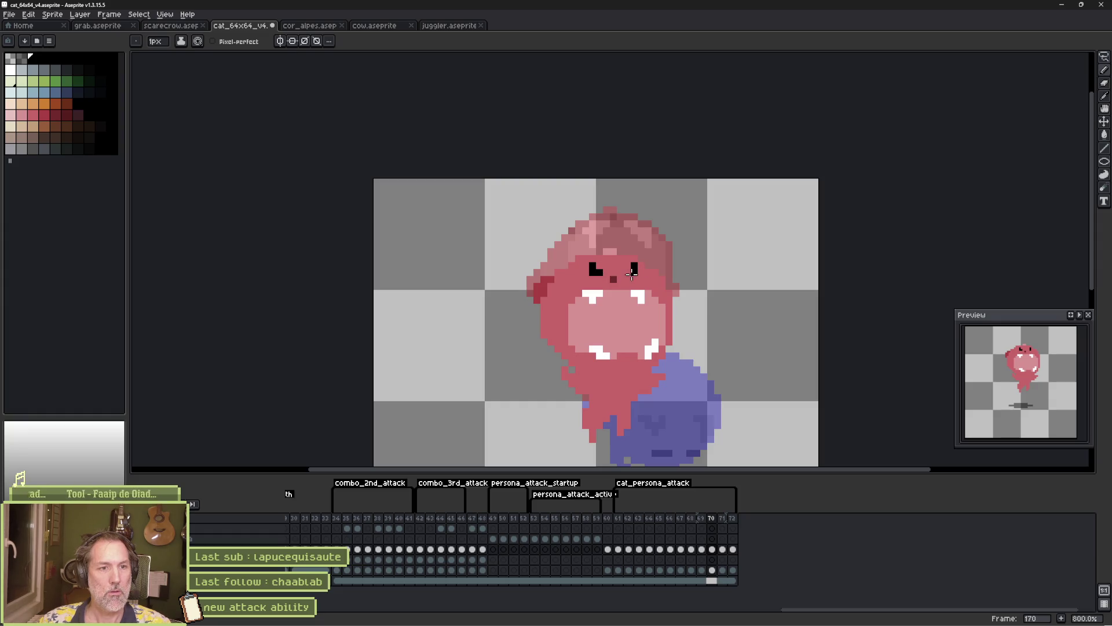
pyautogui.click(628, 272)
pyautogui.keyDown('alt'); pyautogui.click(641, 267); pyautogui.keyUp('alt')
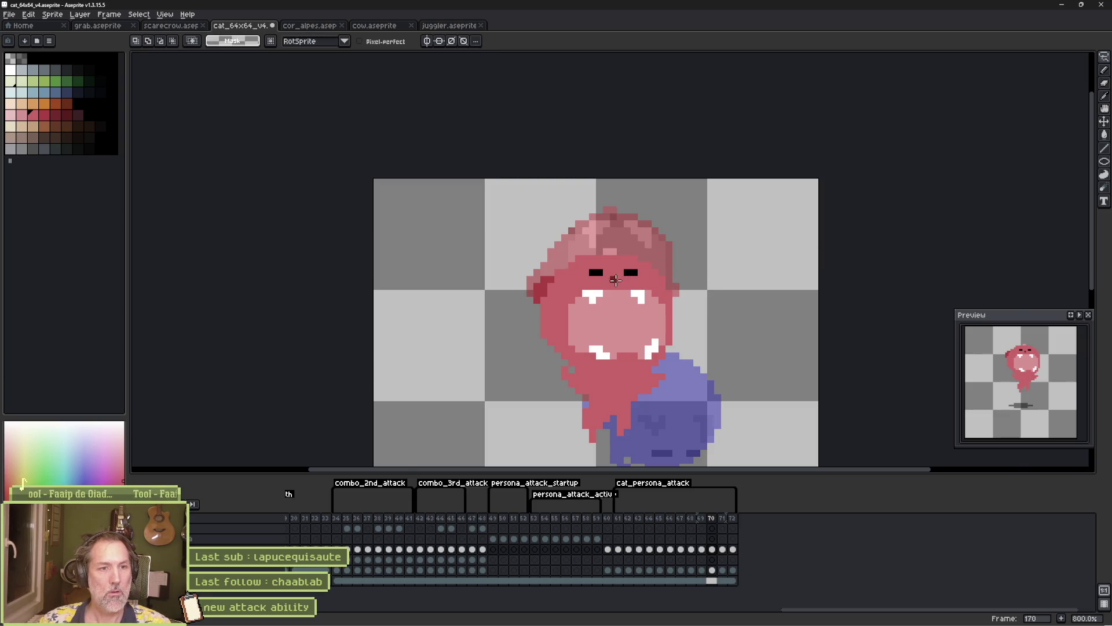
# Select both eyes and shift them one pixel to the right
pyautogui.scroll(3, 616, 281)
pyautogui.moveTo(565, 248); pyautogui.dragTo(648, 257)
pyautogui.hotkey('ctrl', 'z')
pyautogui.moveTo(547, 239); pyautogui.dragTo(689, 285)
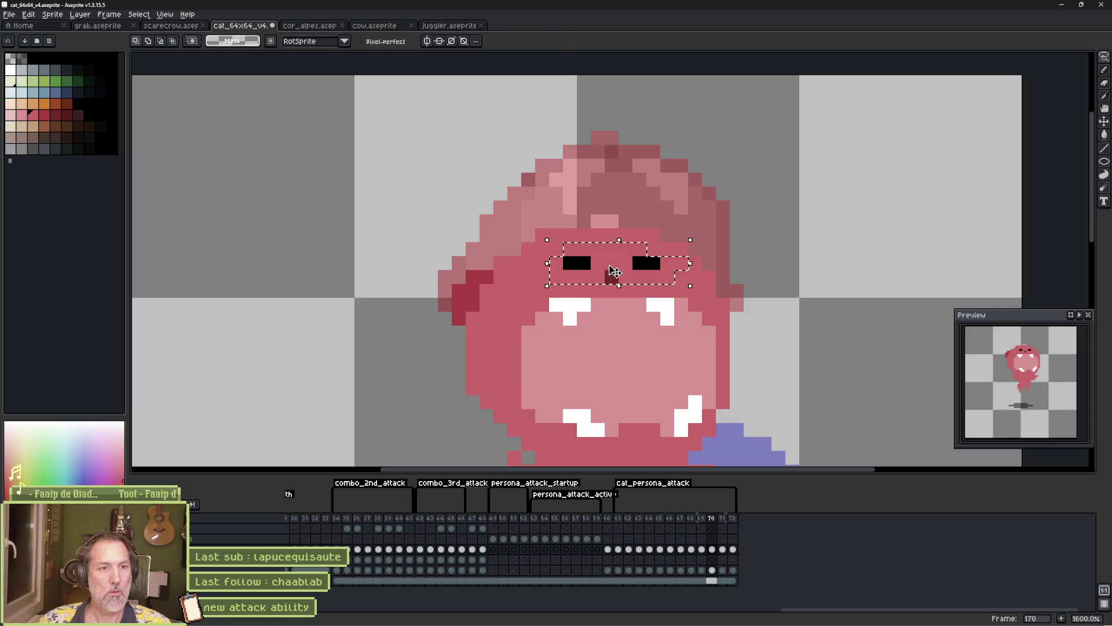
pyautogui.moveTo(613, 272); pyautogui.dragTo(626, 273)
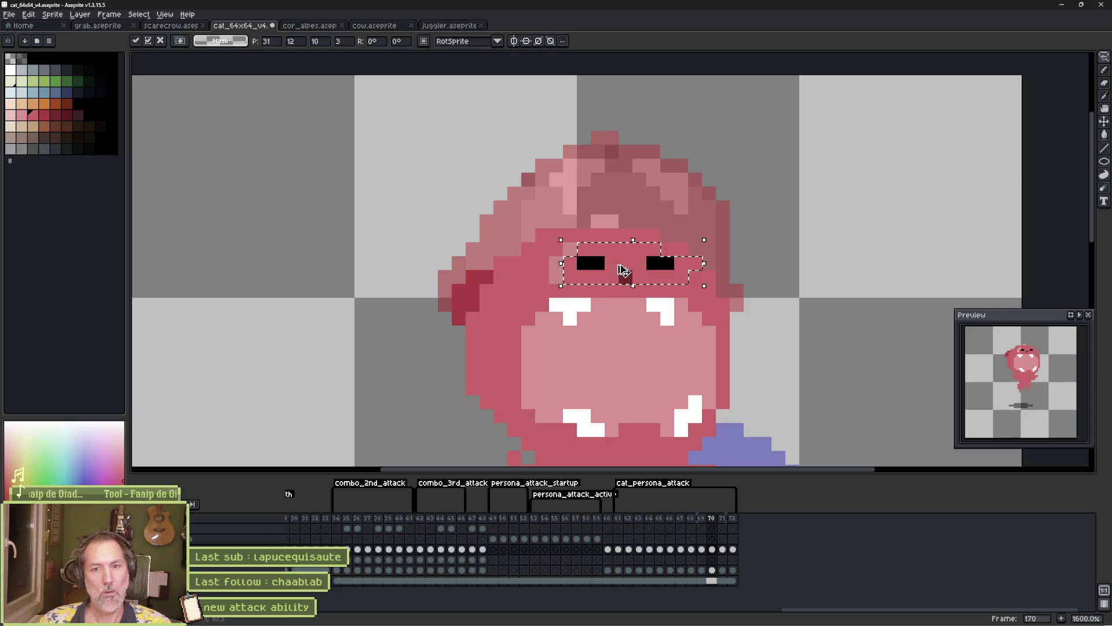
pyautogui.hotkey('ctrl', 'd')
pyautogui.press('b')
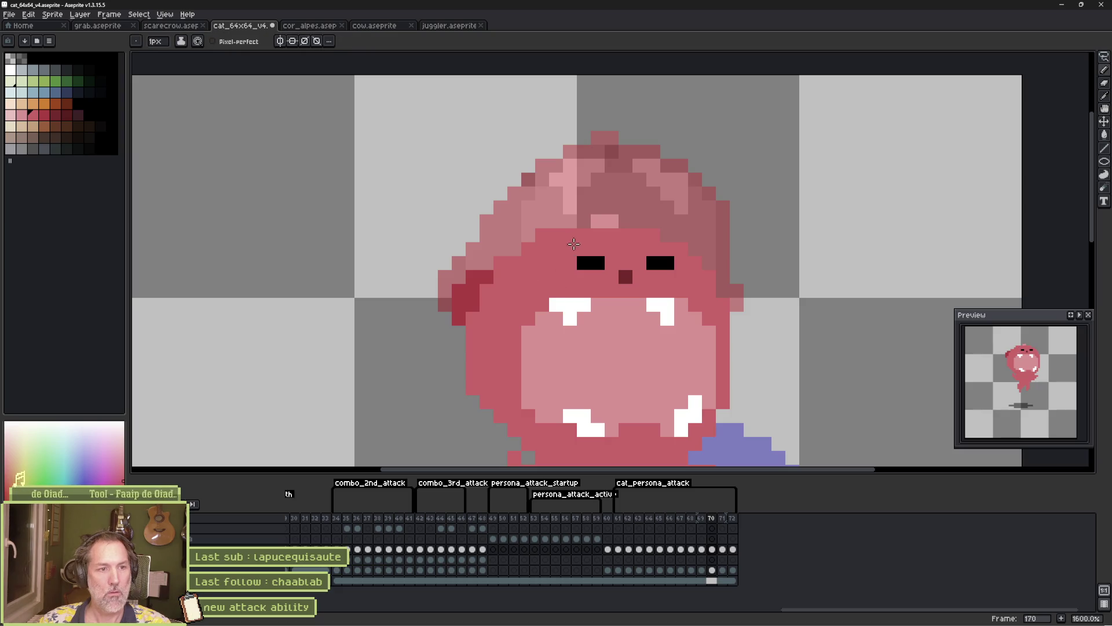
# Paint dark red angry brow pixels on the cat's head above the eyes
pyautogui.keyDown('alt'); pyautogui.click(459, 300); pyautogui.keyUp('alt')
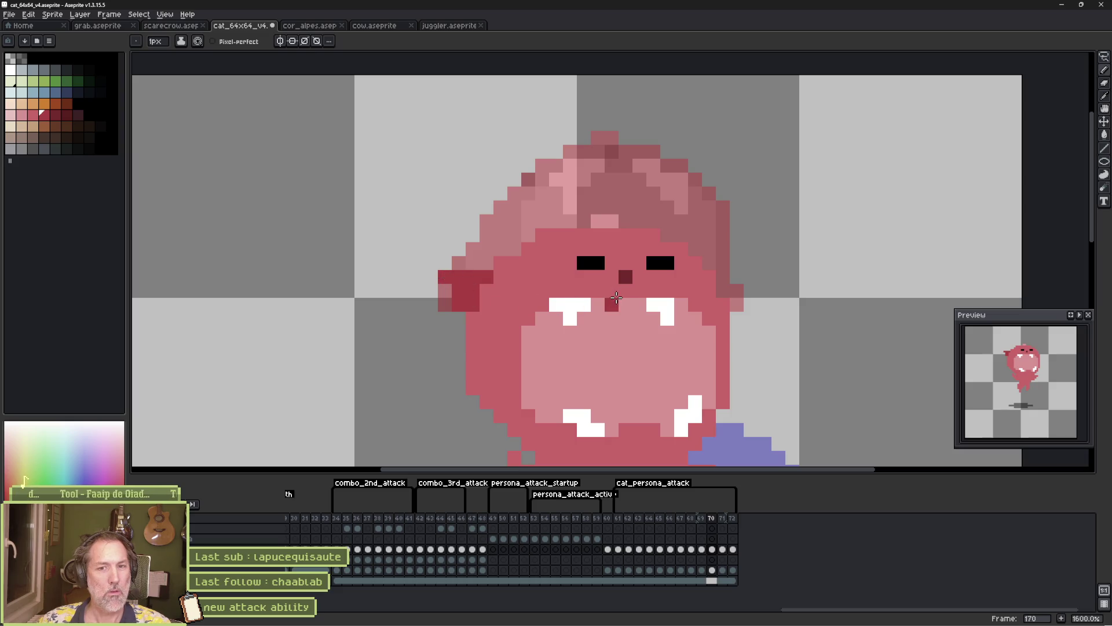
pyautogui.press('Return')
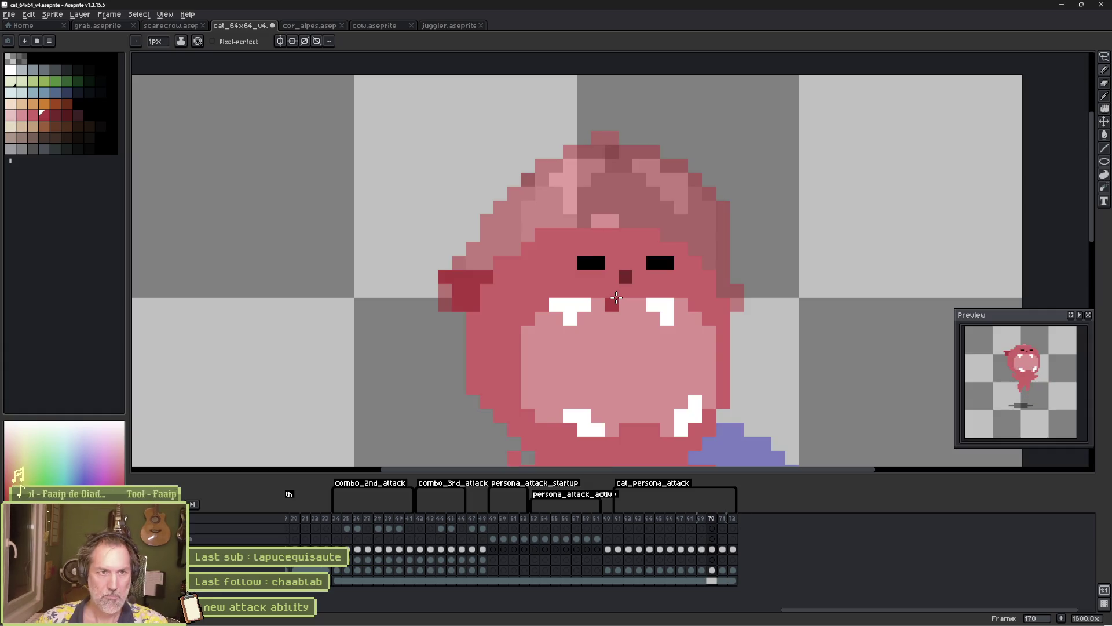
pyautogui.keyDown('alt'); pyautogui.click(605, 222); pyautogui.keyUp('alt')
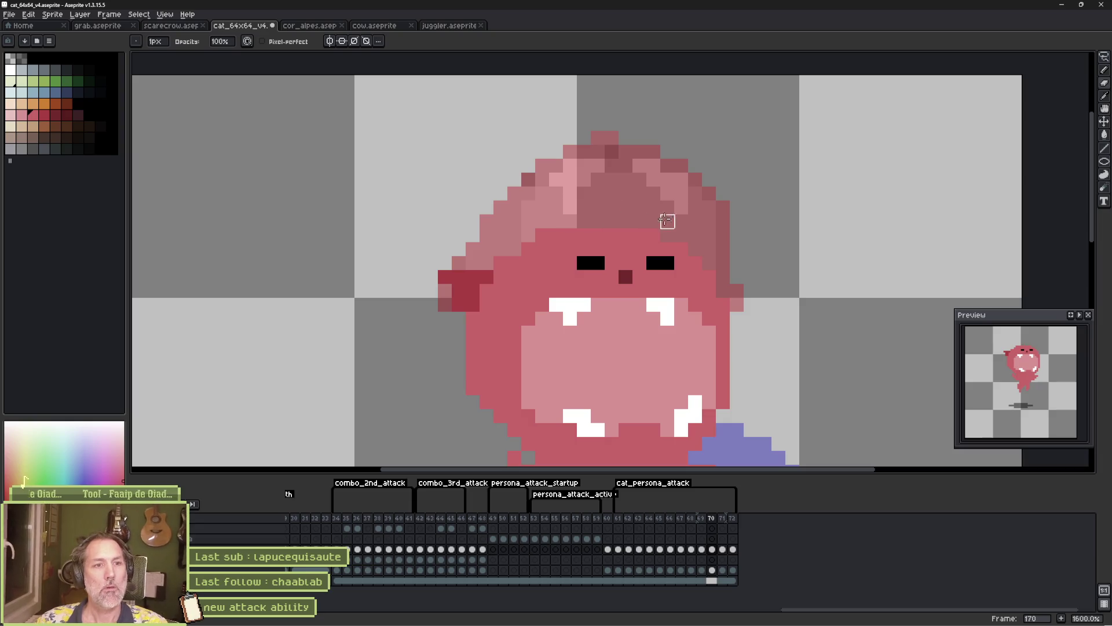
pyautogui.keyDown('alt'); pyautogui.click(491, 273); pyautogui.keyUp('alt')
pyautogui.moveTo(682, 235); pyautogui.dragTo(667, 234)
pyautogui.click(653, 221)
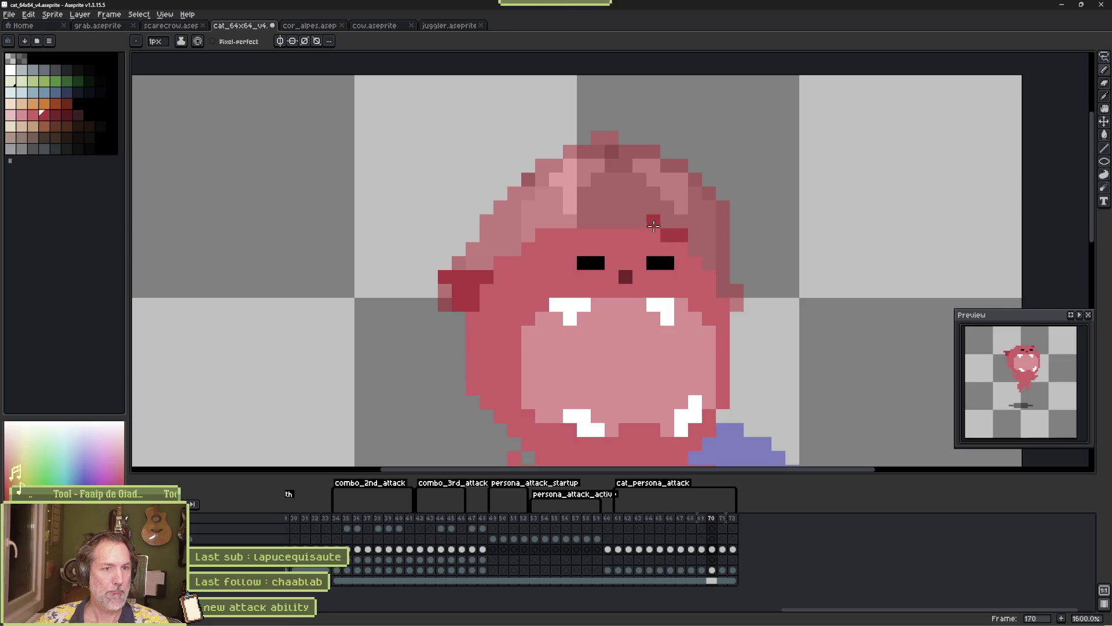
pyautogui.click(487, 249)
# Erase the dark red from the left ear and step back to the frame 166 pose
pyautogui.press('e')
pyautogui.moveTo(478, 272)
pyautogui.mouseDown()
pyautogui.moveTo(455, 278)
pyautogui.moveTo(472, 290)
pyautogui.moveTo(463, 301)
pyautogui.moveTo(486, 290)
pyautogui.mouseUp()
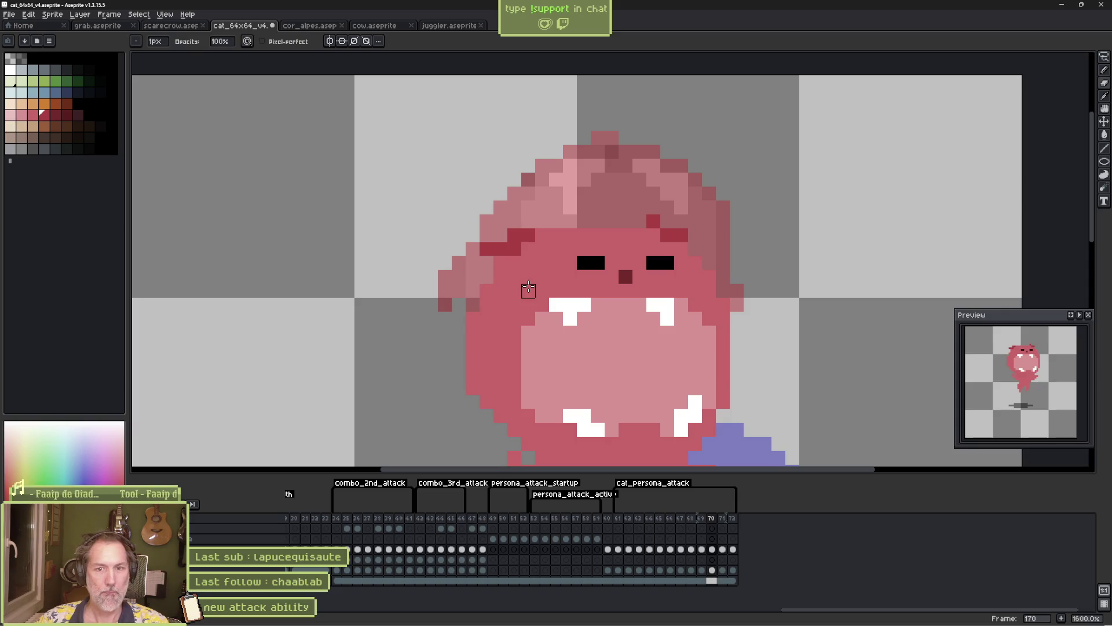
pyautogui.press('Left')
pyautogui.press('Left')
pyautogui.press('Left')
pyautogui.press('Left')
pyautogui.press('Left')
pyautogui.press('Left')
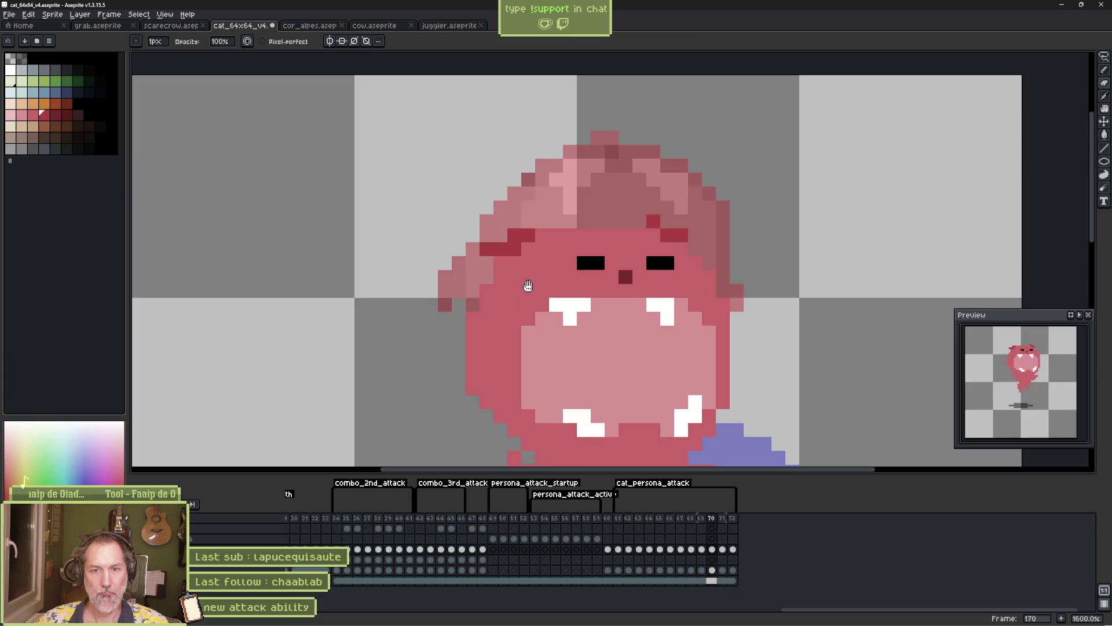
pyautogui.press('Right')
pyautogui.press('Right')
pyautogui.press('Right')
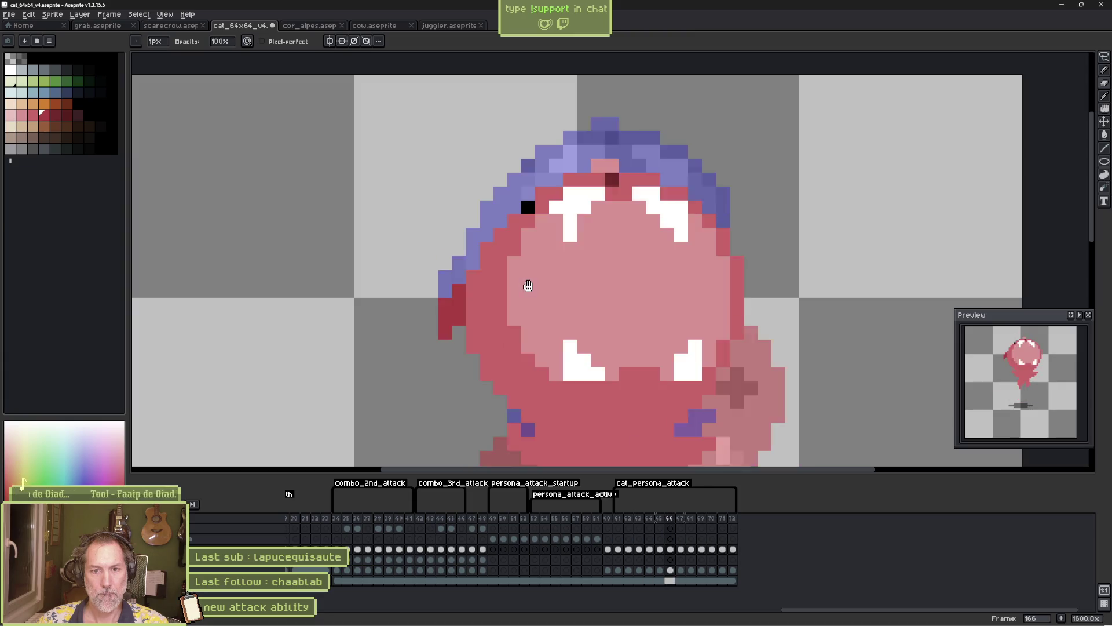
# Flip between frames 163 and 165 to compare the neighbouring poses
pyautogui.press('Right')
pyautogui.press('Right')
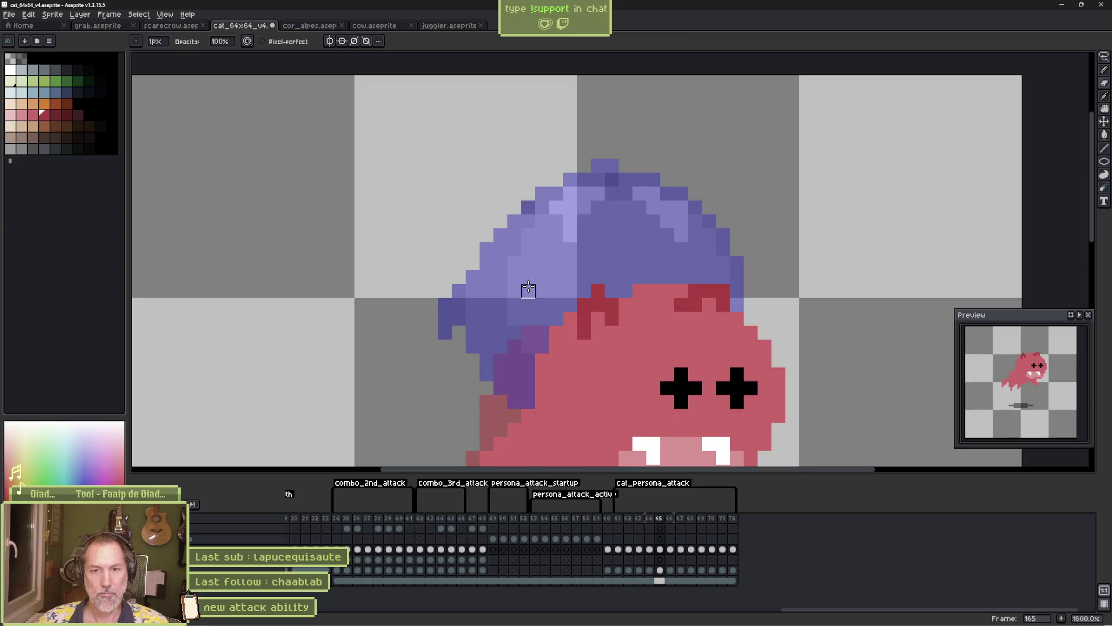
pyautogui.press('Left')
pyautogui.press('Left')
pyautogui.press('Left')
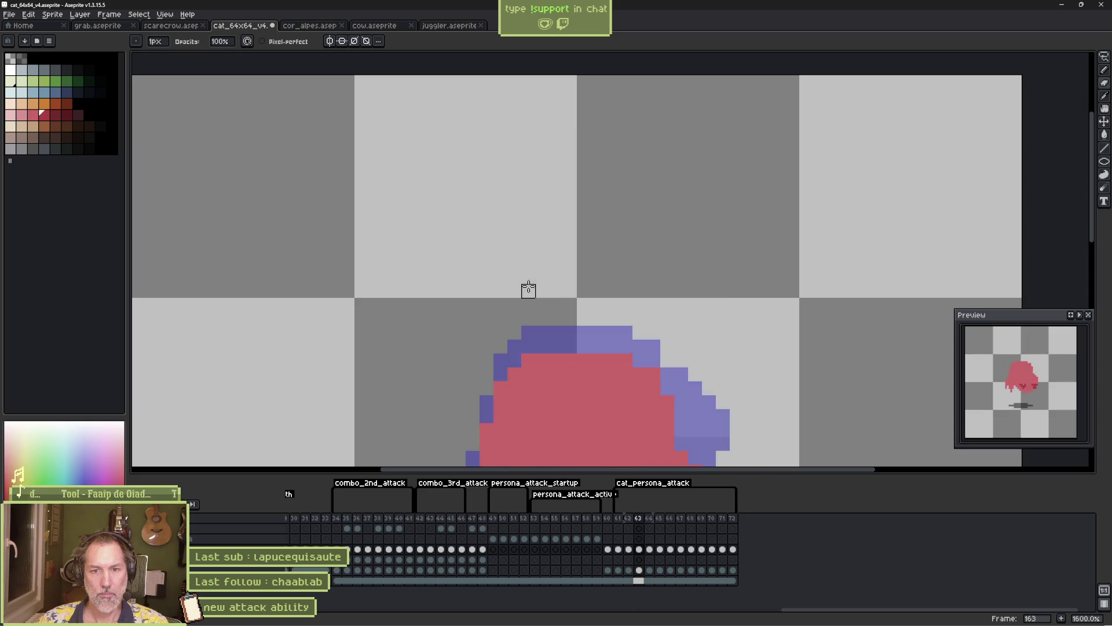
pyautogui.press('Right')
pyautogui.press('Right')
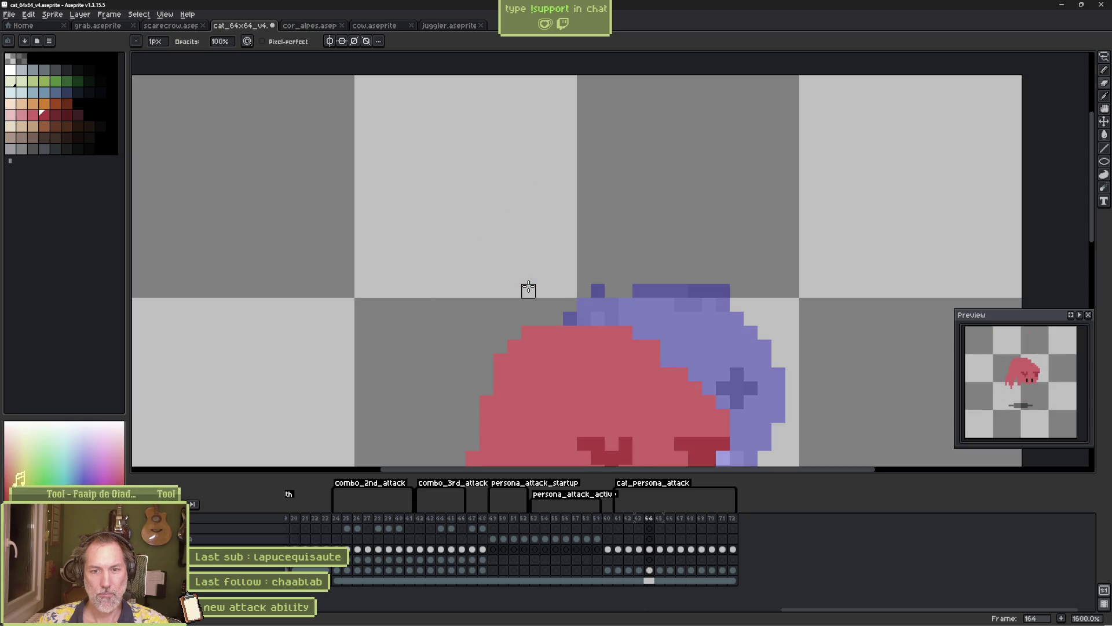
pyautogui.press('Left')
pyautogui.press('Left')
pyautogui.press('Left')
pyautogui.press('Right')
pyautogui.press('Right')
pyautogui.press('Right')
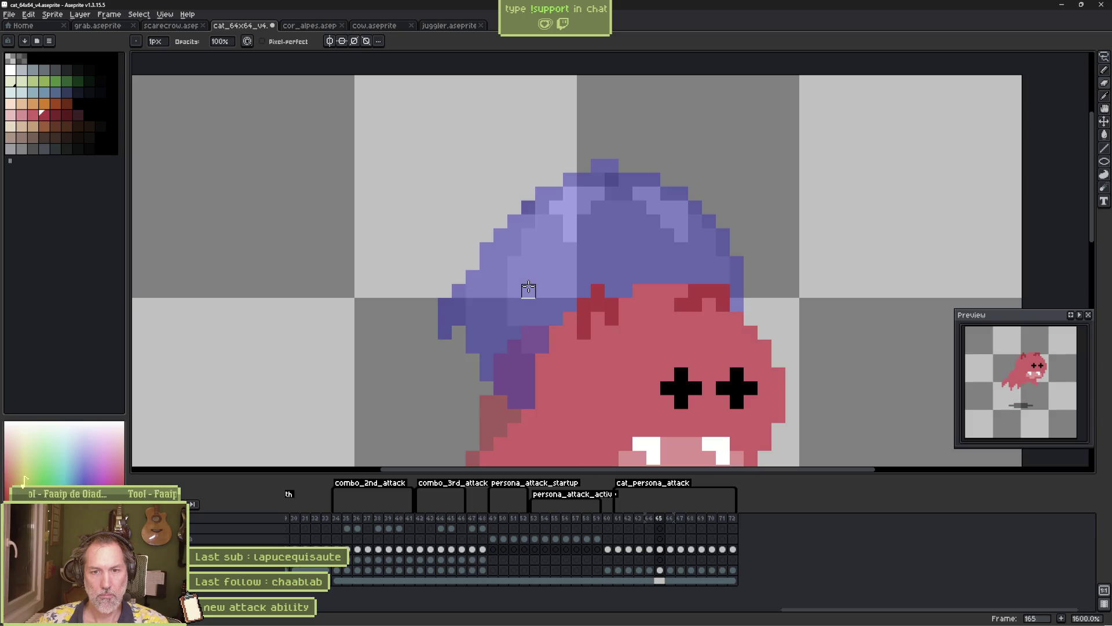
pyautogui.press('Left')
pyautogui.press('Left')
pyautogui.press('Left')
pyautogui.press('Left')
pyautogui.press('Right')
pyautogui.press('Right')
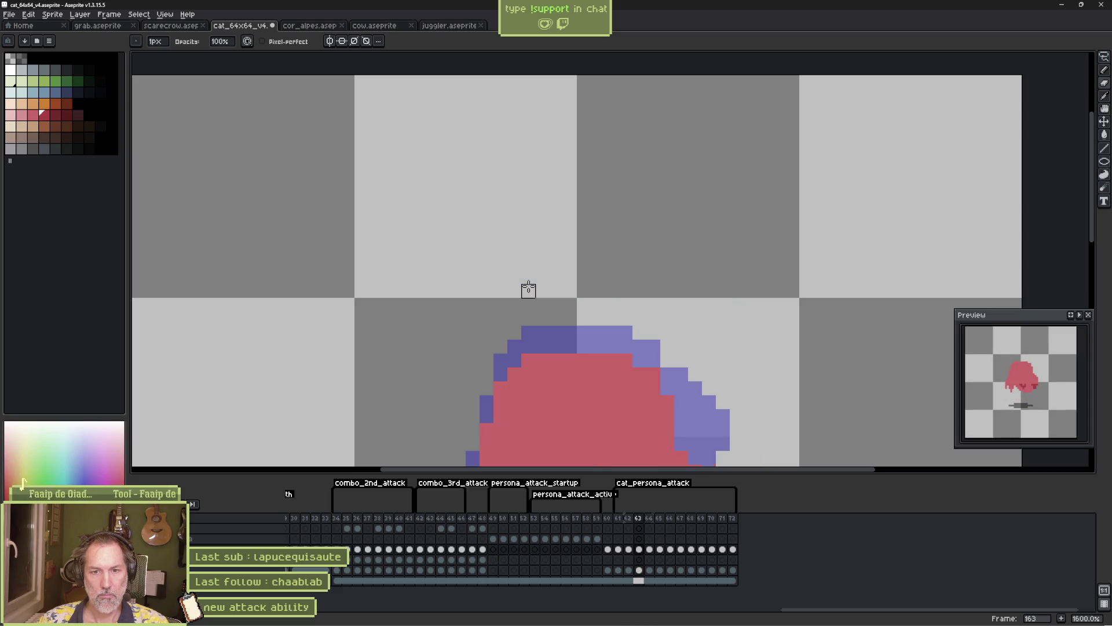
pyautogui.press('Right')
pyautogui.press('Right')
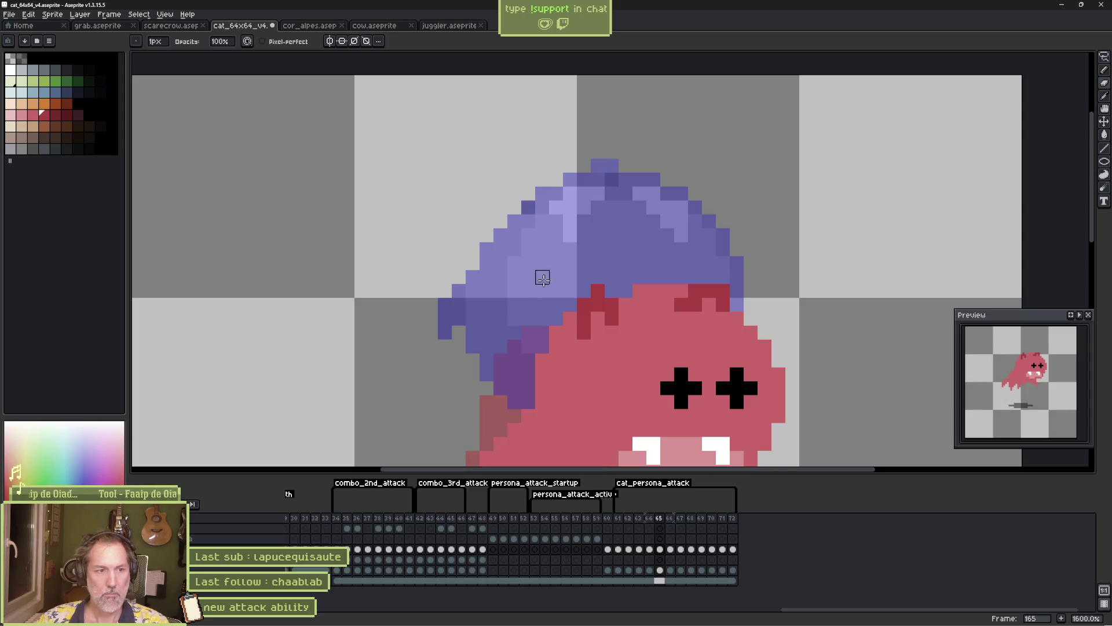
# Erase the red at the lower-left foot and paint a pink arm reaching left
pyautogui.moveTo(542, 273); pyautogui.dragTo(583, 182)
pyautogui.moveTo(455, 280)
pyautogui.mouseDown()
pyautogui.moveTo(442, 352)
pyautogui.moveTo(463, 304)
pyautogui.mouseUp()
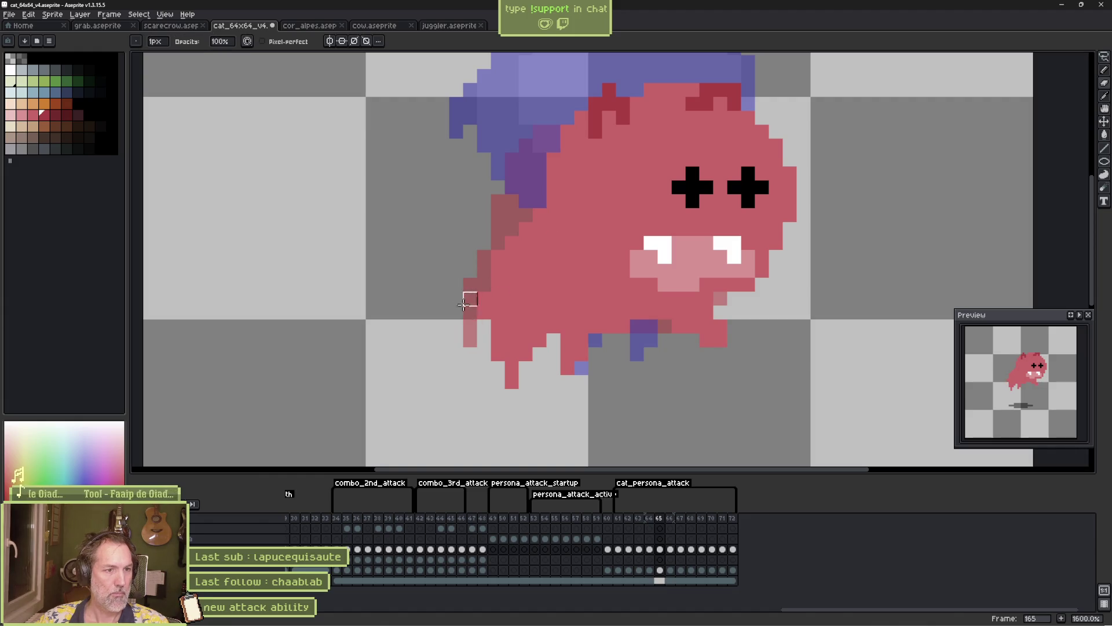
pyautogui.click(483, 285)
pyautogui.keyDown('alt'); pyautogui.click(497, 263); pyautogui.keyUp('alt')
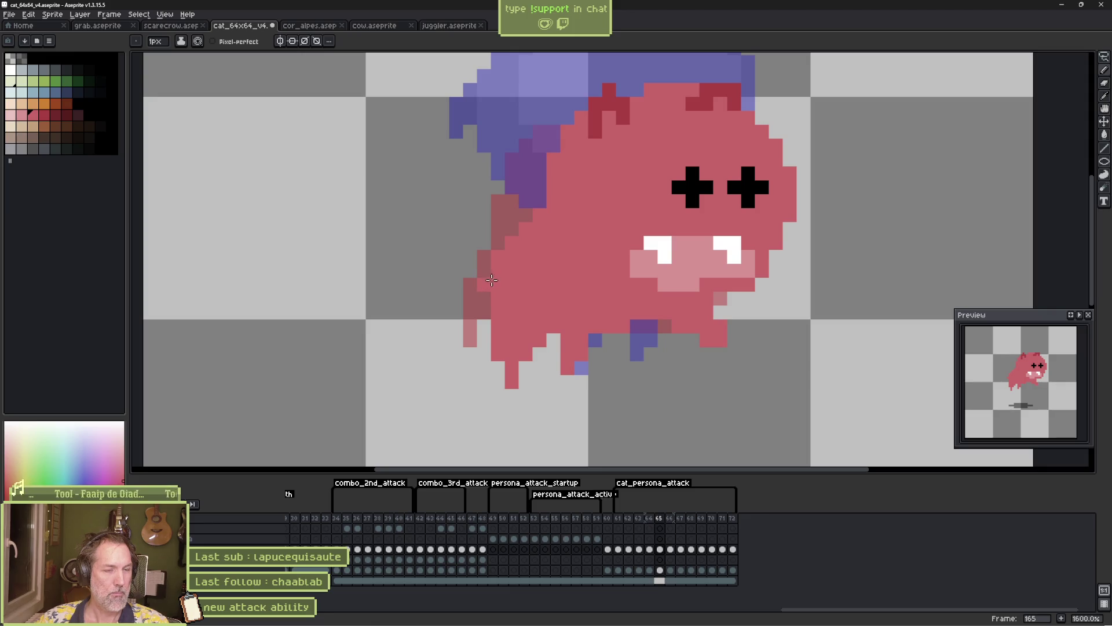
pyautogui.moveTo(434, 279); pyautogui.dragTo(435, 286)
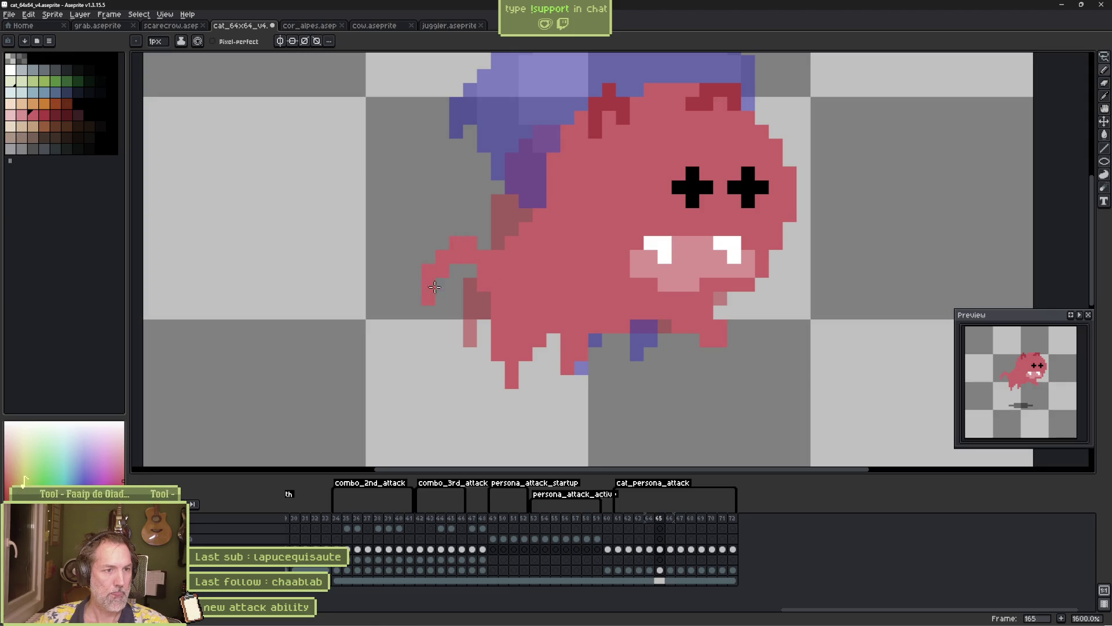
# Play the animation to review the motion, then return to frame 164
pyautogui.press('.')
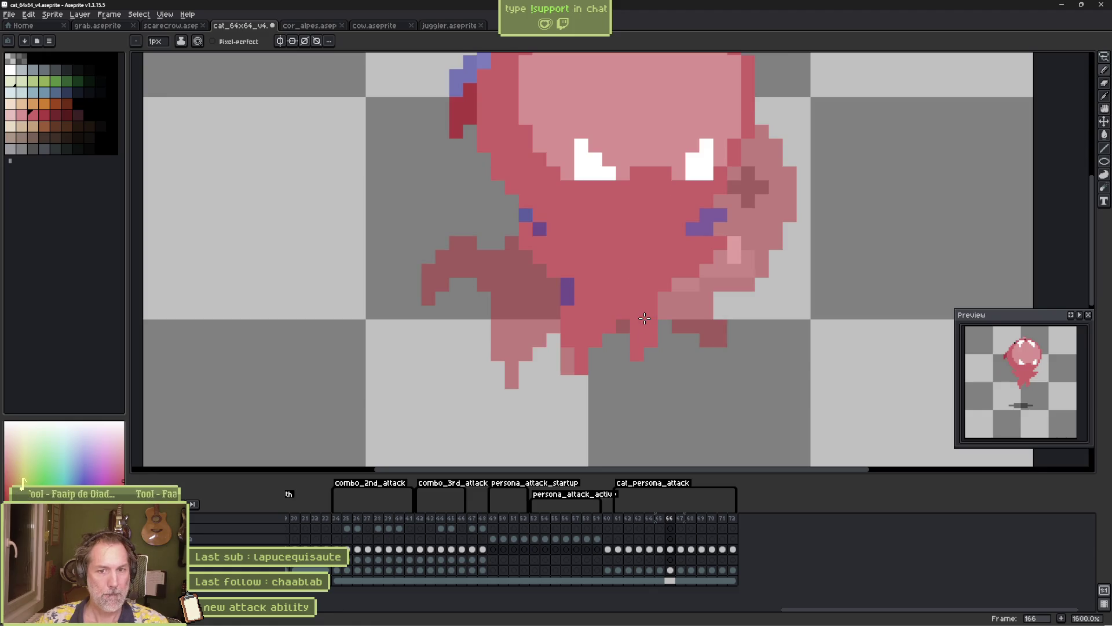
pyautogui.press('.')
pyautogui.press('.')
pyautogui.press('.')
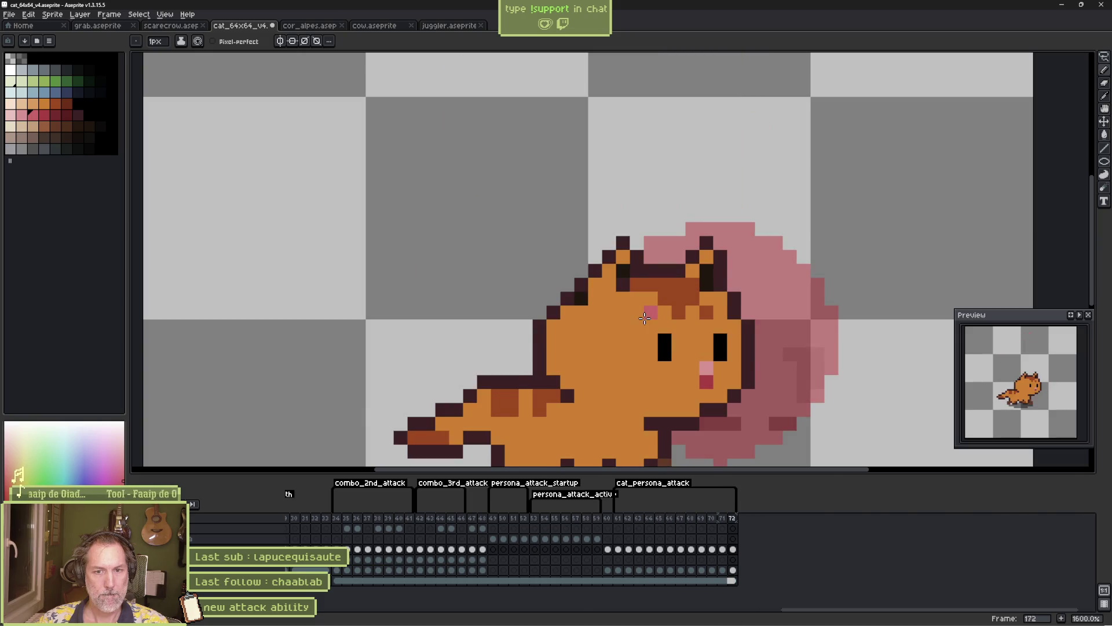
pyautogui.press('Return')
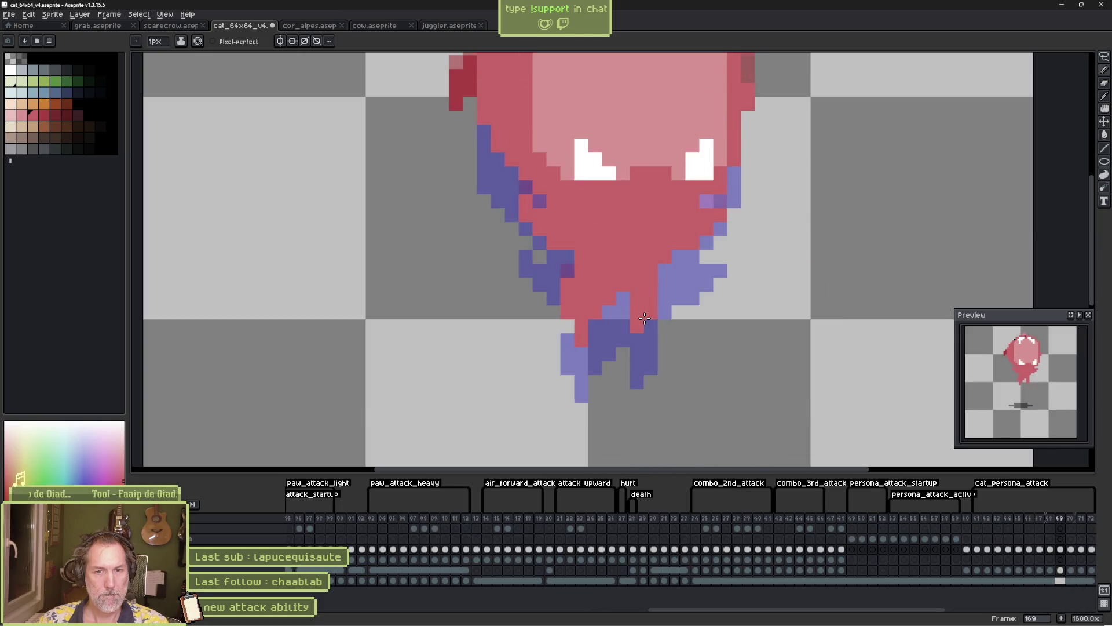
pyautogui.press(',')
pyautogui.press(',')
pyautogui.press(',')
pyautogui.press('.')
pyautogui.press('.')
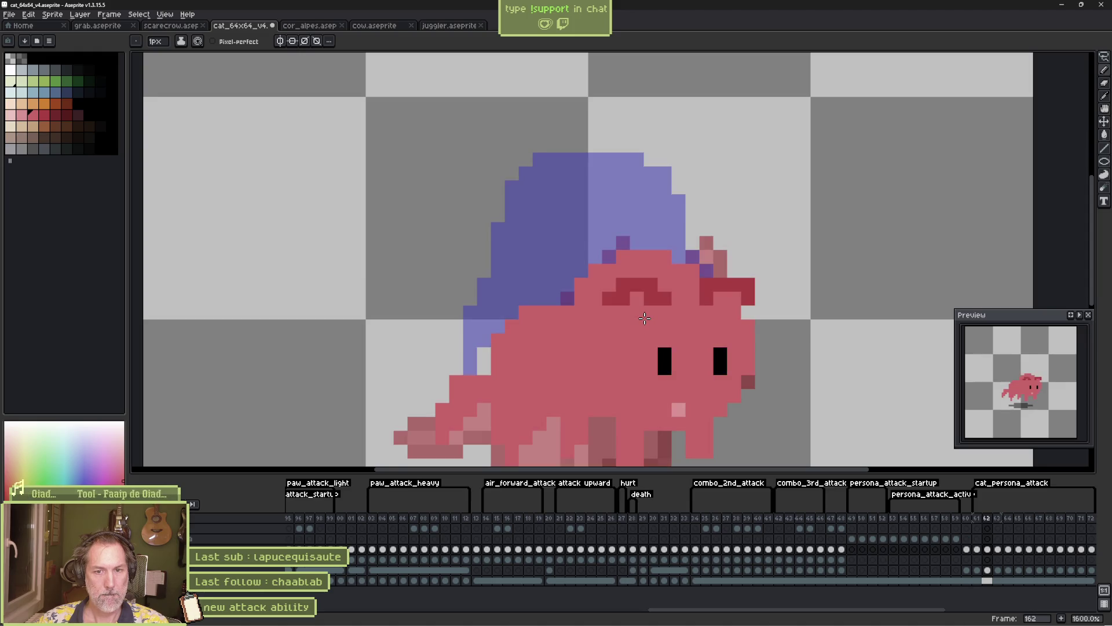
pyautogui.press('.')
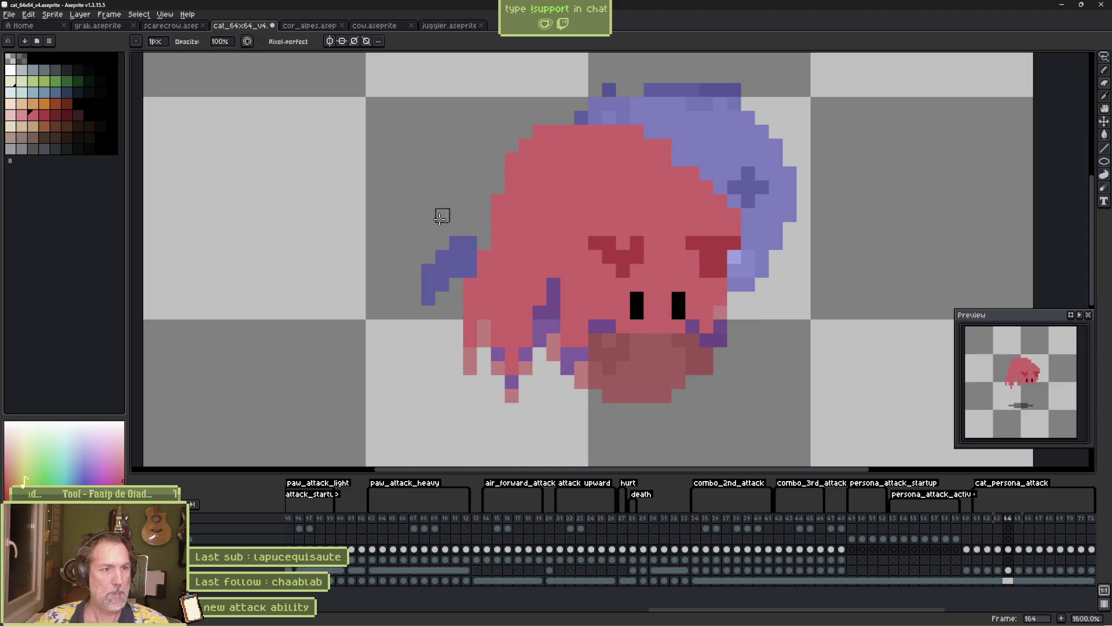
# Repaint the purple arm pixels pink on frame 164
pyautogui.press('e')
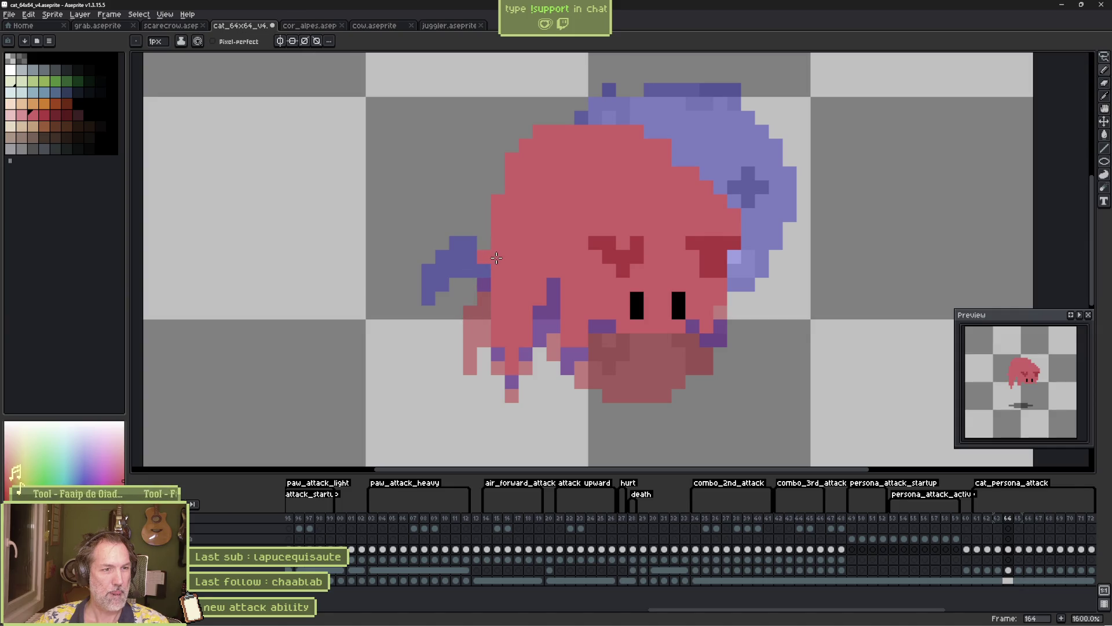
pyautogui.moveTo(492, 265); pyautogui.dragTo(452, 246)
pyautogui.moveTo(420, 279); pyautogui.dragTo(498, 285)
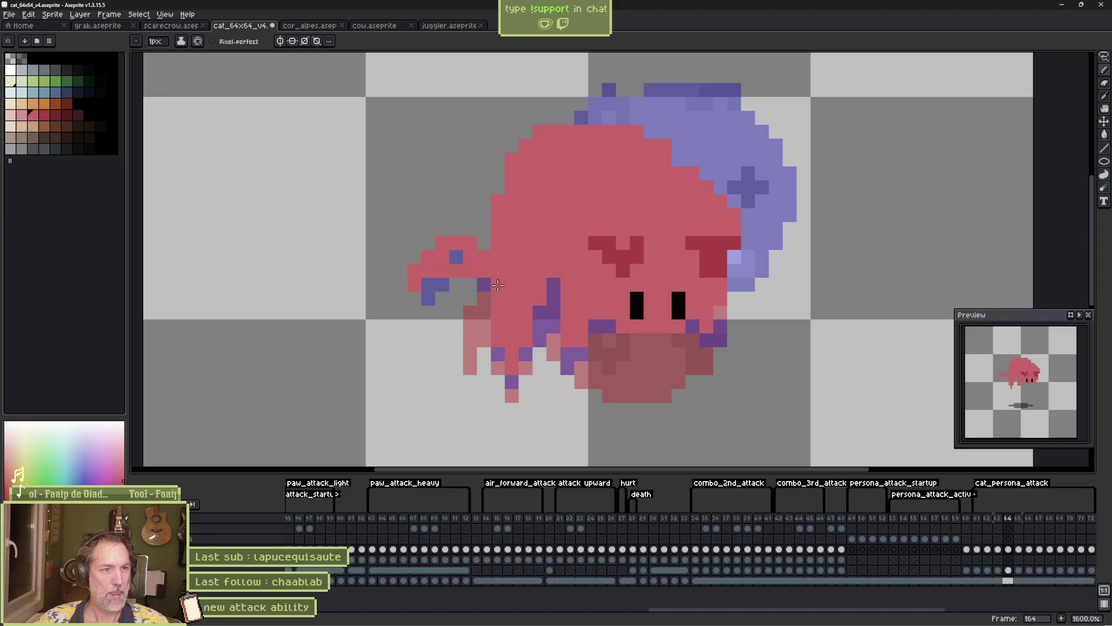
pyautogui.press('.')
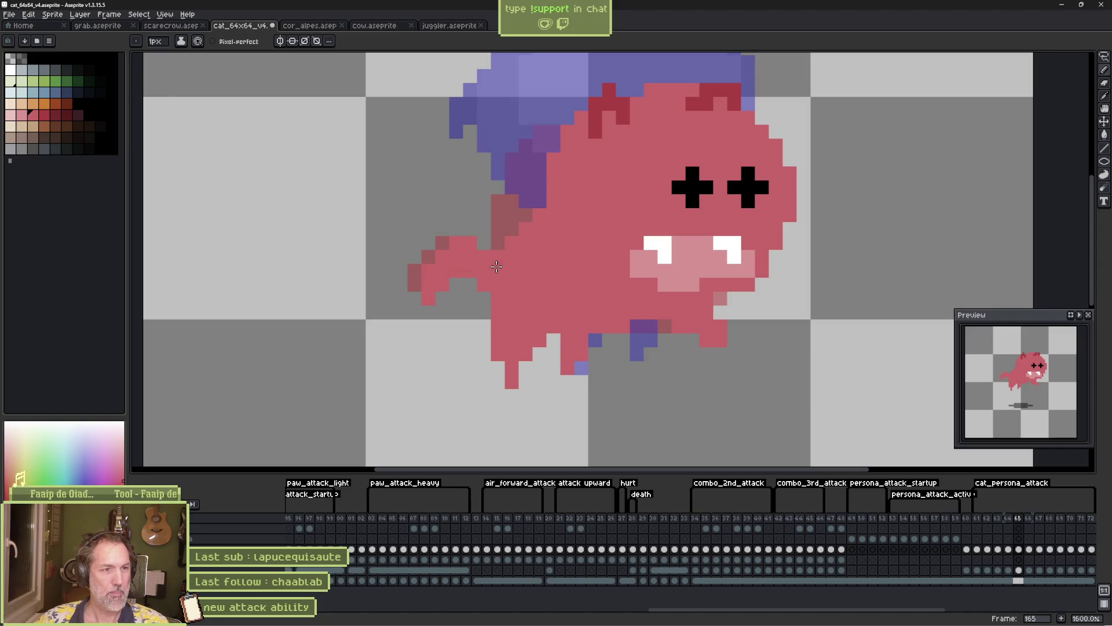
# On frame 165, erase a stray pixel under the arm and darken its shading
pyautogui.press('b')
pyautogui.rightClick(427, 294)
pyautogui.moveTo(427, 266); pyautogui.dragTo(443, 255)
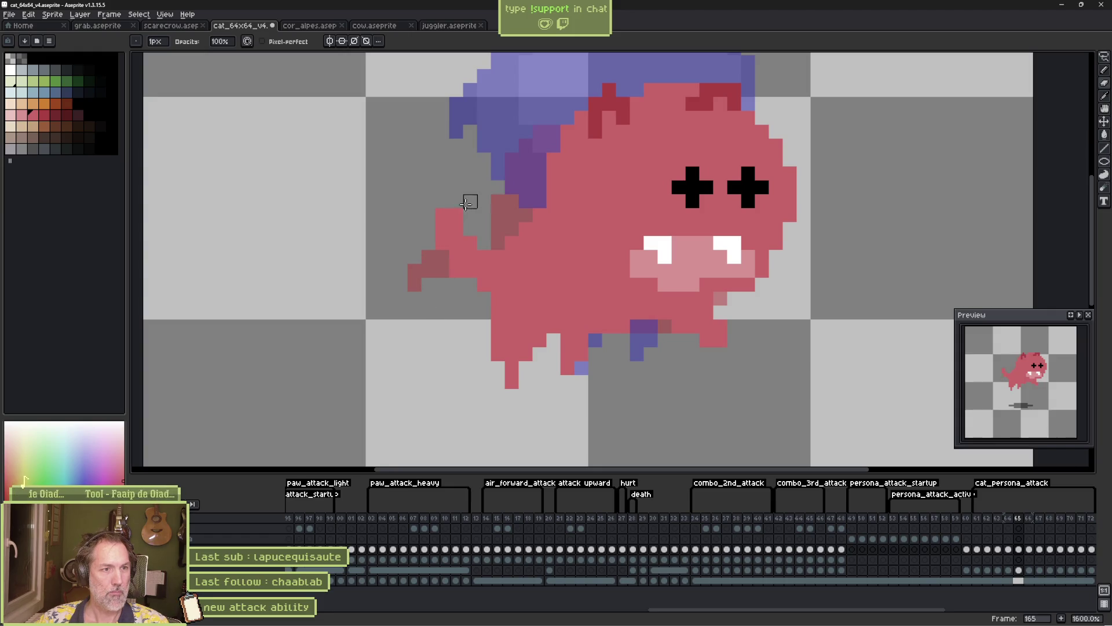
pyautogui.press(',')
pyautogui.press(',')
pyautogui.press(',')
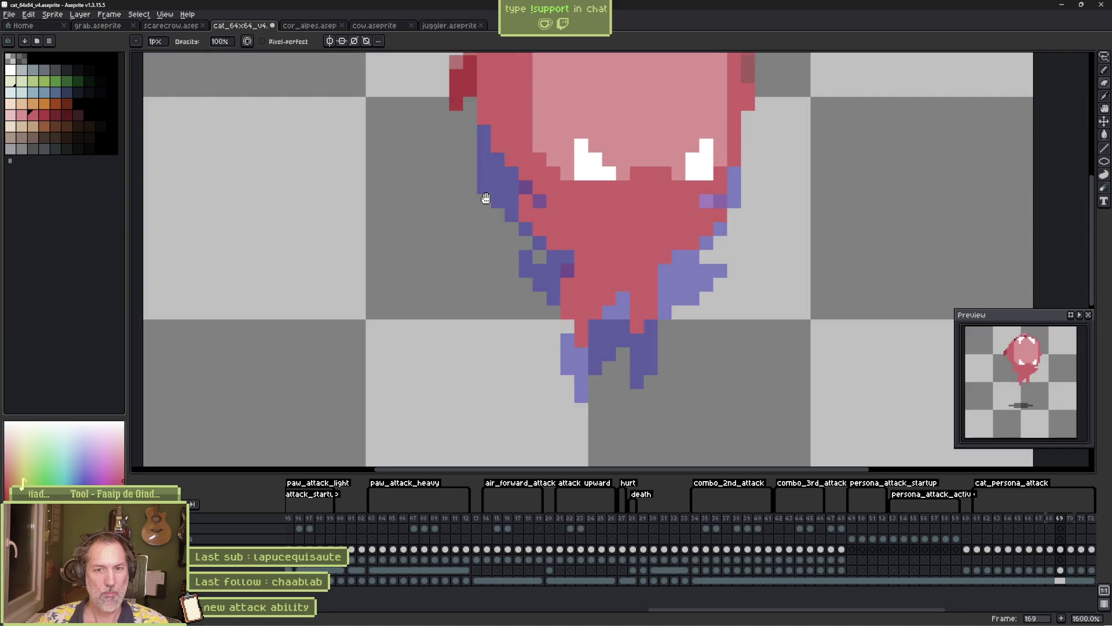
pyautogui.press('.')
pyautogui.press('.')
pyautogui.press('.')
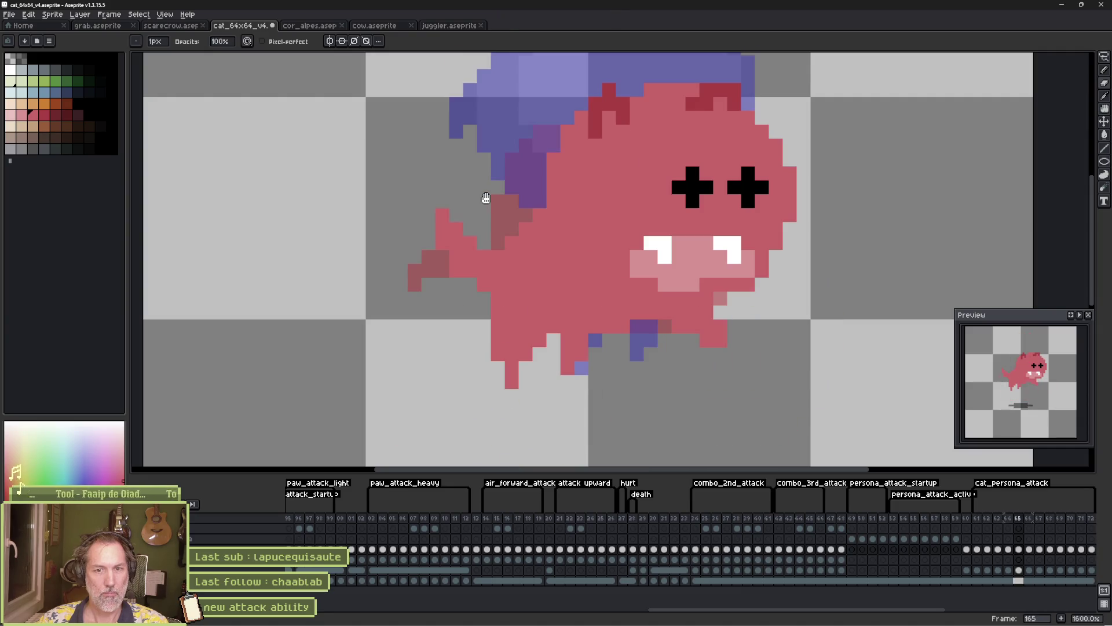
pyautogui.press('.')
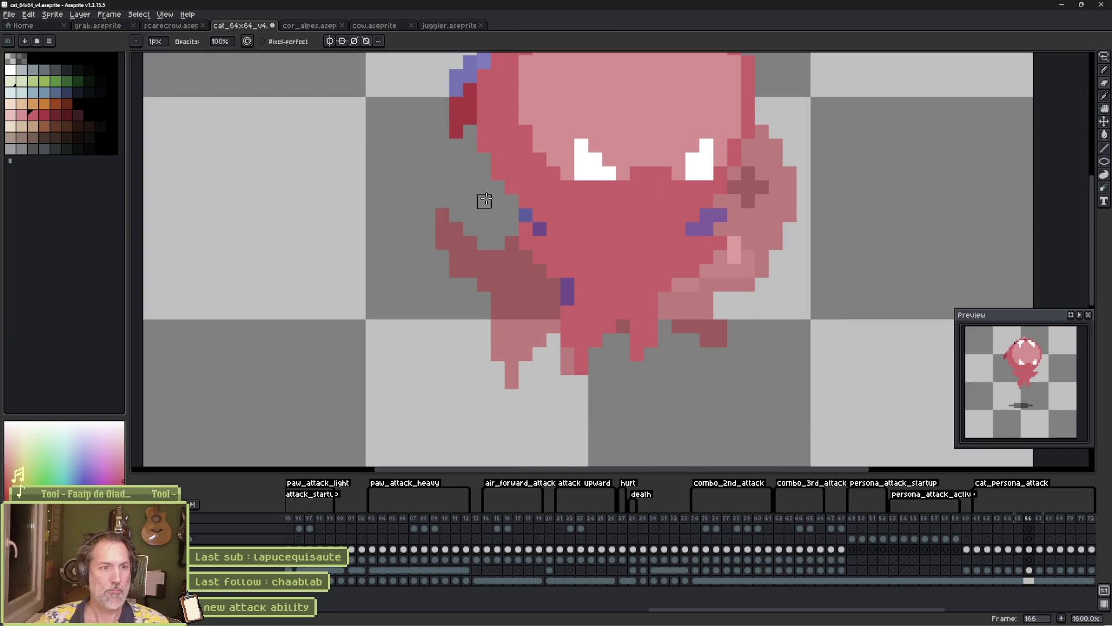
pyautogui.press('space')
pyautogui.moveTo(605, 248); pyautogui.dragTo(560, 297)
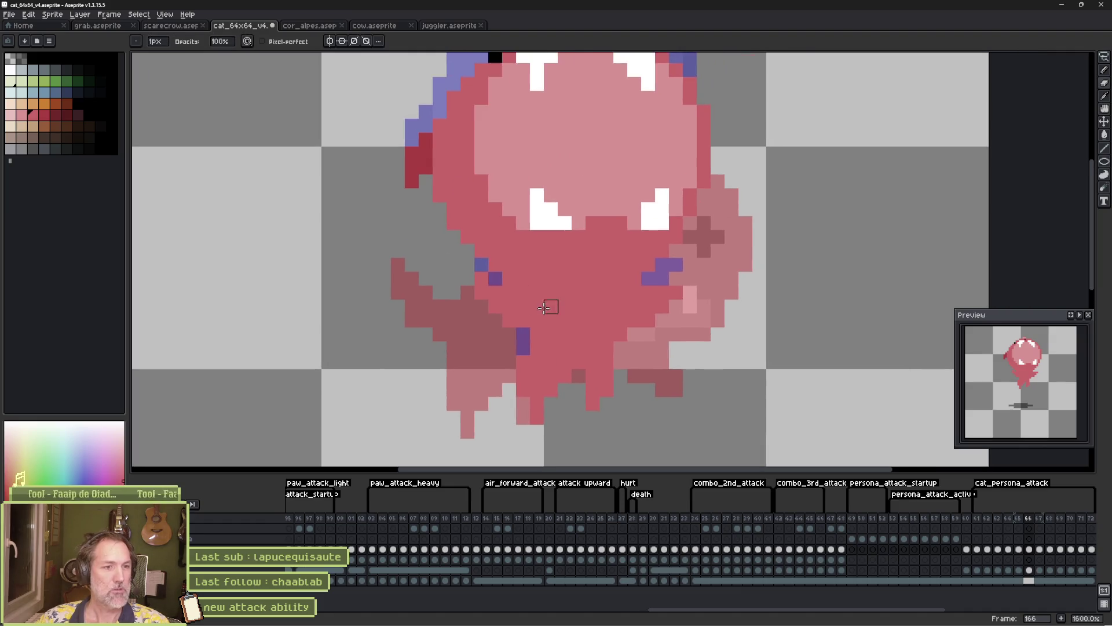
pyautogui.click(525, 348)
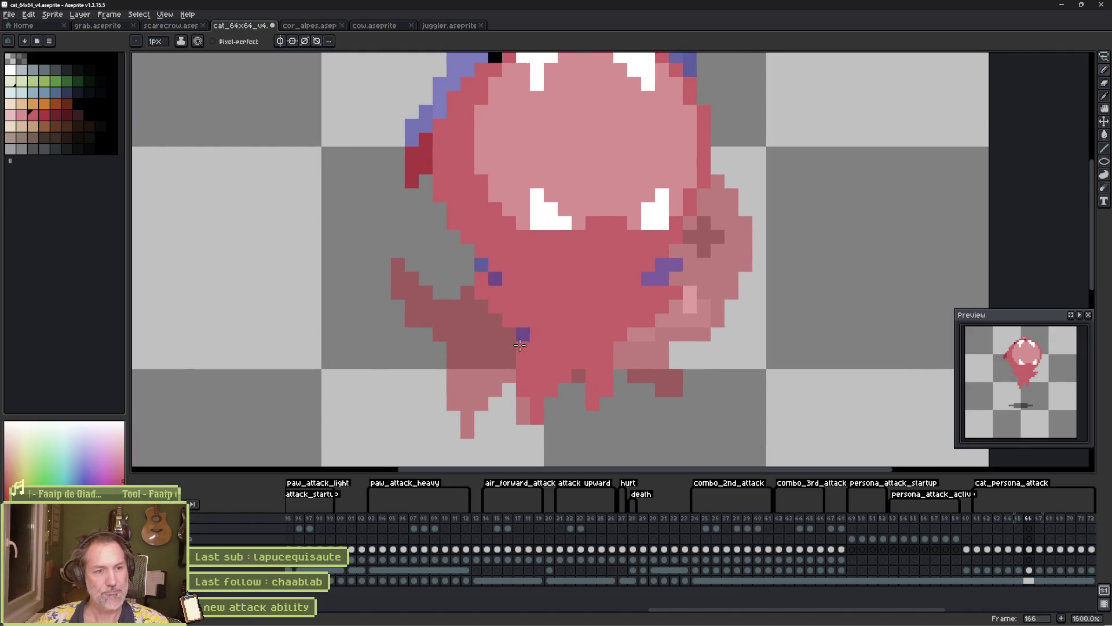
pyautogui.moveTo(485, 330)
pyautogui.mouseDown()
pyautogui.moveTo(490, 322)
pyautogui.moveTo(495, 336)
pyautogui.mouseUp()
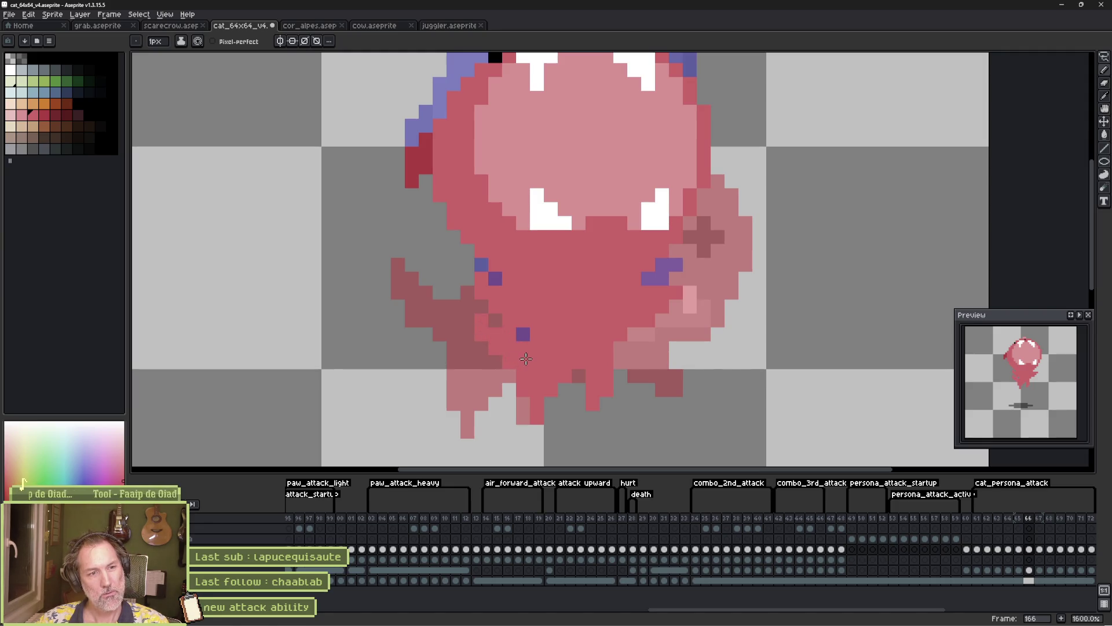
pyautogui.press('Return')
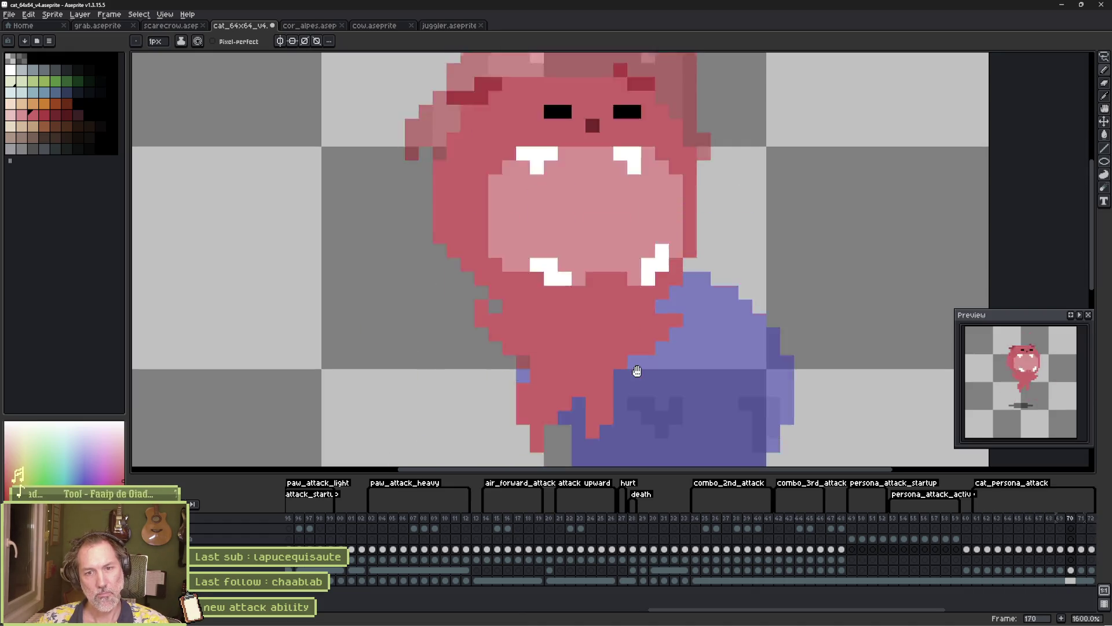
pyautogui.press('Return')
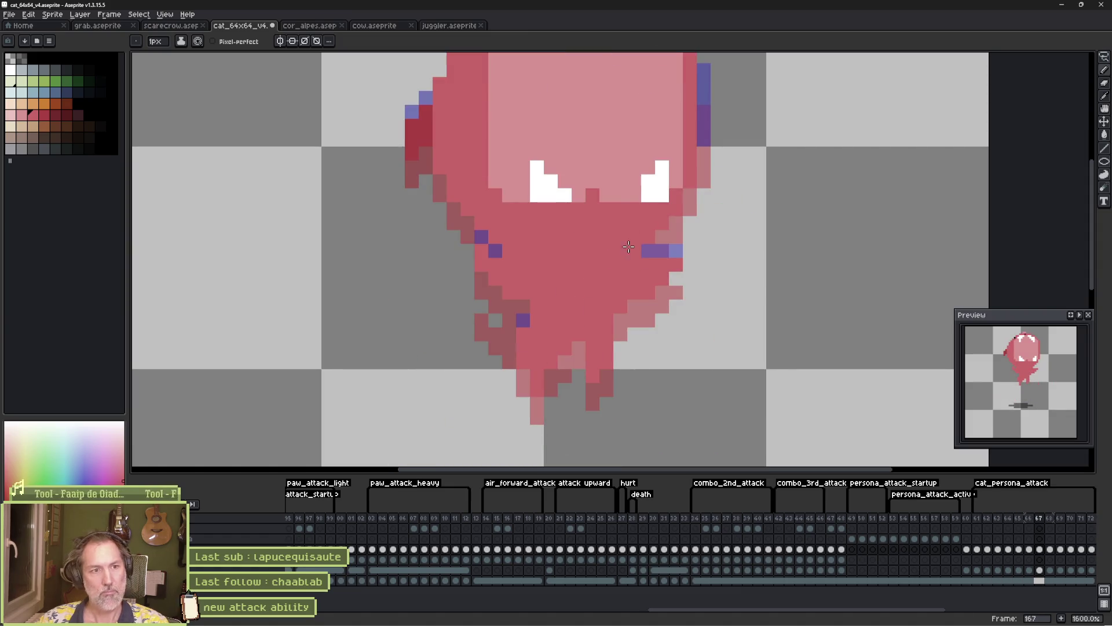
pyautogui.scroll(5, 665, 285)
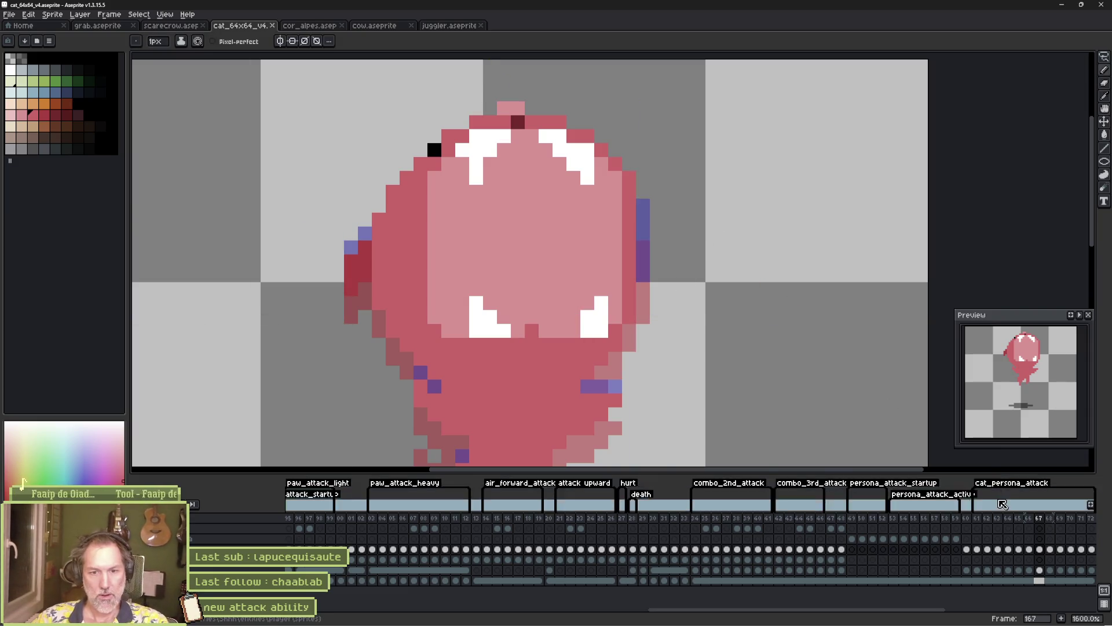
pyautogui.hscroll(5, 1003, 504)
# Drag the cat_persona_attack tag's start to frame 162 and confirm its 162–171 range
pyautogui.click(712, 518)
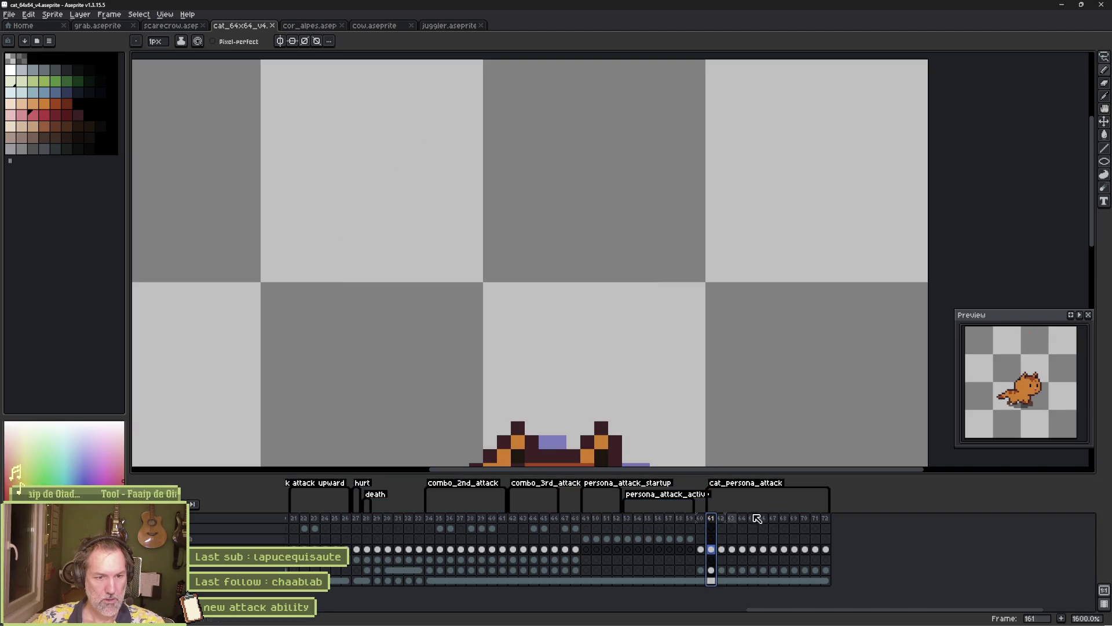
pyautogui.press('End')
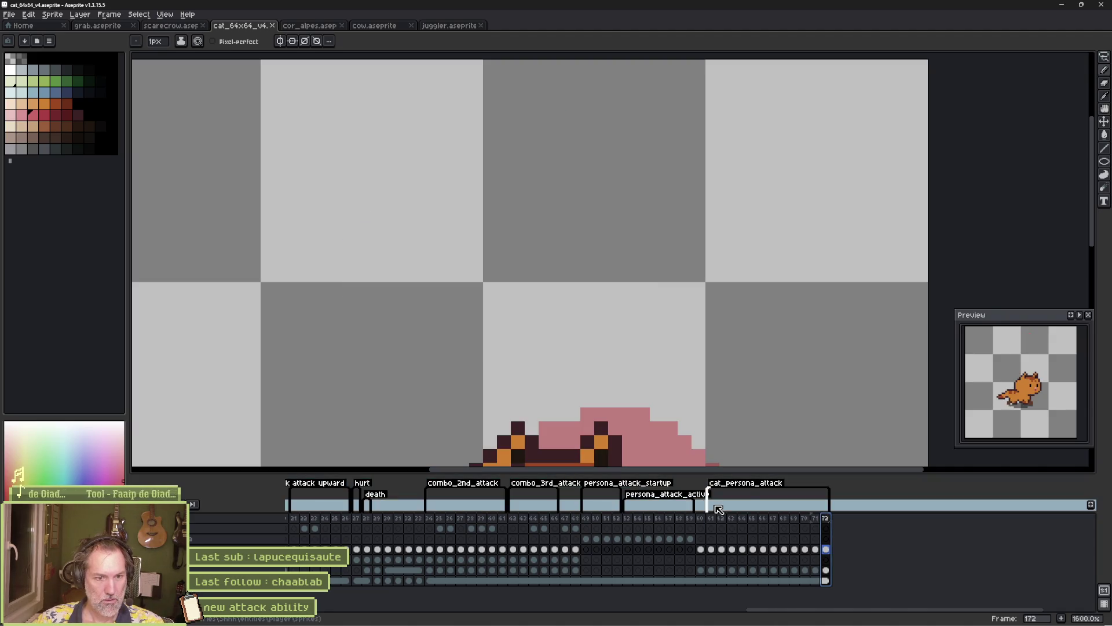
pyautogui.moveTo(708, 504); pyautogui.dragTo(719, 504)
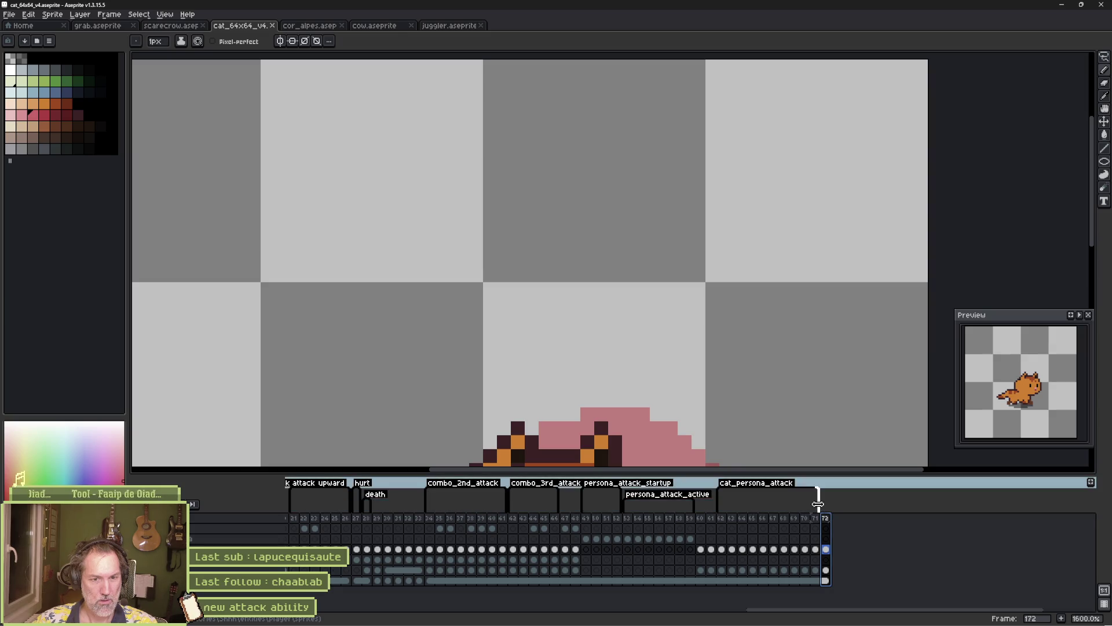
pyautogui.doubleClick(759, 486)
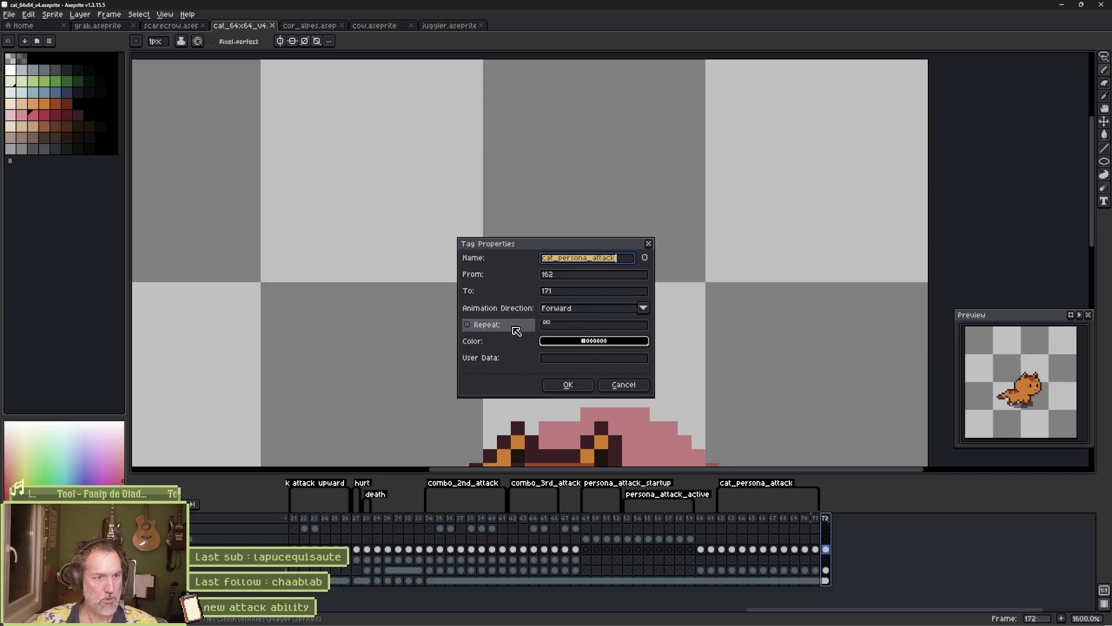
pyautogui.click(567, 385)
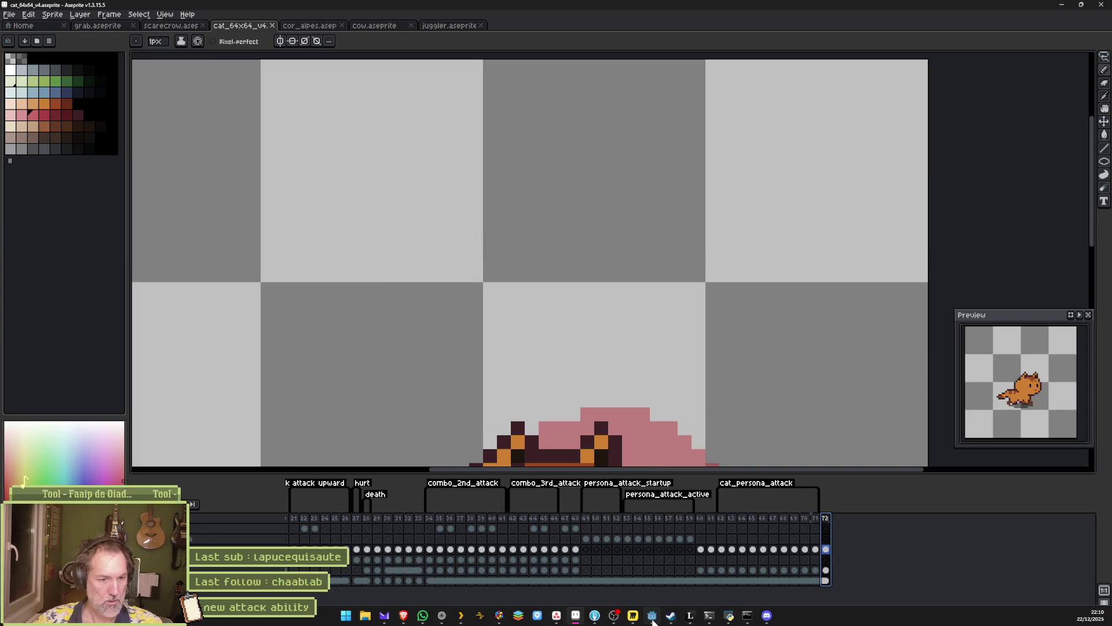
pyautogui.click(652, 616)
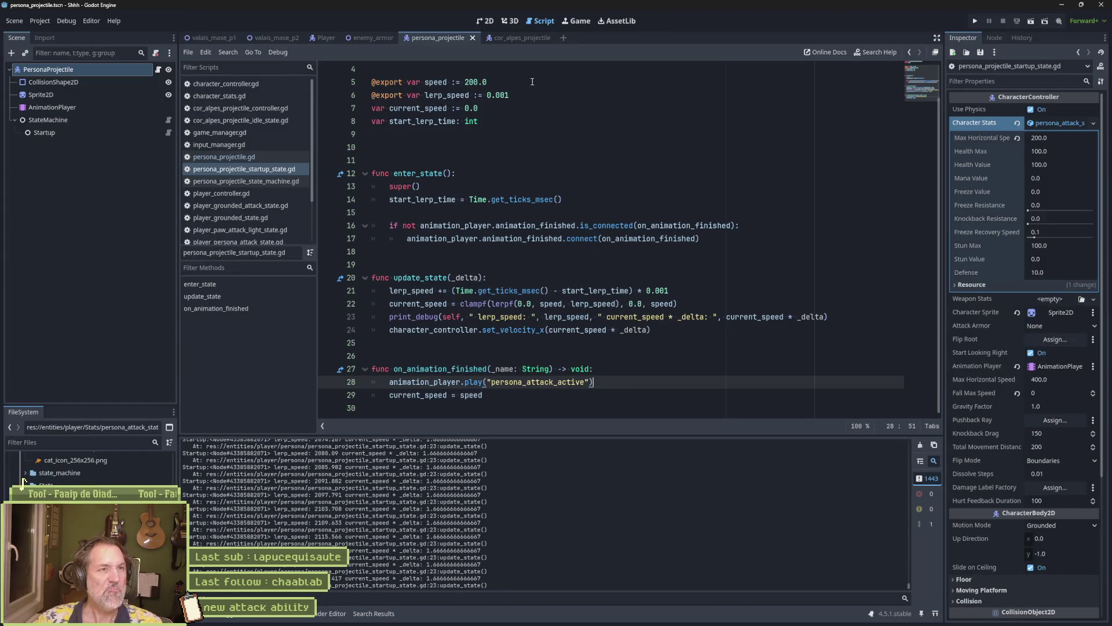
# Open the Player scene in the 2D view and select the CatPersonaAttack state node
pyautogui.click(488, 21)
pyautogui.click(324, 38)
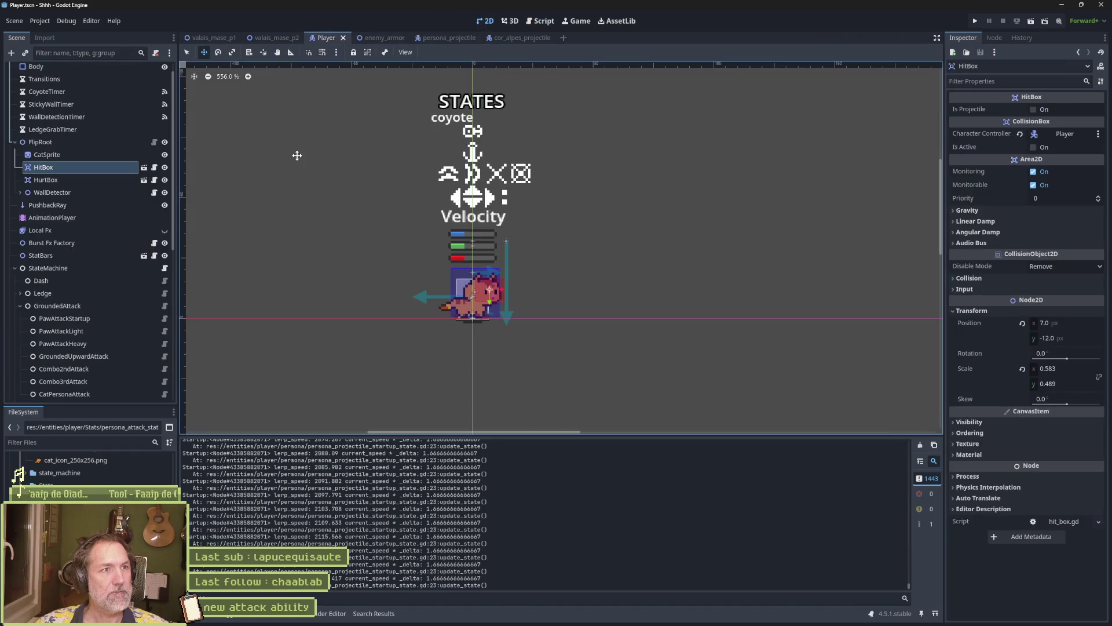
pyautogui.scroll(-5, 68, 258)
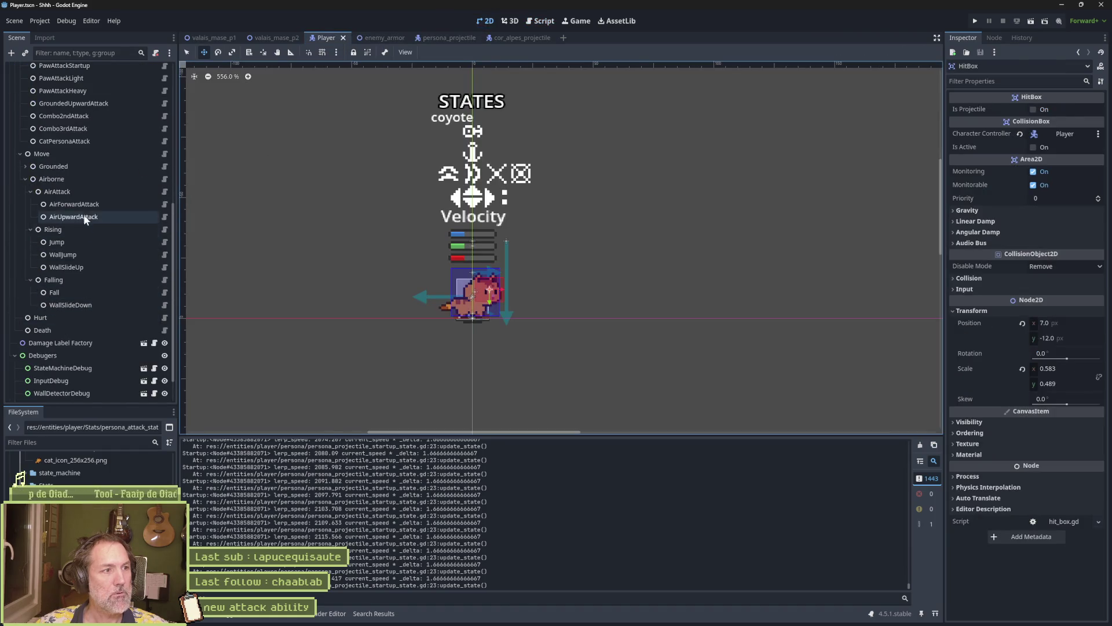
pyautogui.click(88, 143)
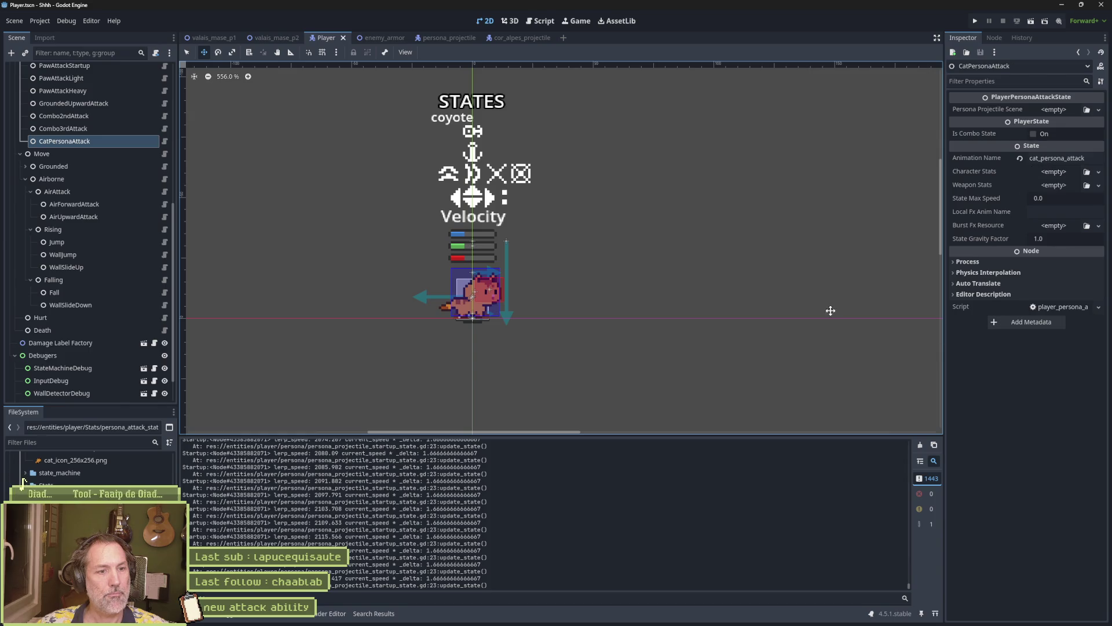
pyautogui.moveTo(652, 616)
pyautogui.click(580, 617)
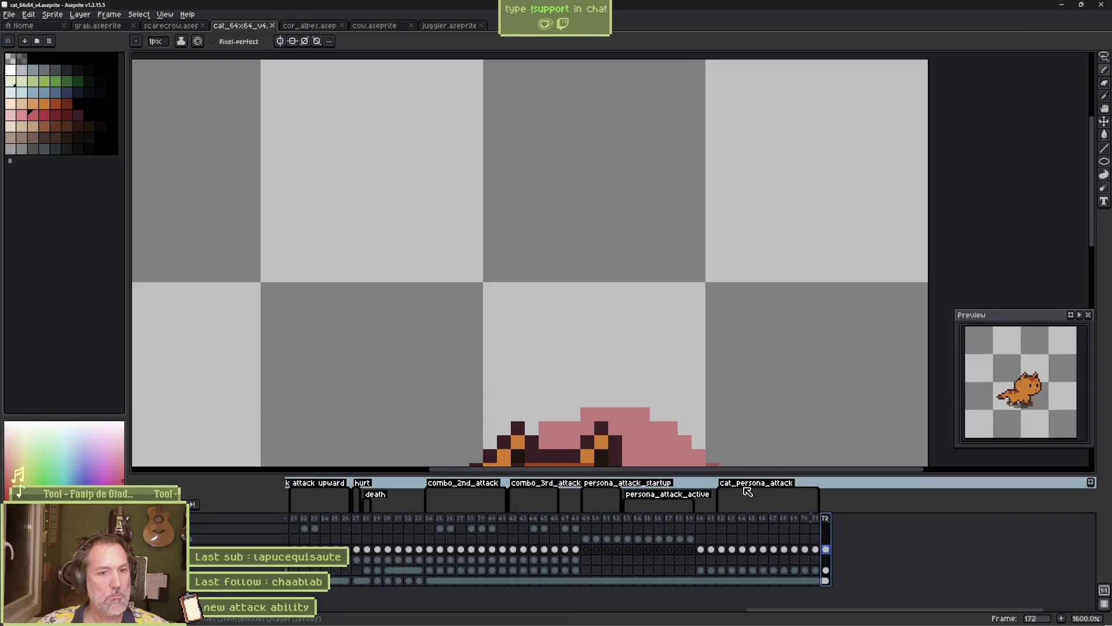
pyautogui.click(652, 620)
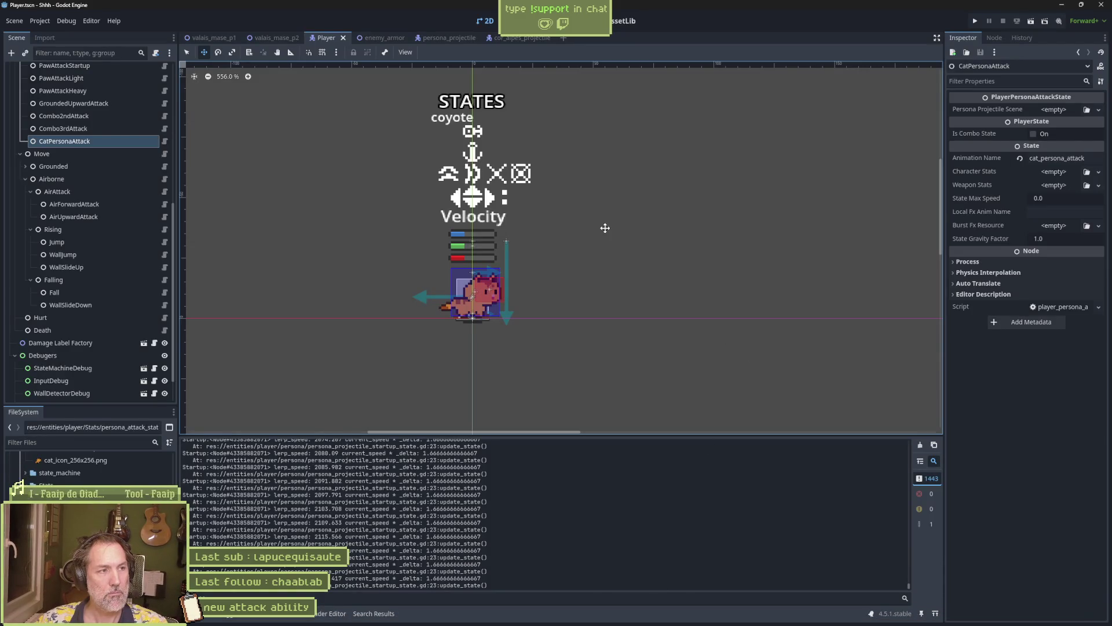
pyautogui.scroll(10, 93, 138)
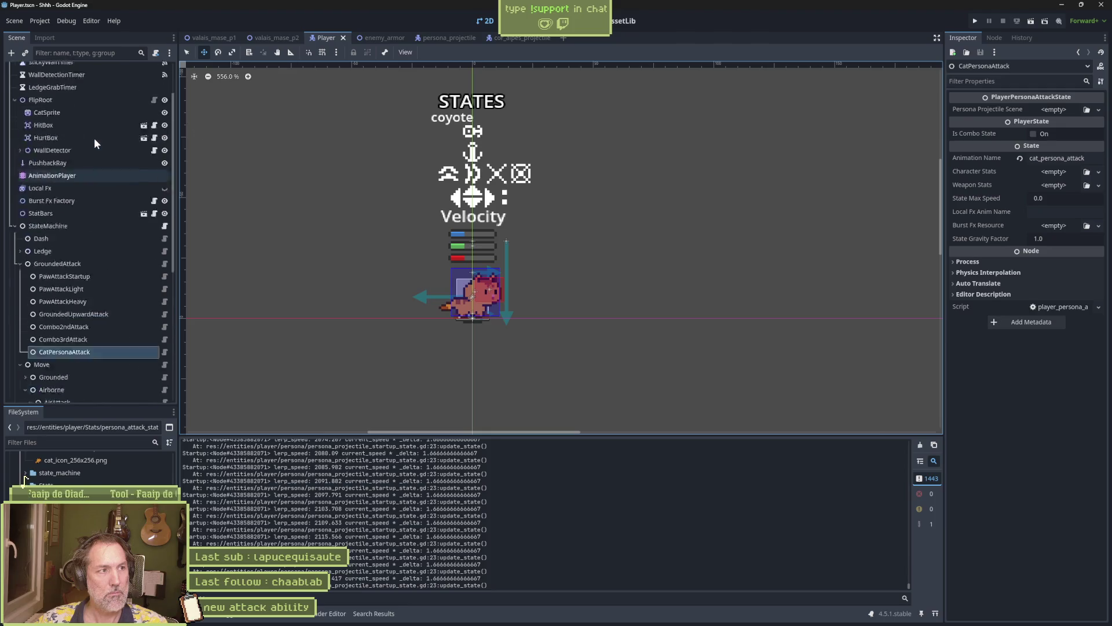
# Reimport CatSprite from its Aseprite file and view the cat_persona_attack animation track
pyautogui.click(54, 170)
pyautogui.scroll(-2, 989, 446)
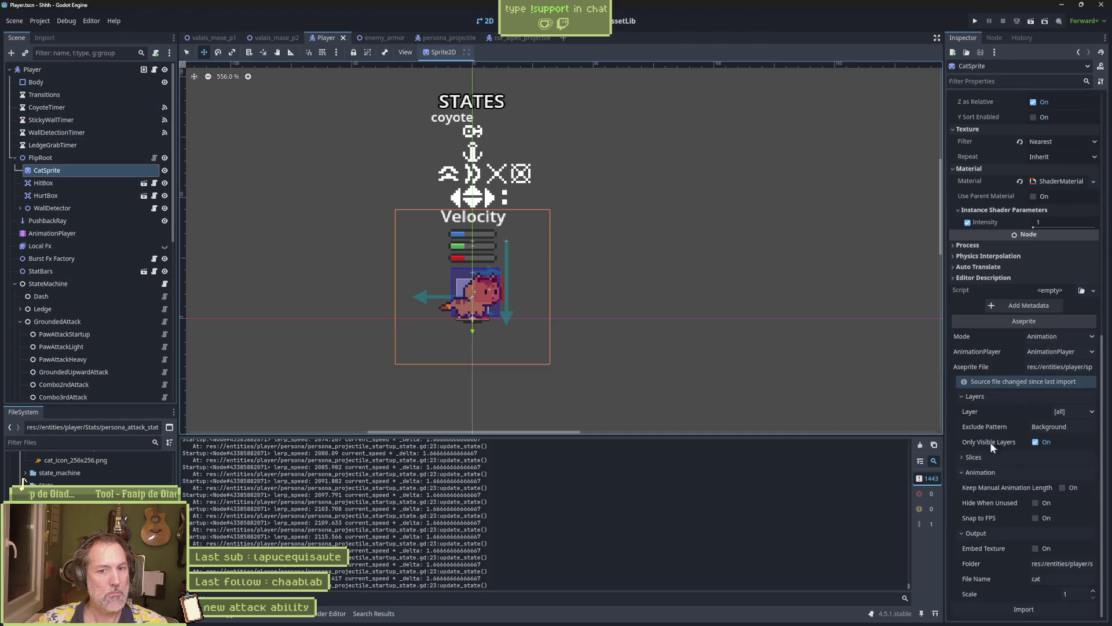
pyautogui.click(1033, 608)
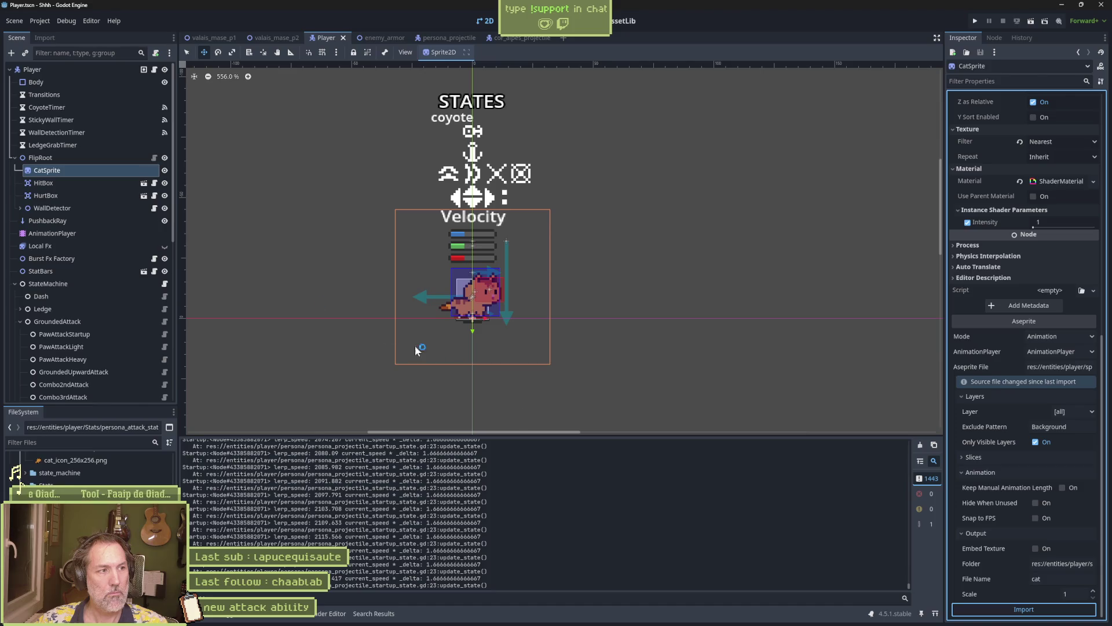
pyautogui.click(78, 232)
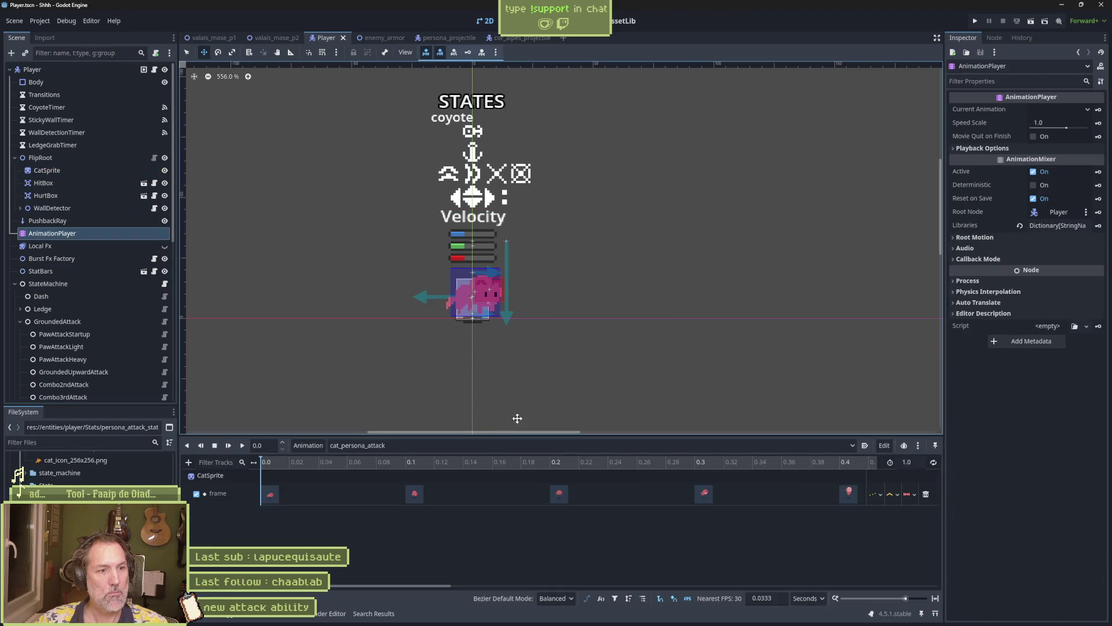
pyautogui.click(495, 451)
pyautogui.click(286, 526)
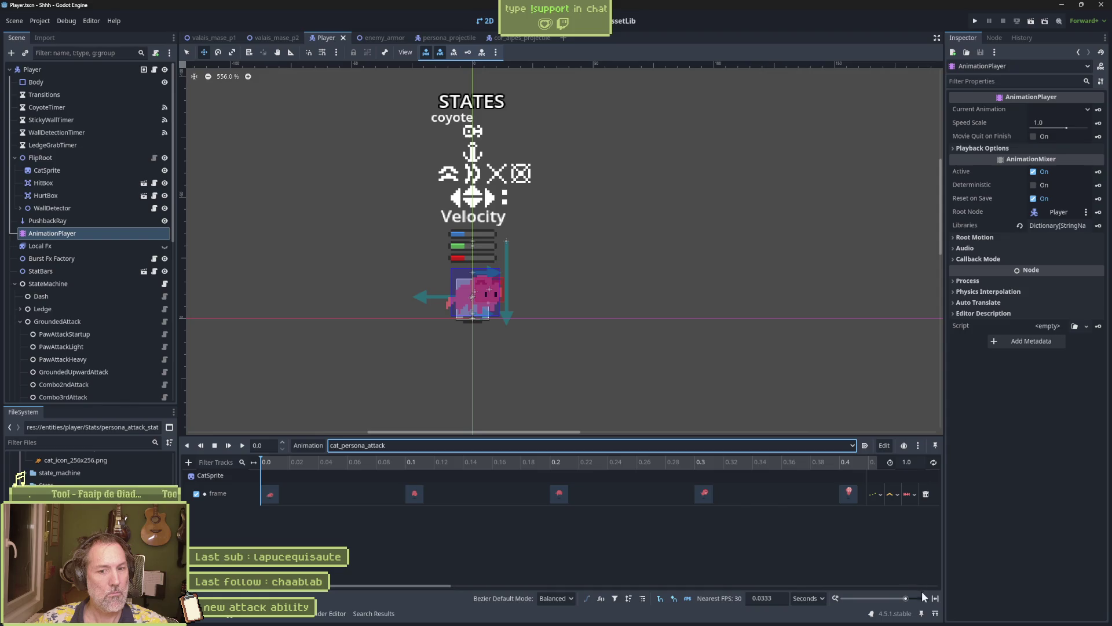
pyautogui.click(936, 597)
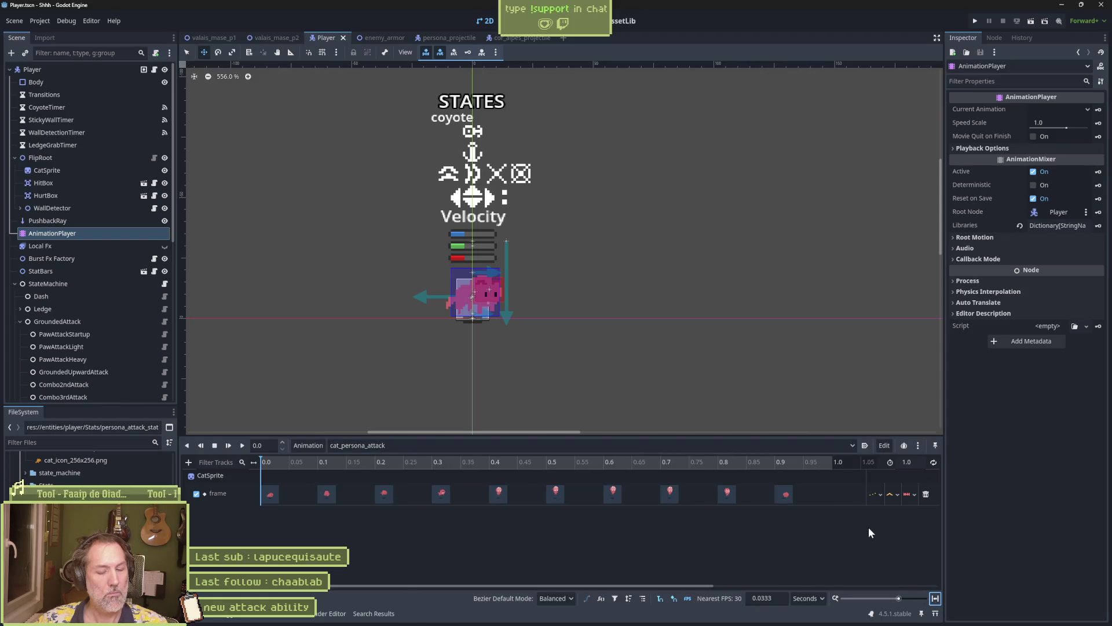
# Run the enemy_armor scene, trigger the paw and persona attacks, then stop debugging
pyautogui.press('F6')
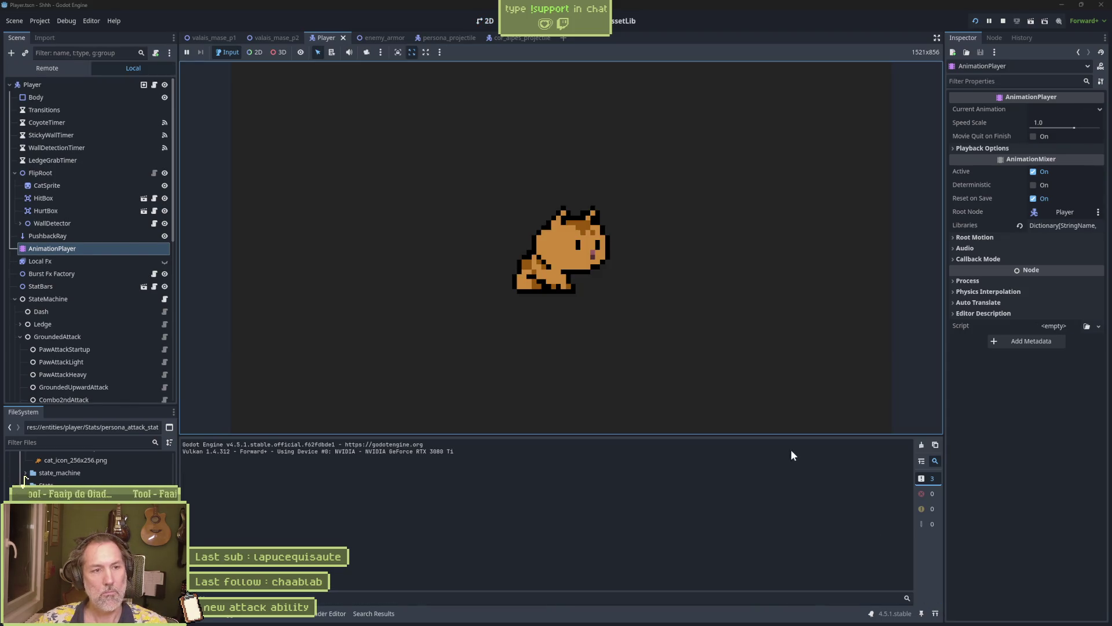
pyautogui.press('F8')
pyautogui.click(381, 40)
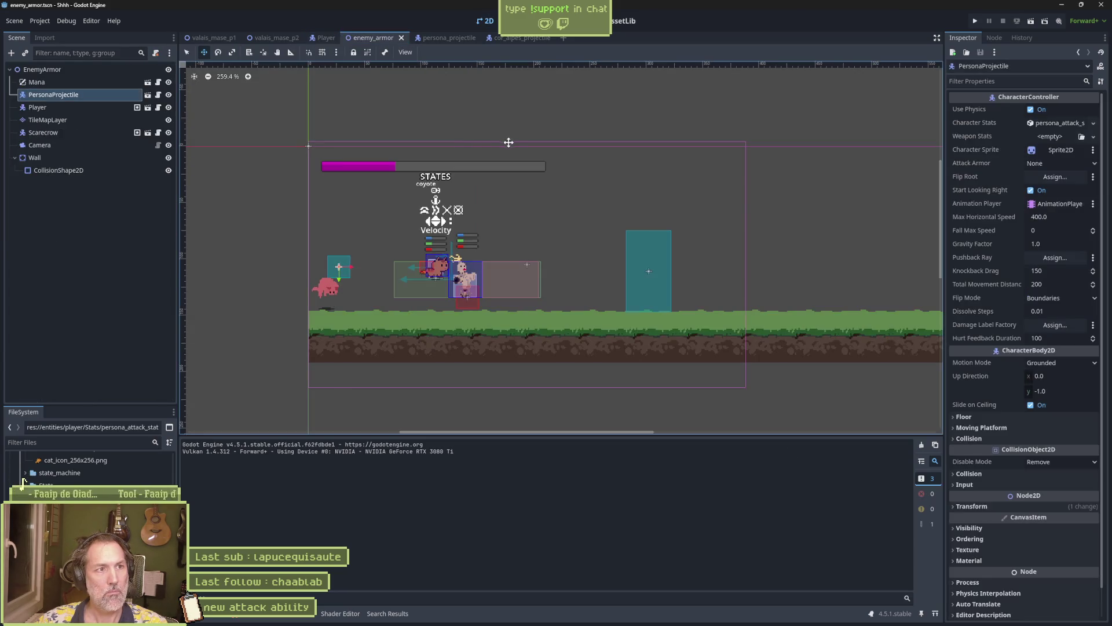
pyautogui.press('F6')
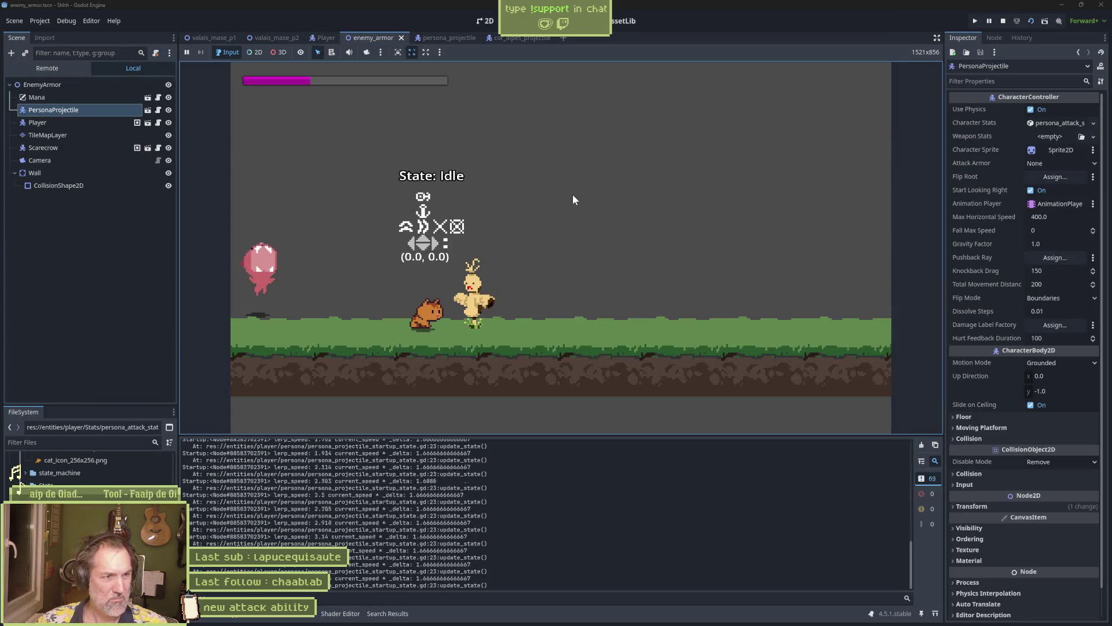
pyautogui.press('j')
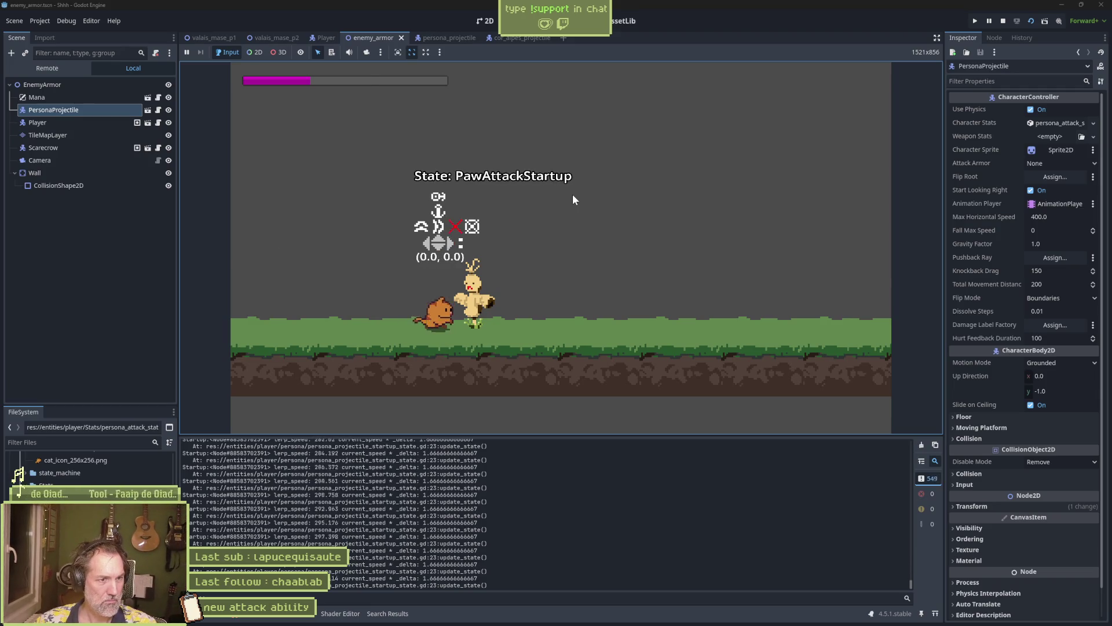
pyautogui.press('k')
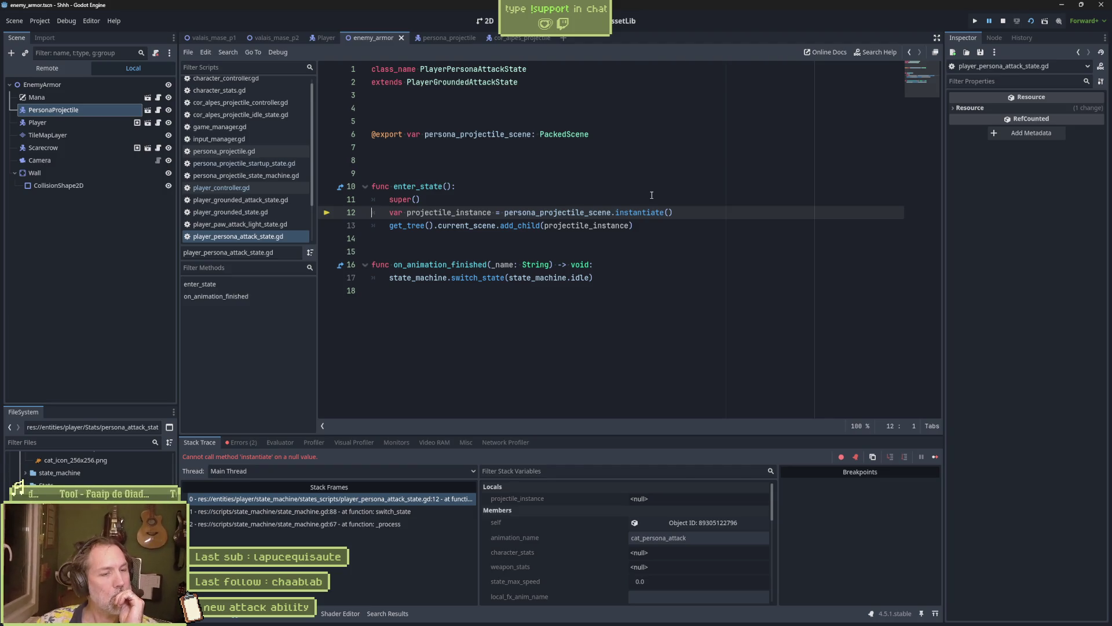
pyautogui.click(1003, 21)
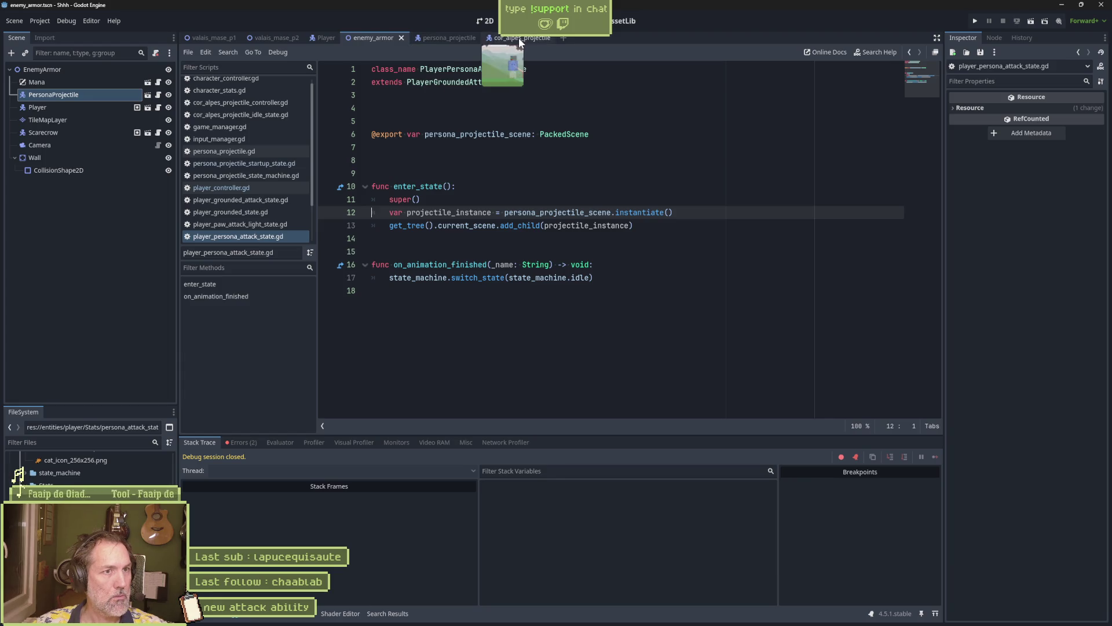
pyautogui.click(319, 38)
# Assign the persona_projectile scene to the CatPersonaAttack state, then go to enemy_armor
pyautogui.scroll(-5, 93, 342)
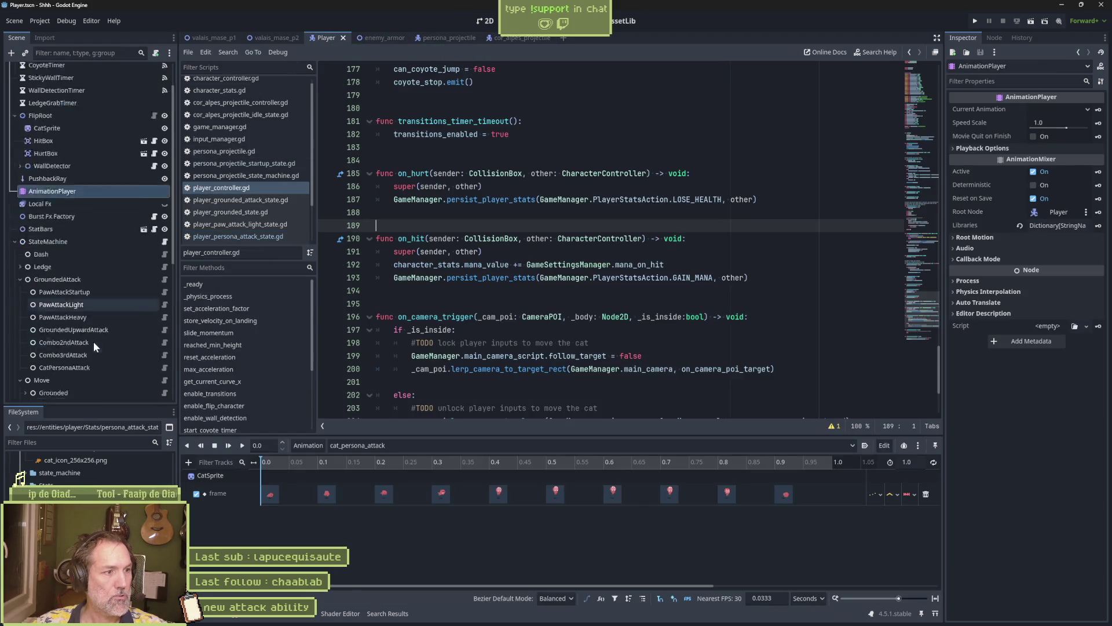
pyautogui.click(141, 242)
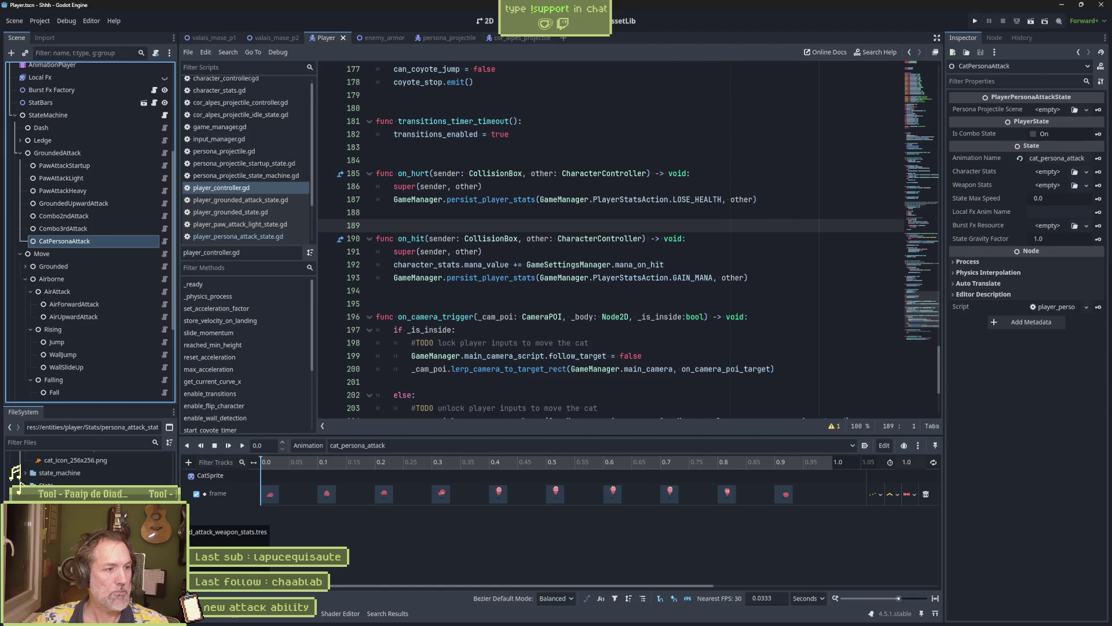
pyautogui.scroll(2, 23, 480)
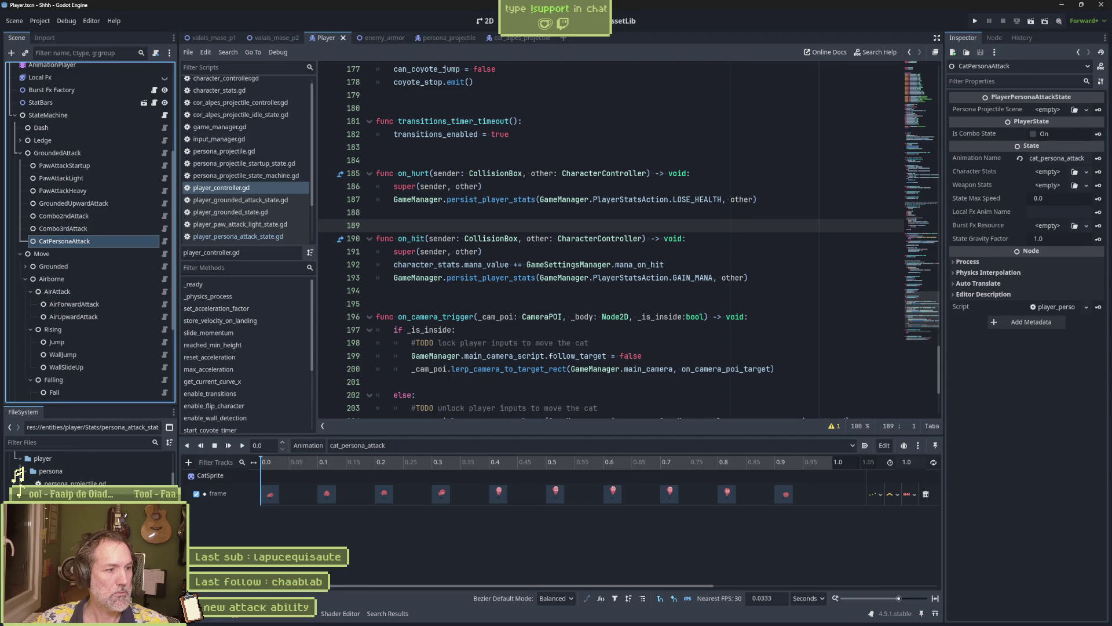
pyautogui.moveTo(69, 495)
pyautogui.mouseDown()
pyautogui.moveTo(521, 255)
pyautogui.moveTo(1052, 114)
pyautogui.mouseUp()
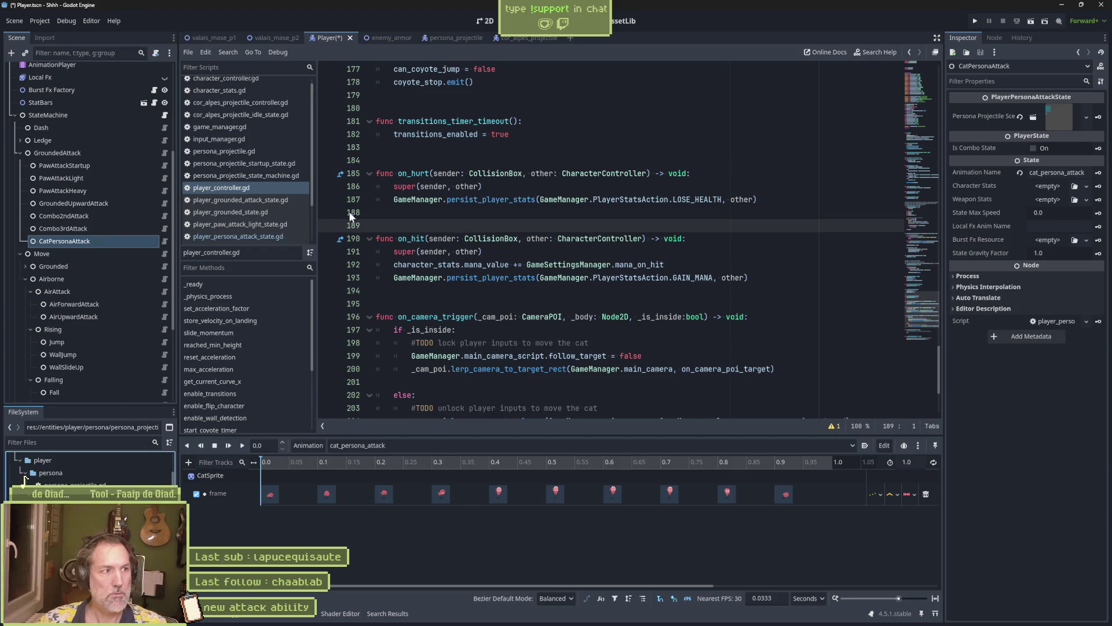
pyautogui.click(360, 37)
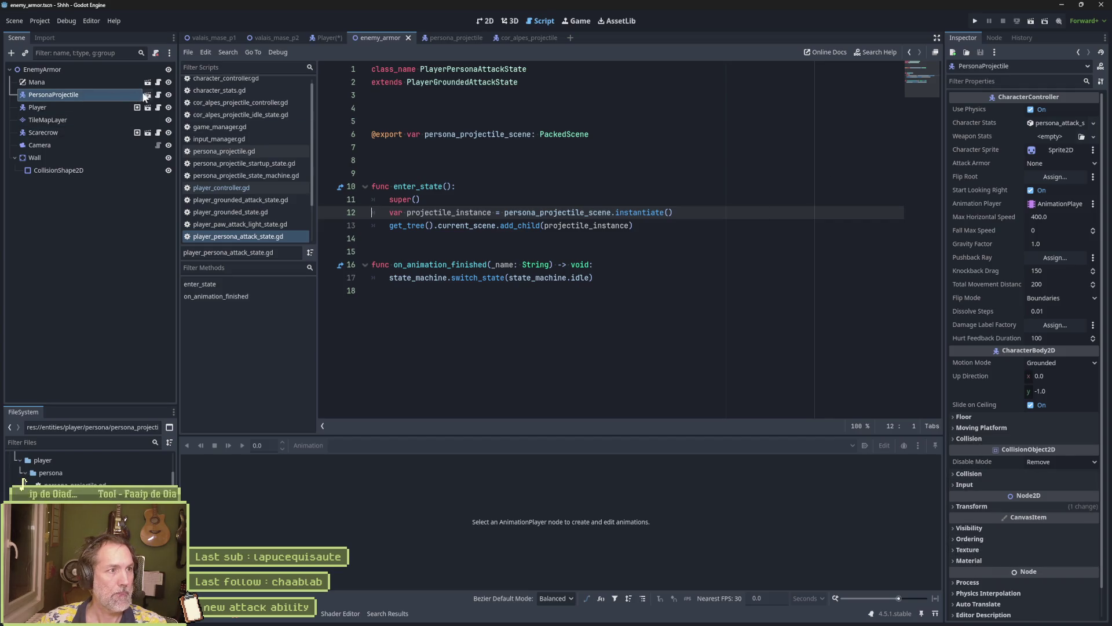
# Hide the PersonaProjectile node, run and stop the scene, and check the debugger's Errors list
pyautogui.click(168, 94)
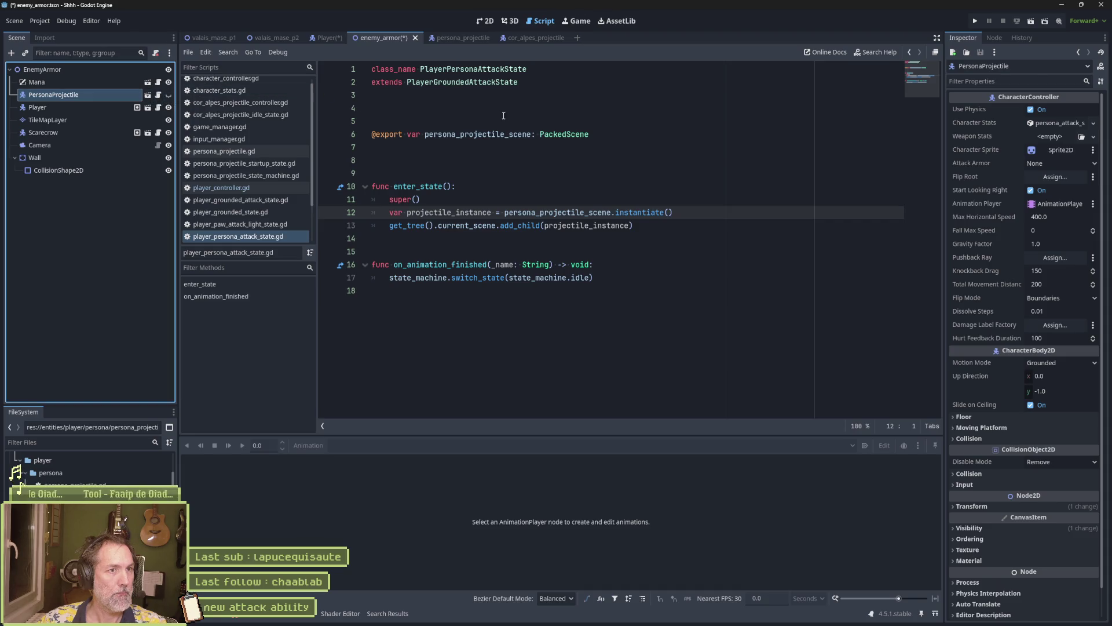
pyautogui.press('F6')
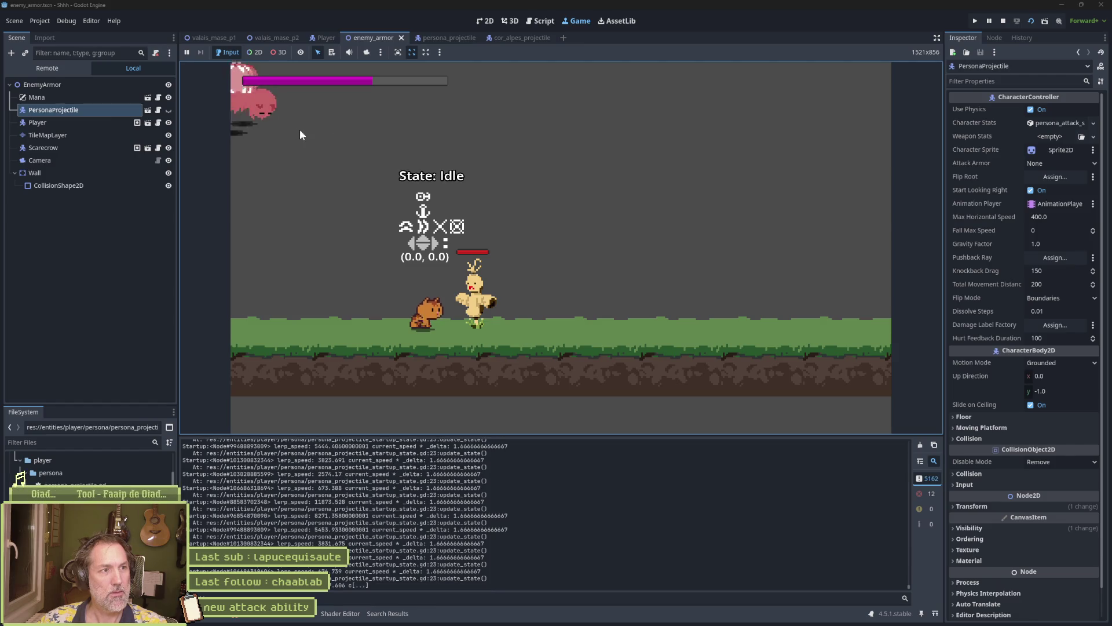
pyautogui.press('F8')
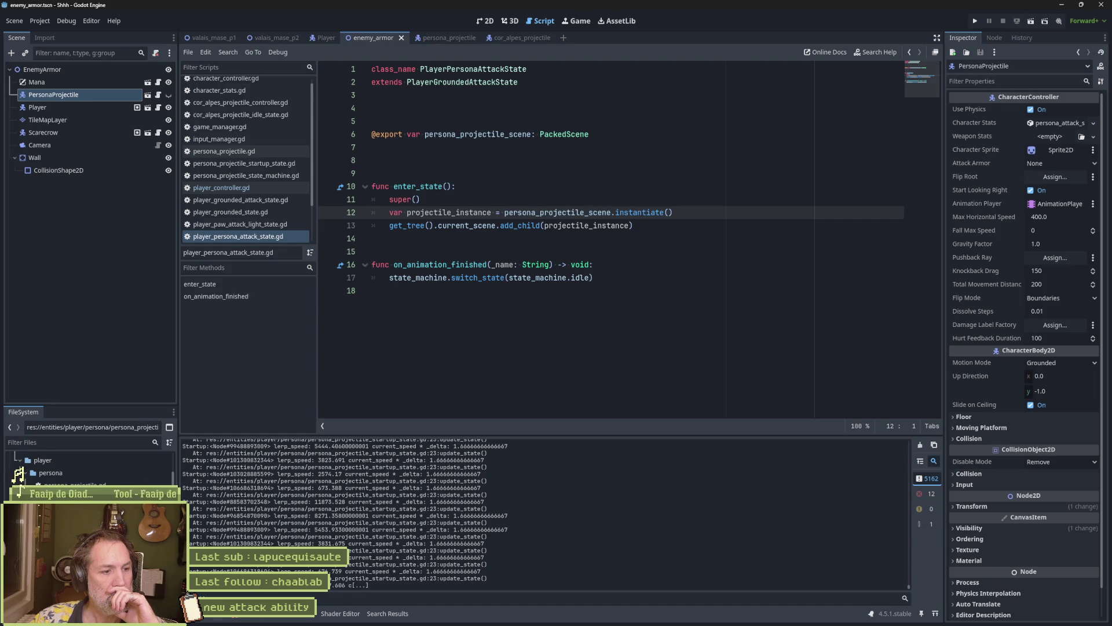
pyautogui.click(242, 619)
pyautogui.click(242, 442)
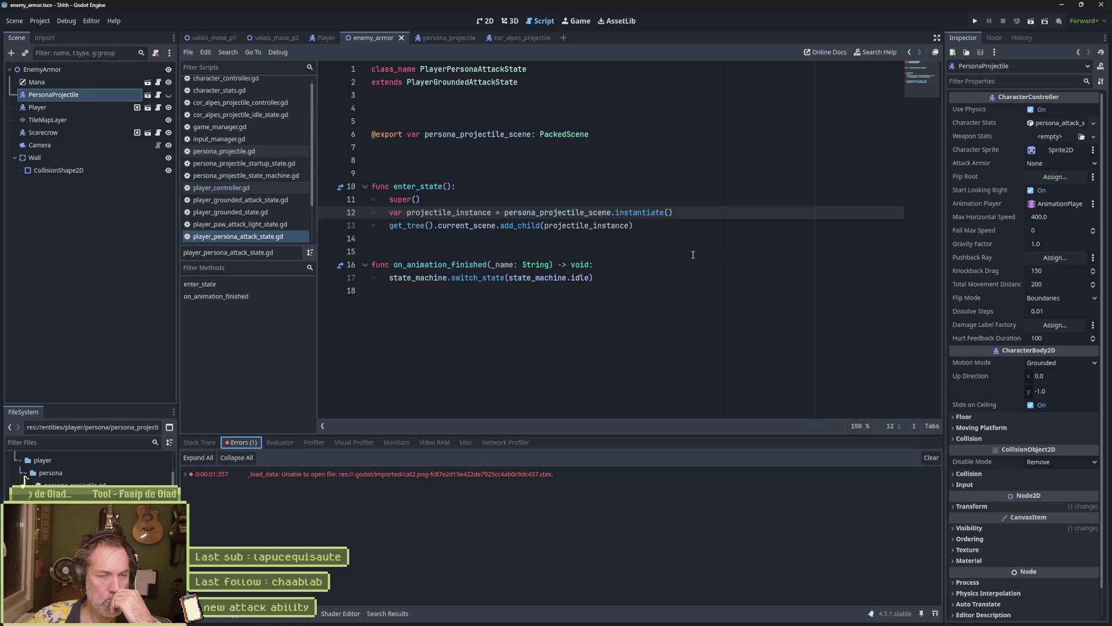
pyautogui.moveTo(575, 615)
pyautogui.click(577, 574)
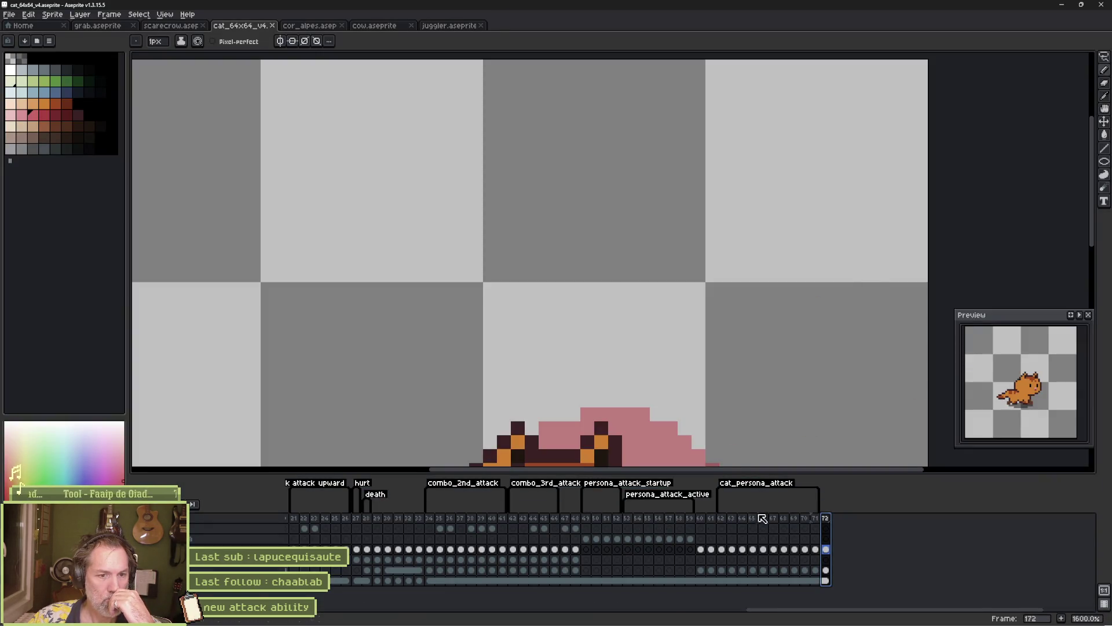
# On frames 62–65, select the tail and lower body and nudge them up and right
pyautogui.moveTo(720, 518)
pyautogui.mouseDown()
pyautogui.moveTo(789, 524)
pyautogui.moveTo(719, 522)
pyautogui.moveTo(758, 530)
pyautogui.mouseUp()
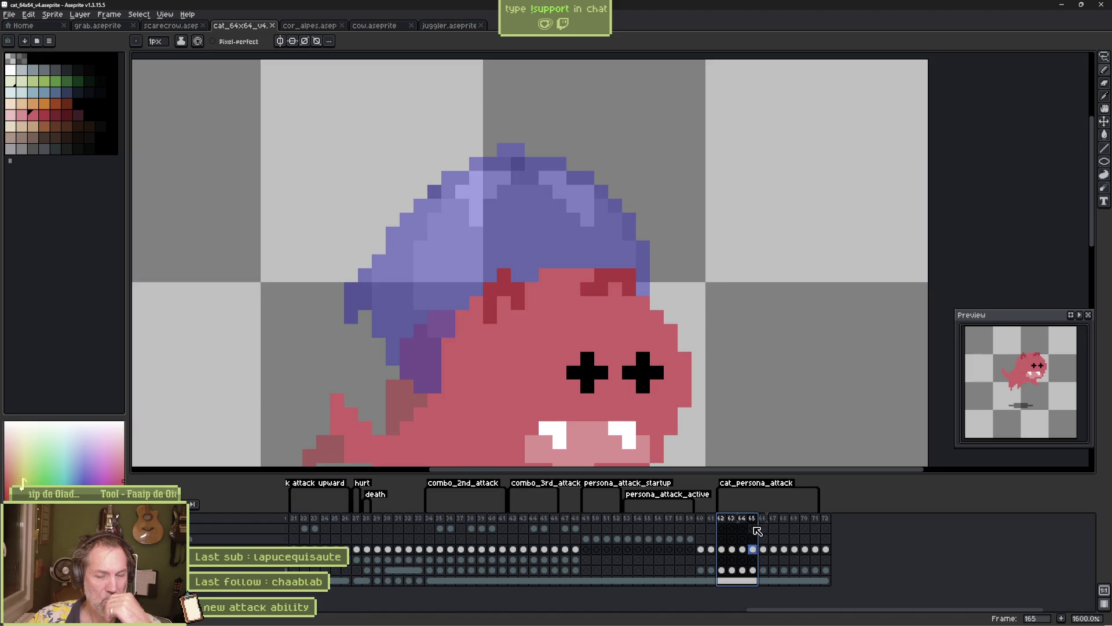
pyautogui.moveTo(685, 310)
pyautogui.mouseDown()
pyautogui.moveTo(593, 155)
pyautogui.moveTo(618, 105)
pyautogui.mouseUp()
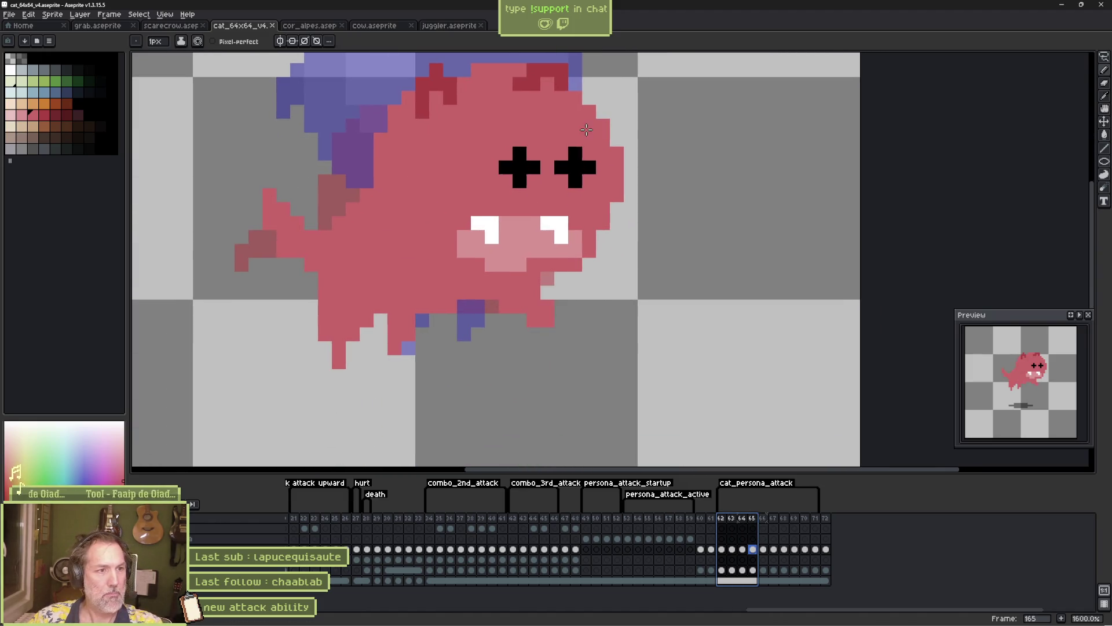
pyautogui.press('m')
pyautogui.moveTo(367, 176)
pyautogui.mouseDown()
pyautogui.moveTo(368, 242)
pyautogui.moveTo(447, 323)
pyautogui.moveTo(211, 236)
pyautogui.moveTo(371, 180)
pyautogui.mouseUp()
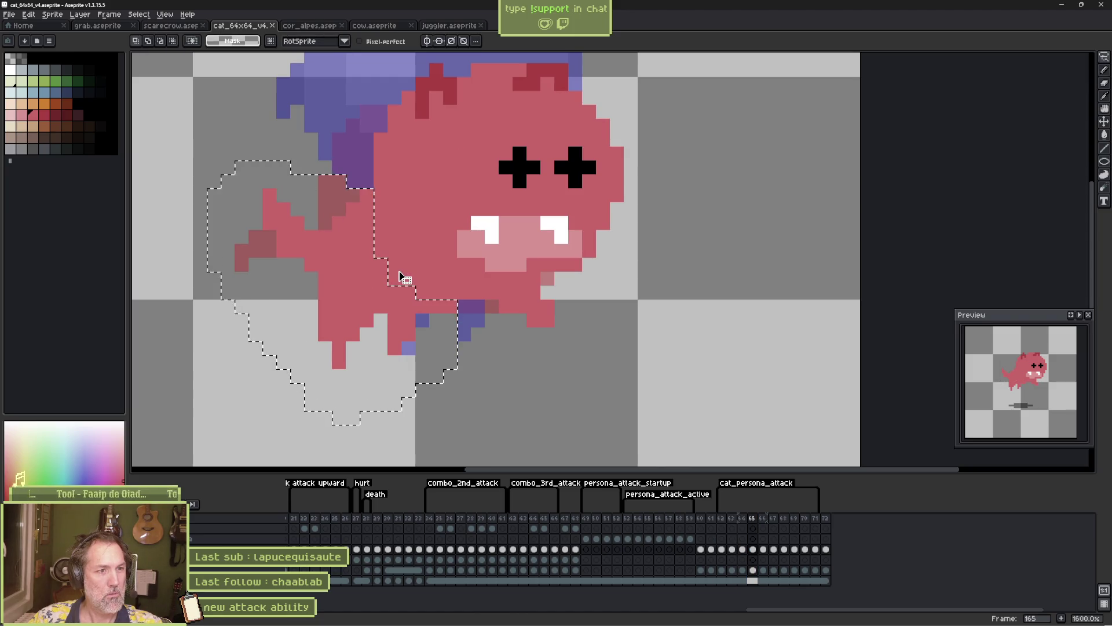
pyautogui.press('Up')
pyautogui.press('Right')
pyautogui.press('Right')
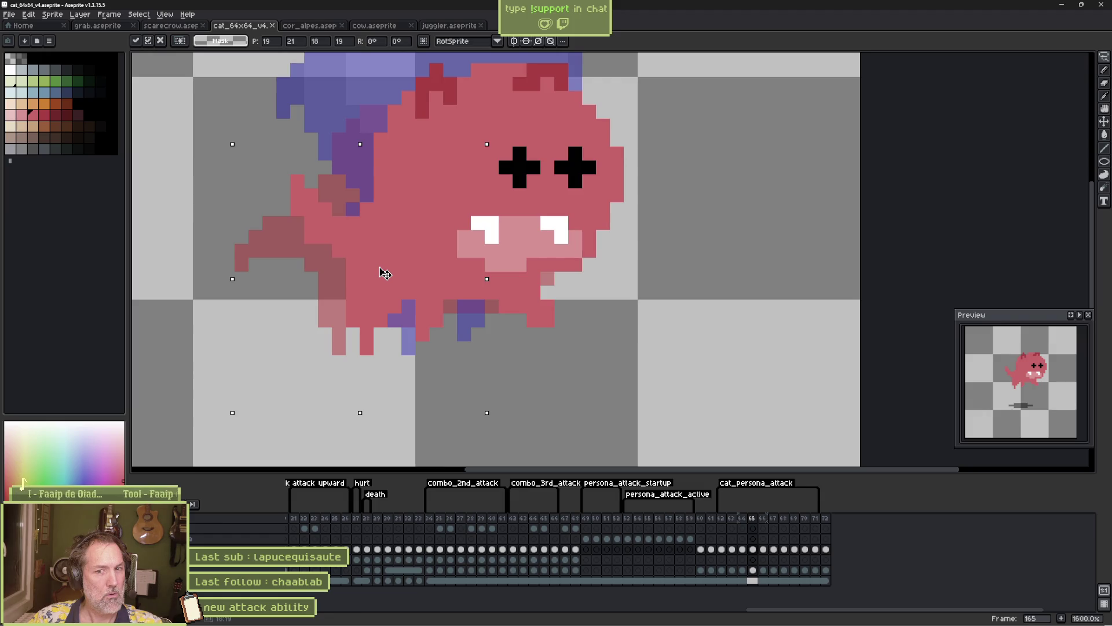
pyautogui.press('Return')
pyautogui.hotkey('ctrl', 'd')
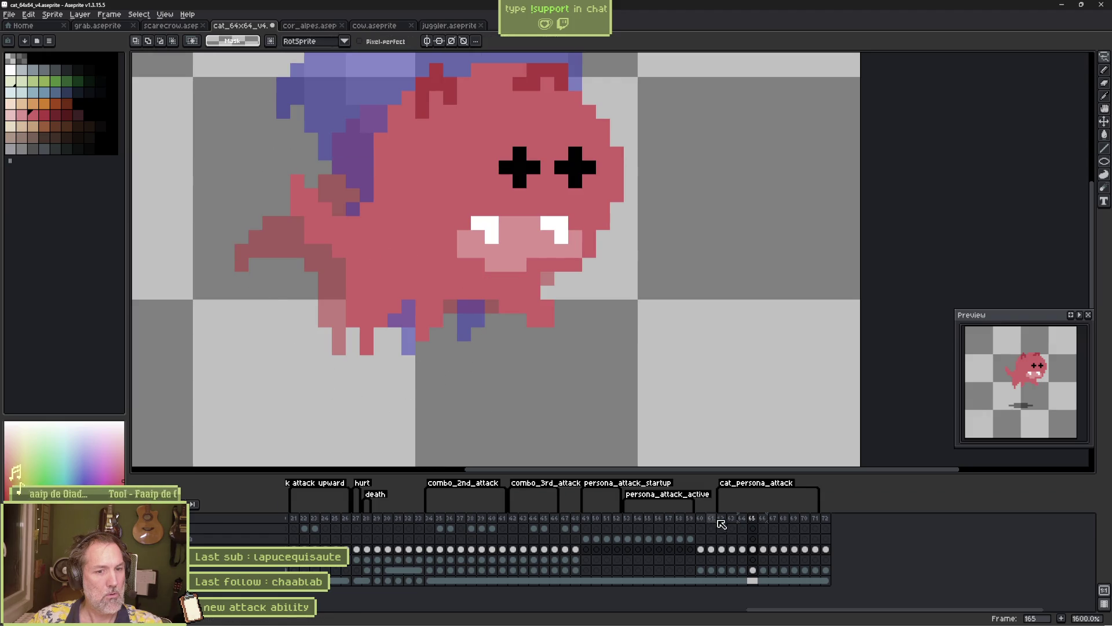
# Compare poses across frames 62–66 and select the cat's lower body and feet
pyautogui.moveTo(721, 521)
pyautogui.mouseDown()
pyautogui.moveTo(766, 524)
pyautogui.moveTo(739, 524)
pyautogui.moveTo(756, 523)
pyautogui.mouseUp()
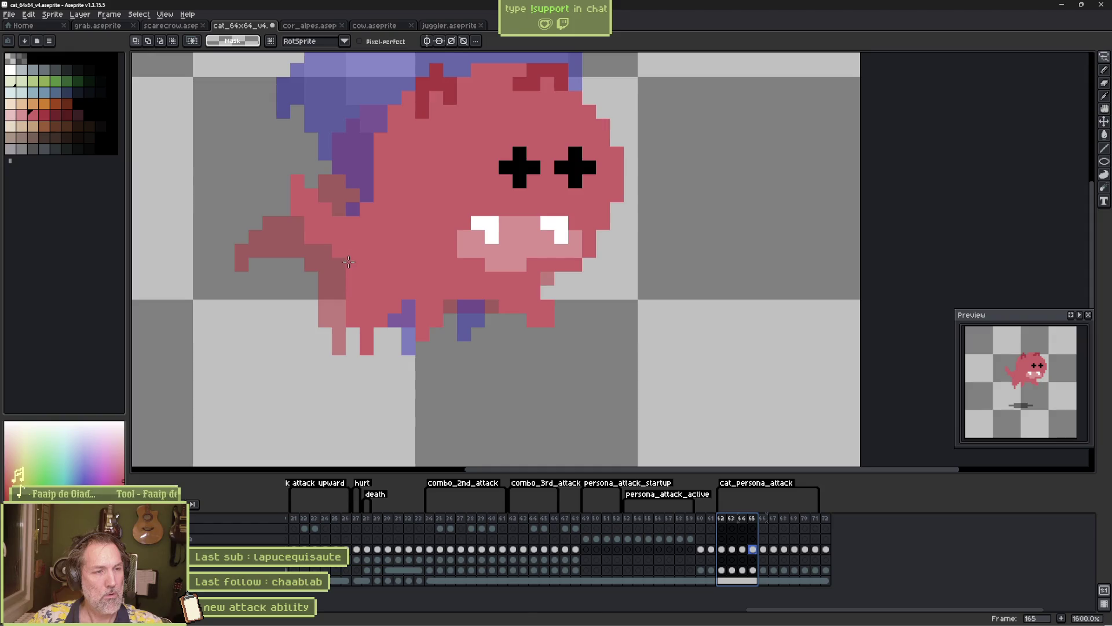
pyautogui.moveTo(339, 265)
pyautogui.mouseDown()
pyautogui.moveTo(440, 303)
pyautogui.moveTo(472, 343)
pyautogui.mouseUp()
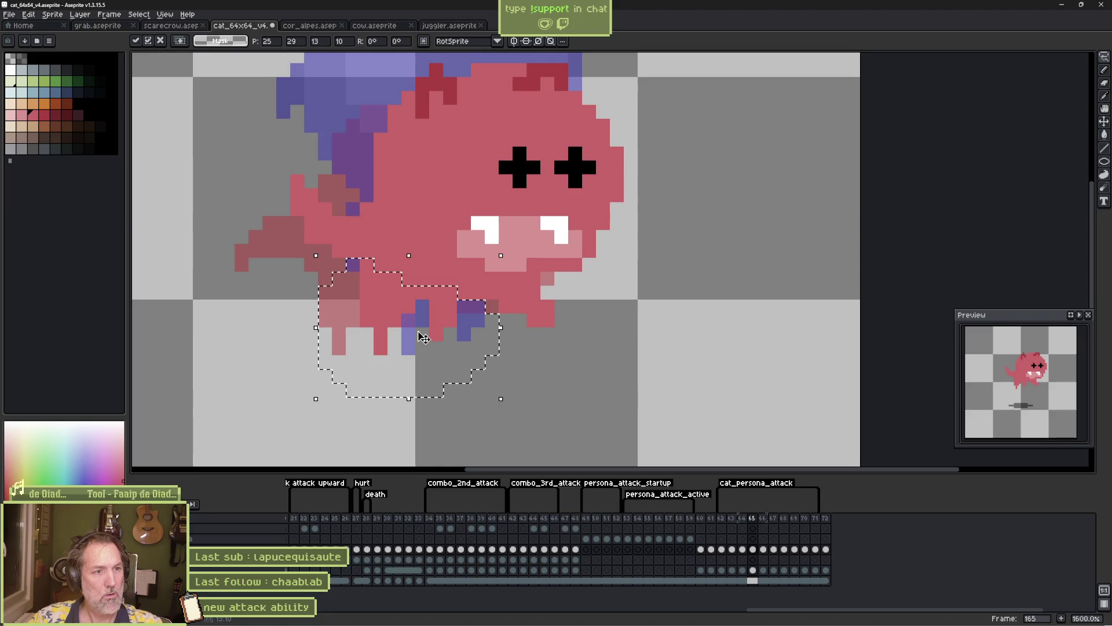
pyautogui.moveTo(724, 520)
pyautogui.mouseDown()
pyautogui.moveTo(787, 520)
pyautogui.moveTo(711, 519)
pyautogui.moveTo(747, 515)
pyautogui.mouseUp()
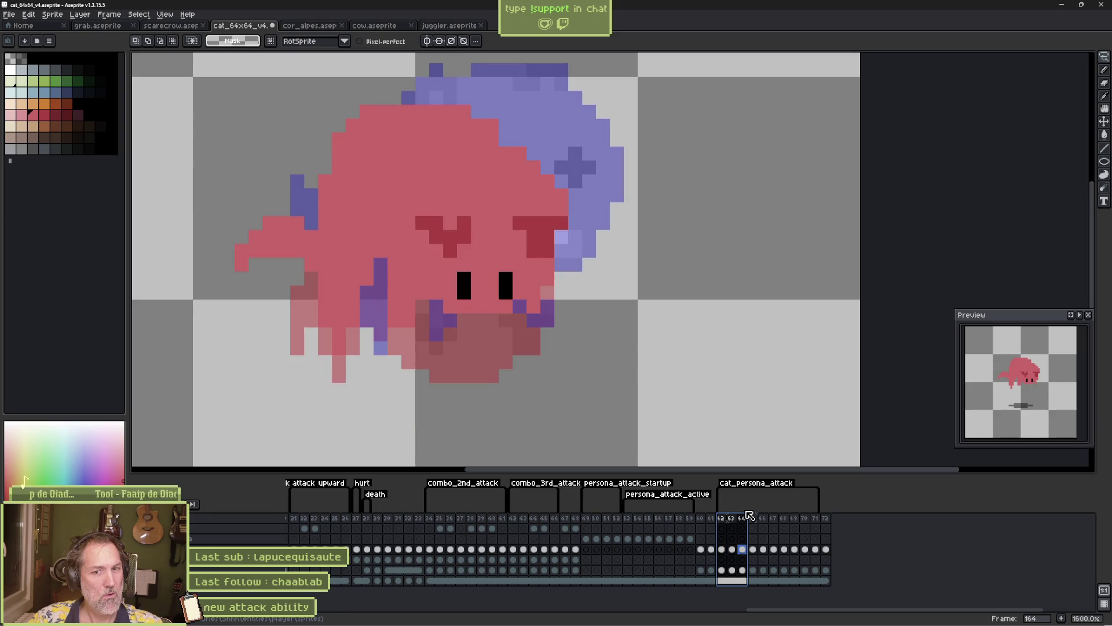
pyautogui.press('b')
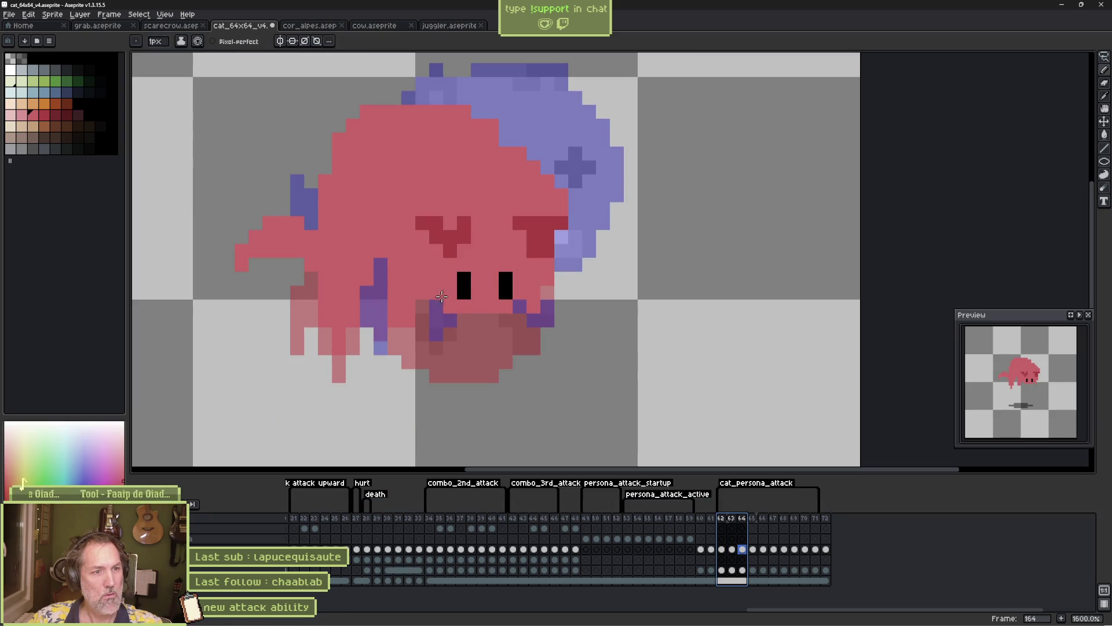
# Add dark-red ear tip pixels to the cat's head on frame 165
pyautogui.press('Escape')
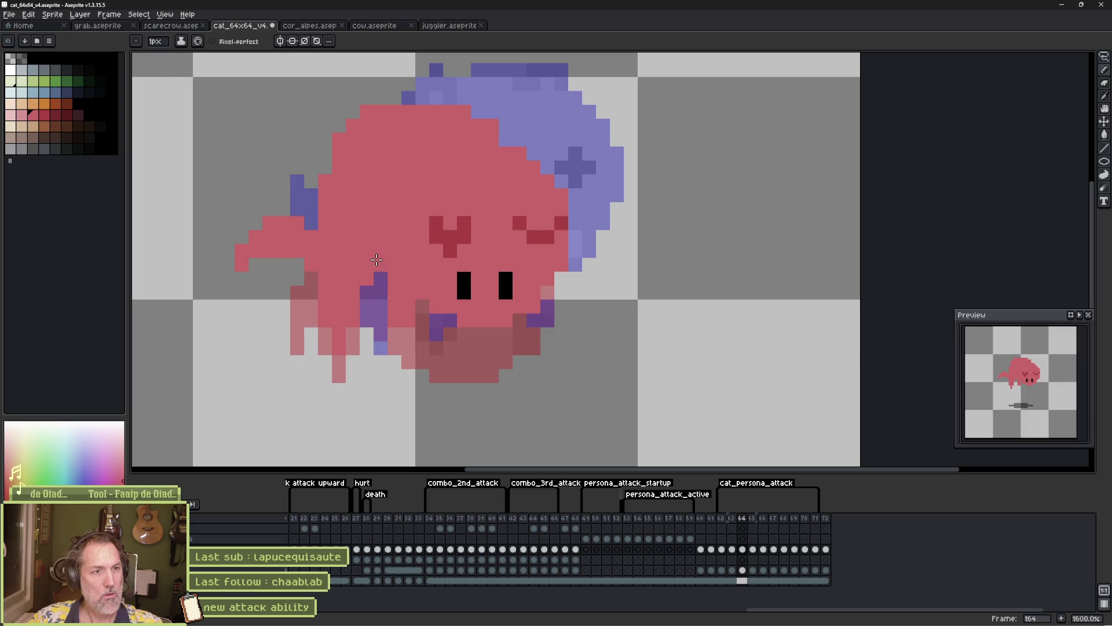
pyautogui.moveTo(724, 520); pyautogui.dragTo(759, 523)
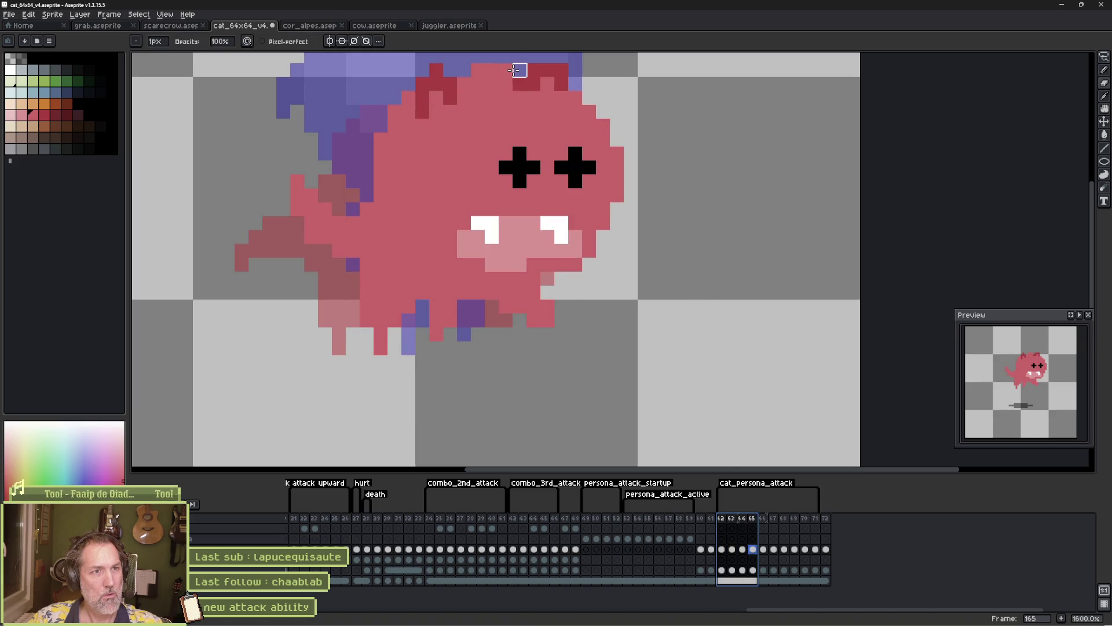
pyautogui.click(557, 78)
pyautogui.press('e')
pyautogui.moveTo(552, 60); pyautogui.dragTo(554, 142)
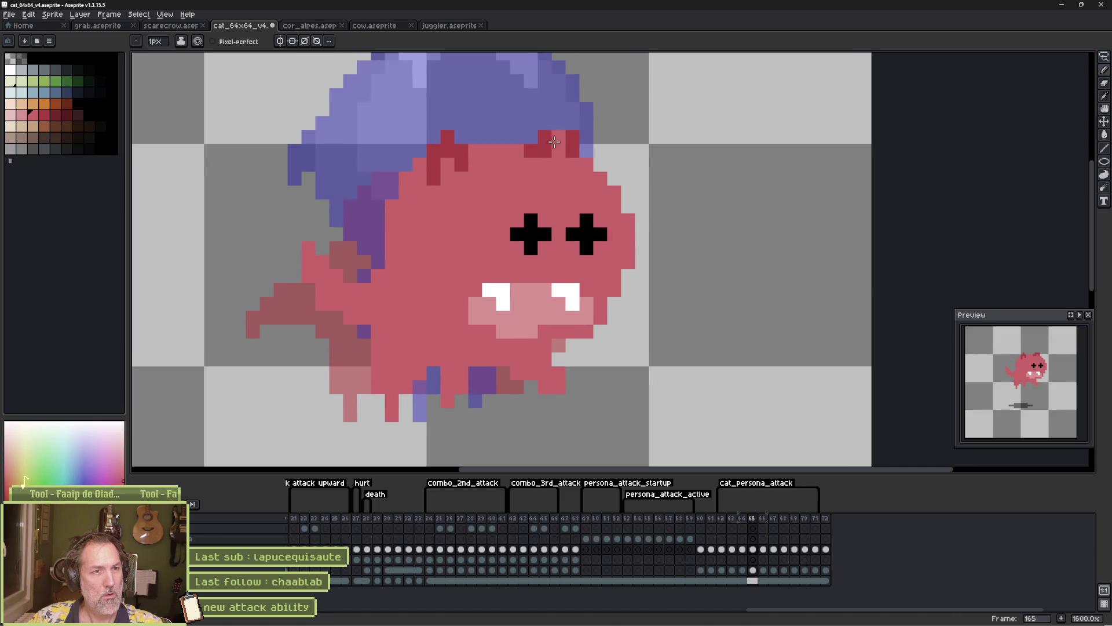
pyautogui.keyDown('alt'); pyautogui.click(547, 141); pyautogui.keyUp('alt')
pyautogui.click(563, 126)
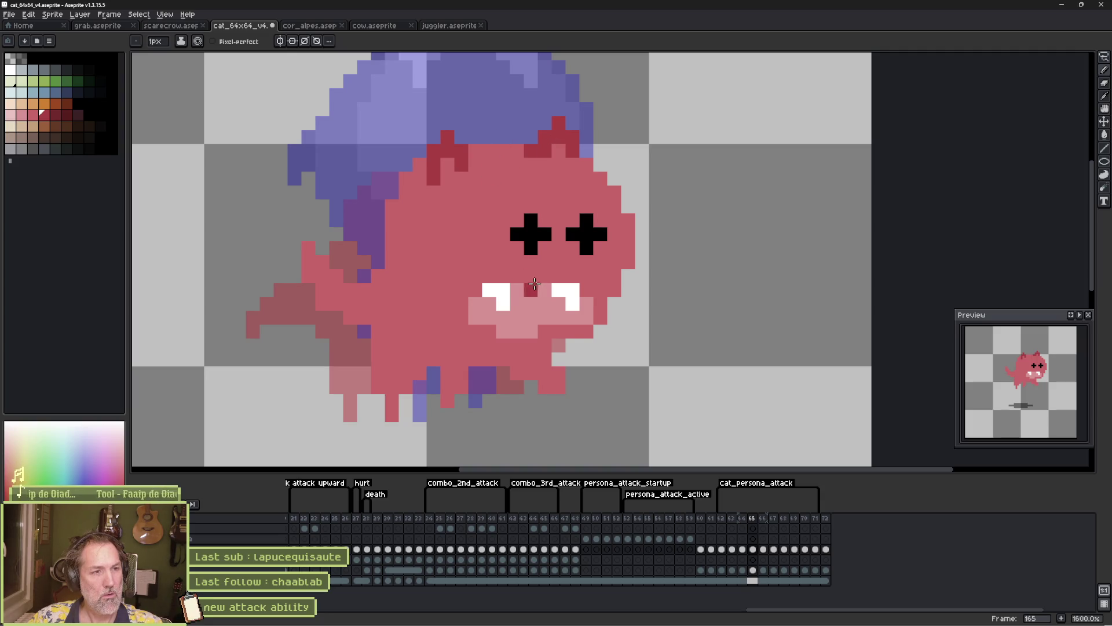
# Enlarge the cat's right eye on the attack frames
pyautogui.click(718, 518)
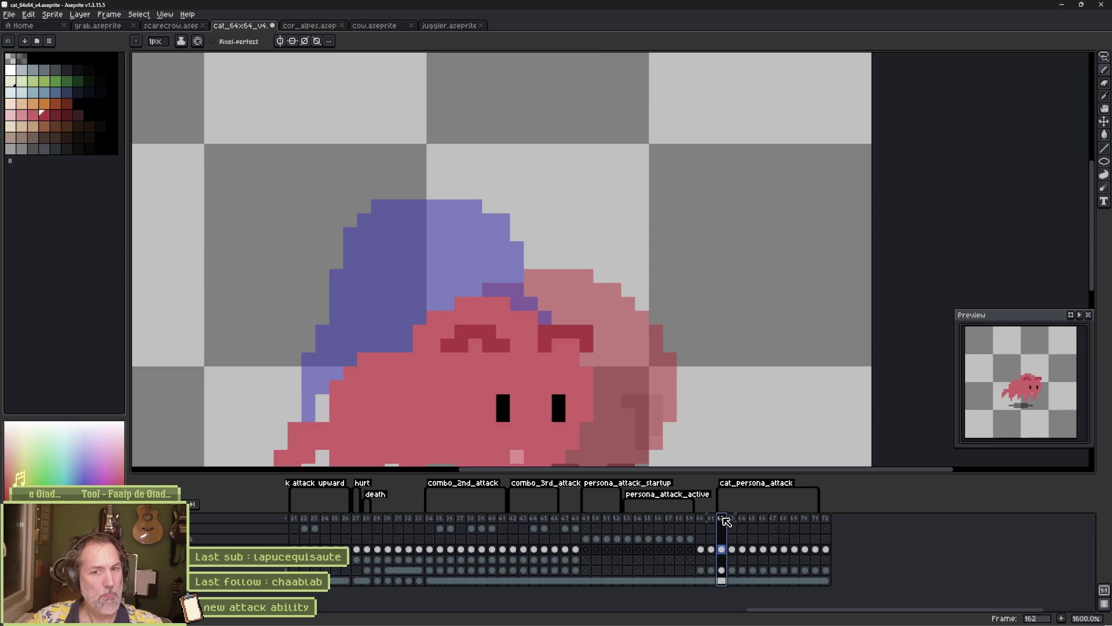
pyautogui.moveTo(721, 521)
pyautogui.mouseDown()
pyautogui.moveTo(758, 525)
pyautogui.moveTo(736, 523)
pyautogui.moveTo(747, 523)
pyautogui.mouseUp()
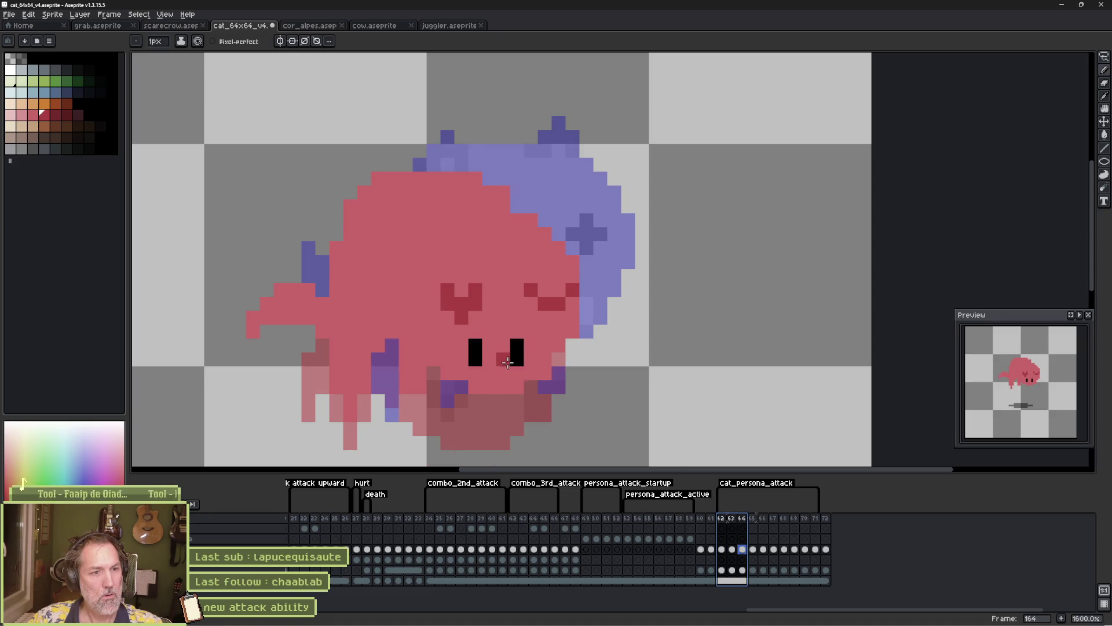
pyautogui.moveTo(529, 345); pyautogui.dragTo(528, 360)
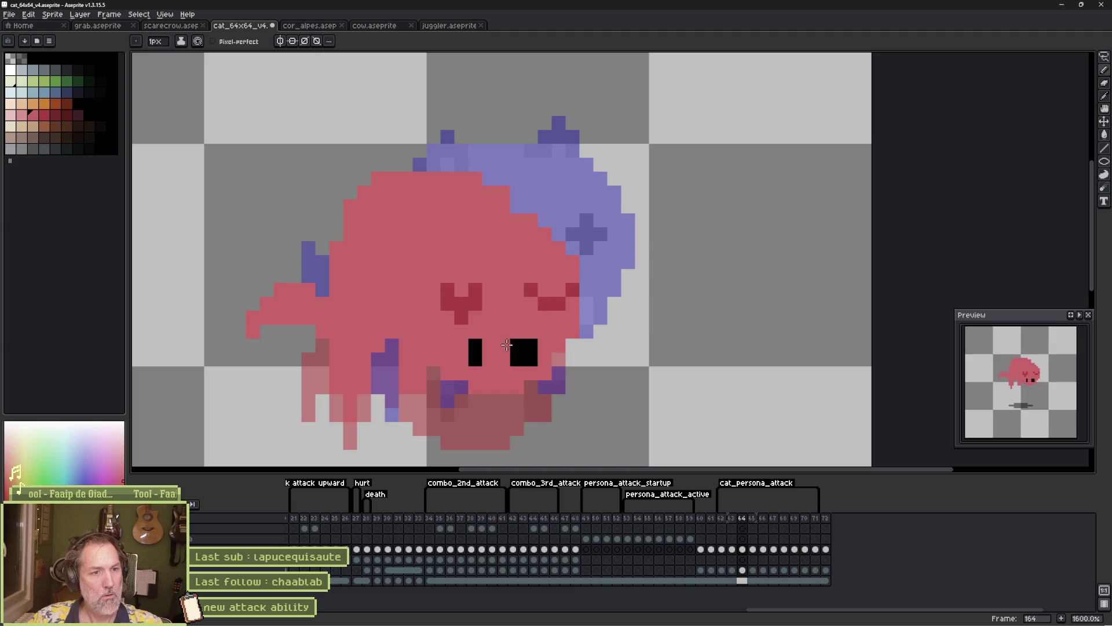
pyautogui.moveTo(721, 519); pyautogui.dragTo(753, 525)
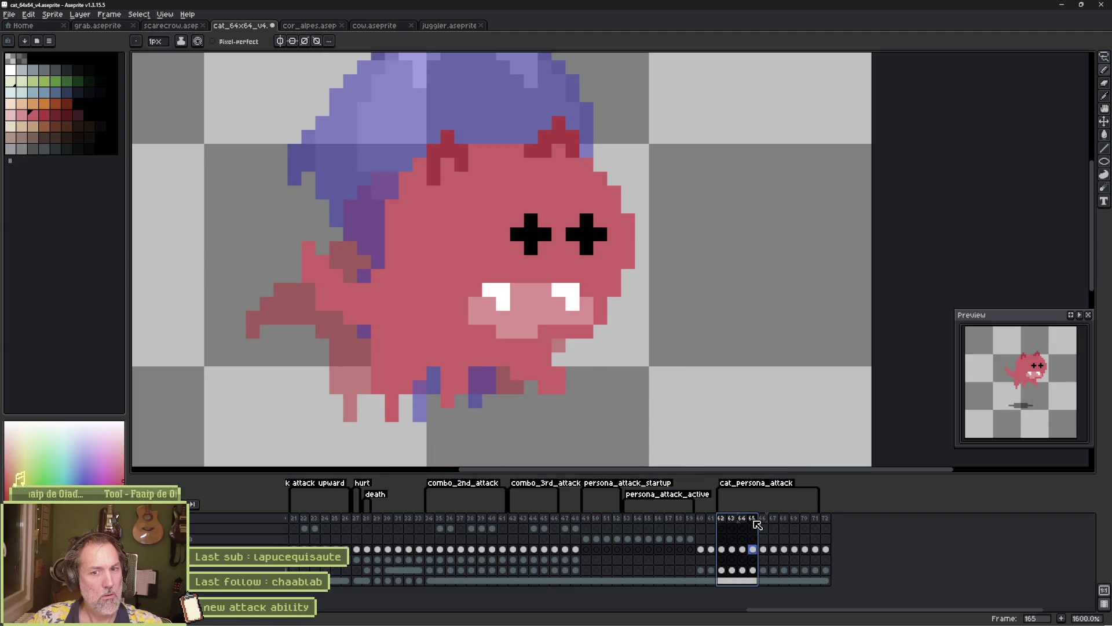
# Shift the left eye cross slightly left, paint stray blue pixels pink, and preview the animation
pyautogui.press('m')
pyautogui.moveTo(560, 211); pyautogui.dragTo(508, 256)
pyautogui.press('Left')
pyautogui.press('i')
pyautogui.click(553, 200)
pyautogui.press('b')
pyautogui.moveTo(545, 221); pyautogui.dragTo(555, 231)
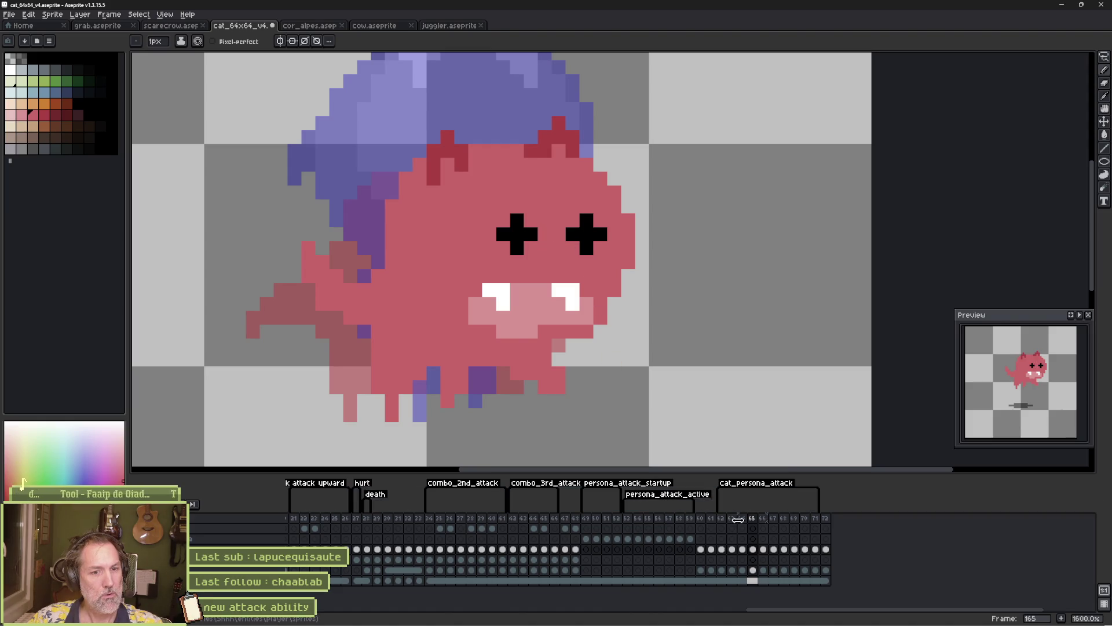
pyautogui.moveTo(725, 518)
pyautogui.mouseDown()
pyautogui.moveTo(828, 529)
pyautogui.moveTo(724, 522)
pyautogui.mouseUp()
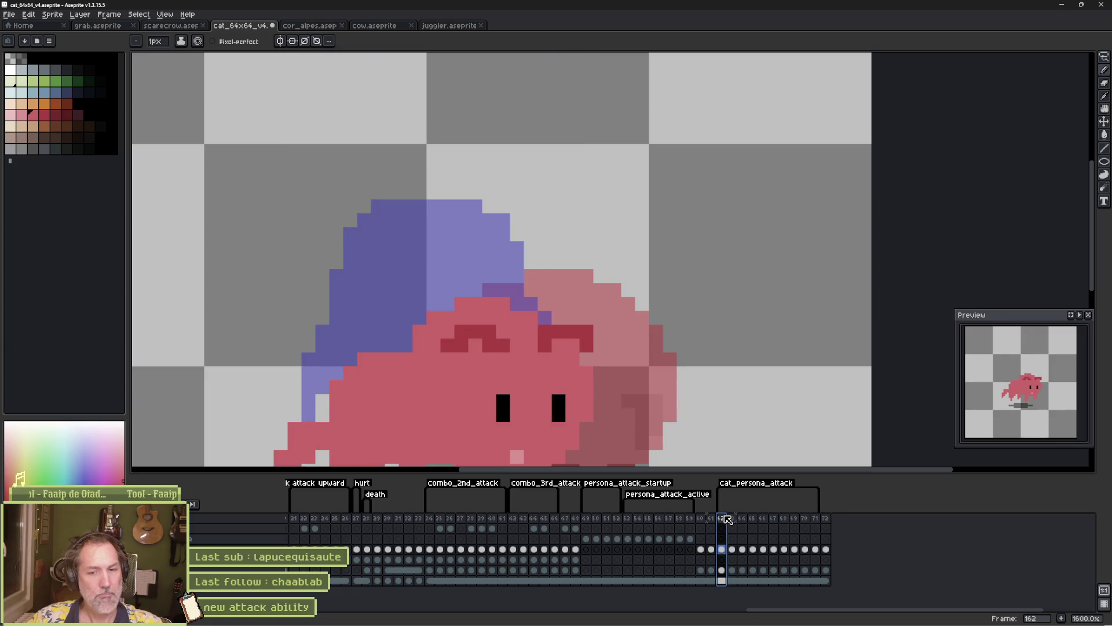
pyautogui.press('Return')
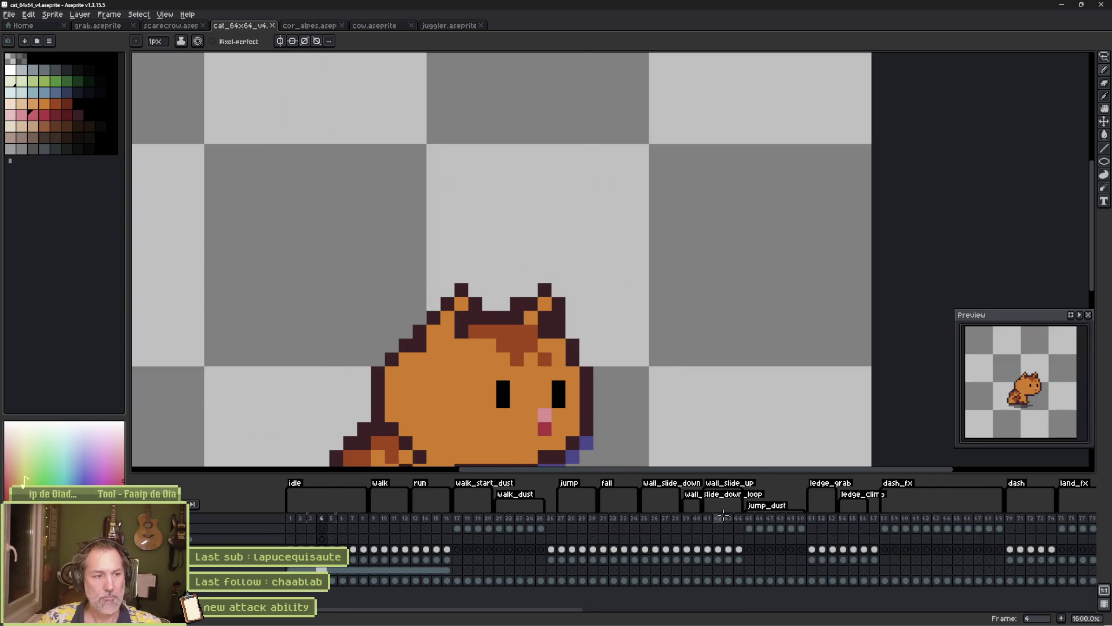
# Toggle the cat_persona_attack tag's Repeat setting and replay the animation from frame 164
pyautogui.press('Return')
pyautogui.doubleClick(1044, 487)
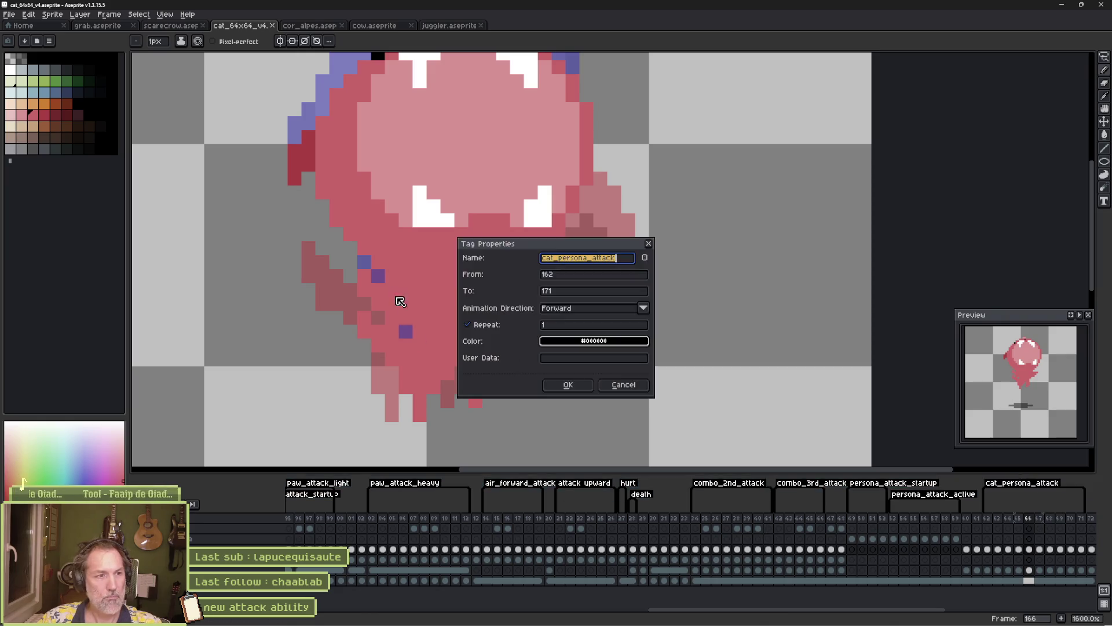
pyautogui.click(491, 321)
pyautogui.click(566, 385)
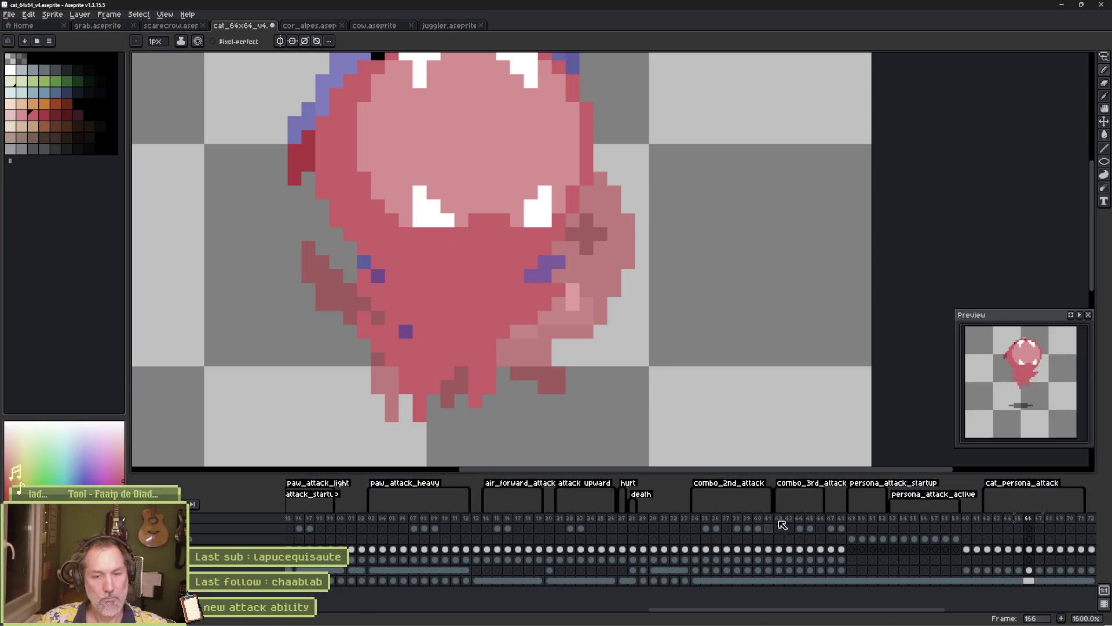
pyautogui.press('Left')
pyautogui.press('Left')
pyautogui.press('Return')
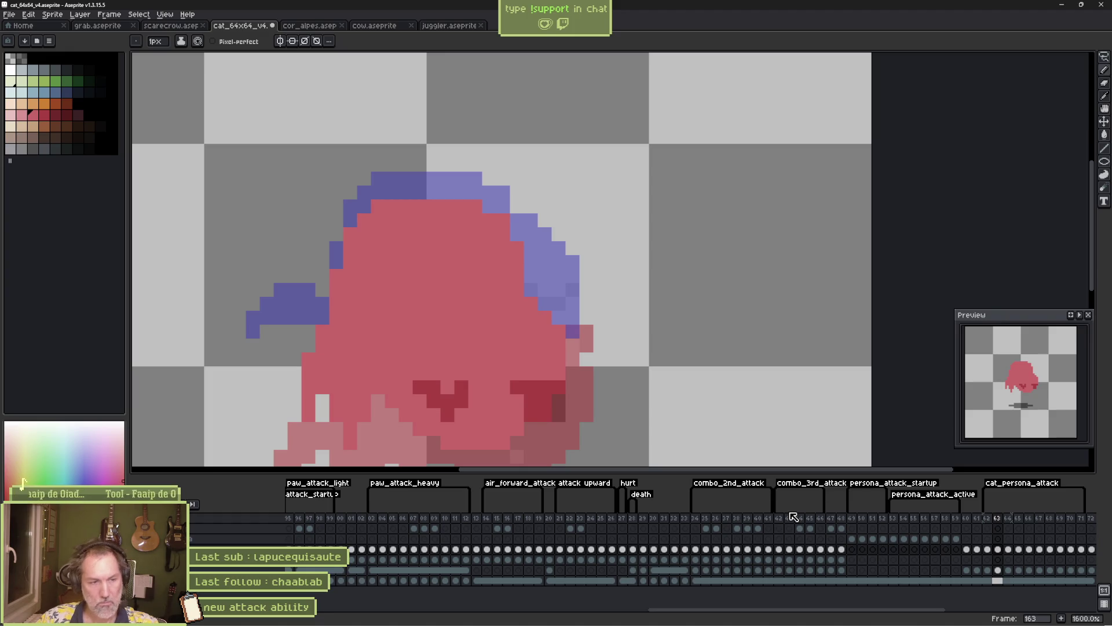
# Lasso-select the cat and nudge it one pixel left
pyautogui.press('q')
pyautogui.moveTo(556, 237)
pyautogui.mouseDown()
pyautogui.moveTo(600, 262)
pyautogui.moveTo(565, 405)
pyautogui.moveTo(457, 374)
pyautogui.moveTo(466, 261)
pyautogui.moveTo(521, 239)
pyautogui.mouseUp()
pyautogui.moveTo(556, 324); pyautogui.dragTo(541, 325)
pyautogui.press('Return')
pyautogui.hotkey('ctrl', 'd')
# Paint red over the blue hair atop the cat's head and play the animation
pyautogui.press('b')
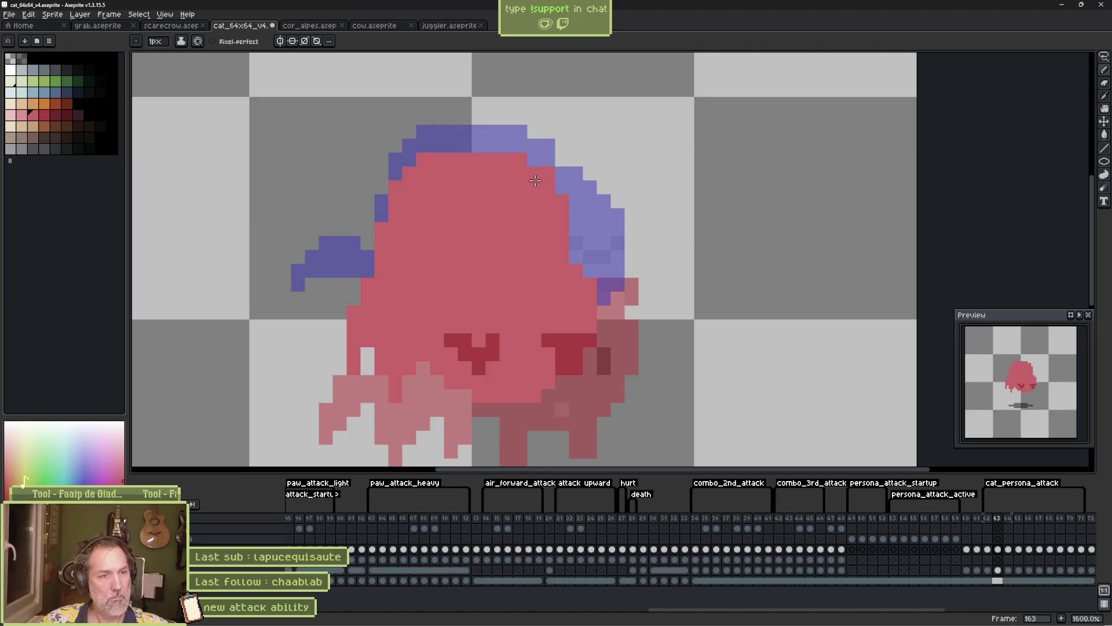
pyautogui.moveTo(433, 161); pyautogui.dragTo(488, 143)
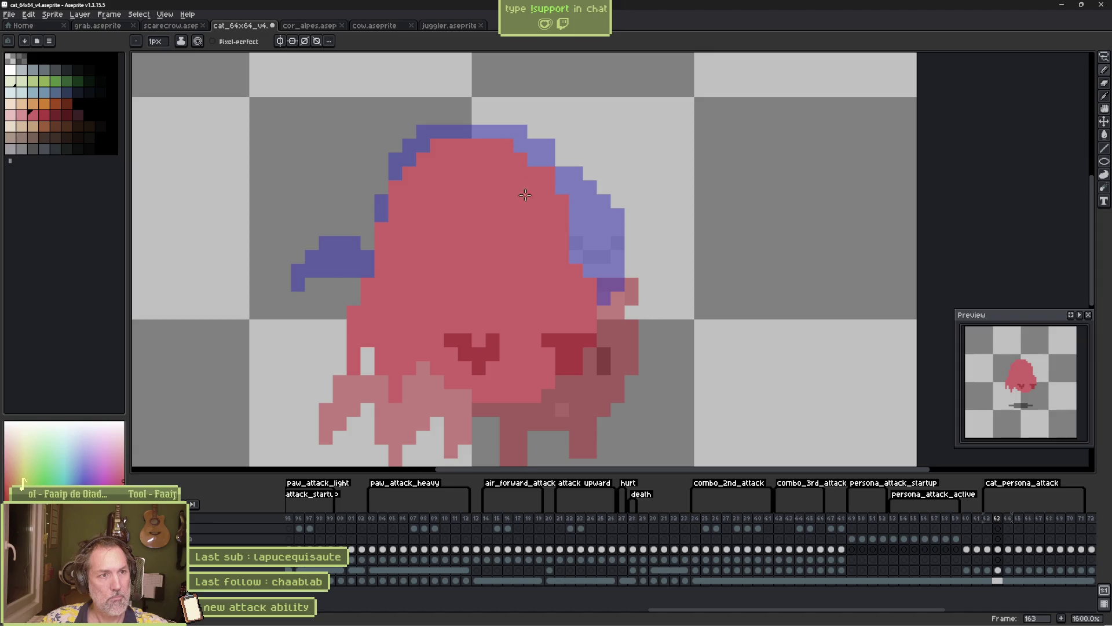
pyautogui.press('Return')
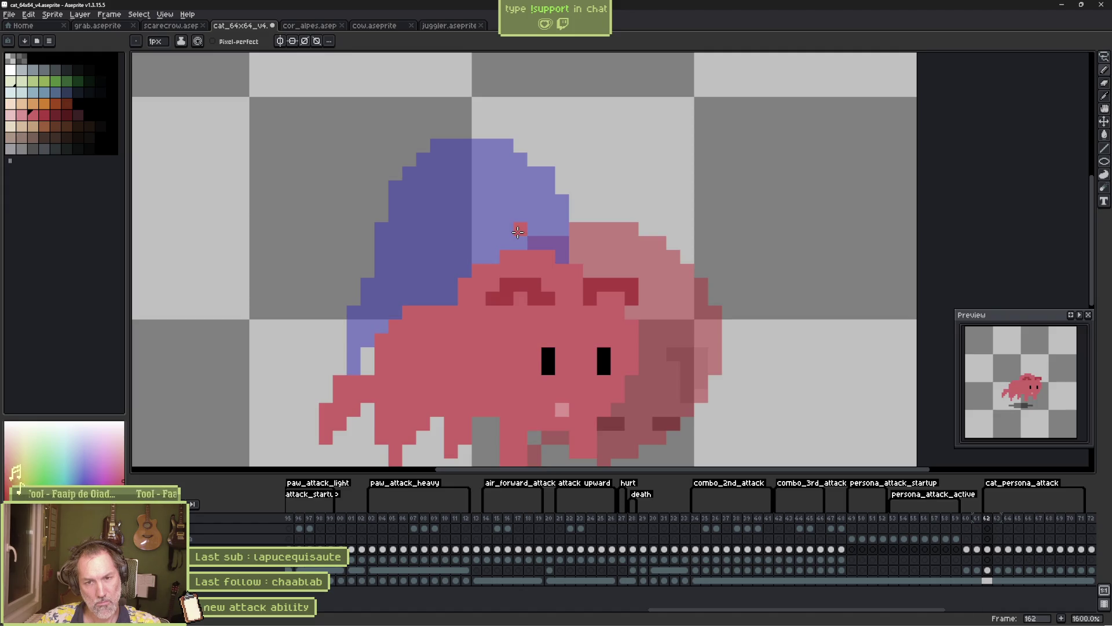
# Step through frames 161–165 to review the changes, ending on frame 164
pyautogui.press('Left')
pyautogui.press('Right')
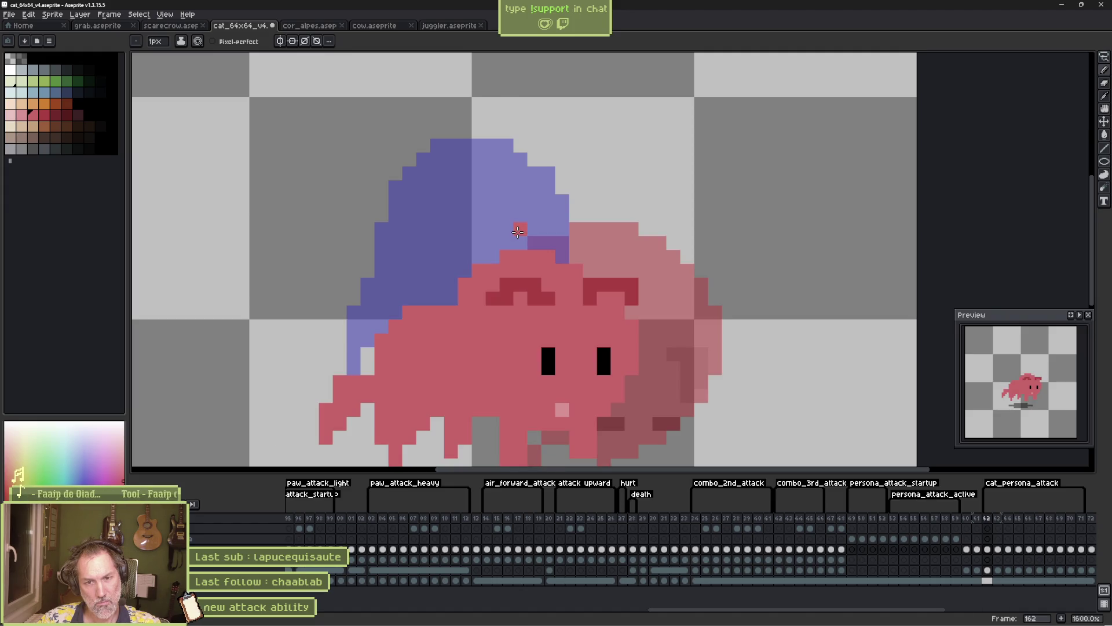
pyautogui.press('Right')
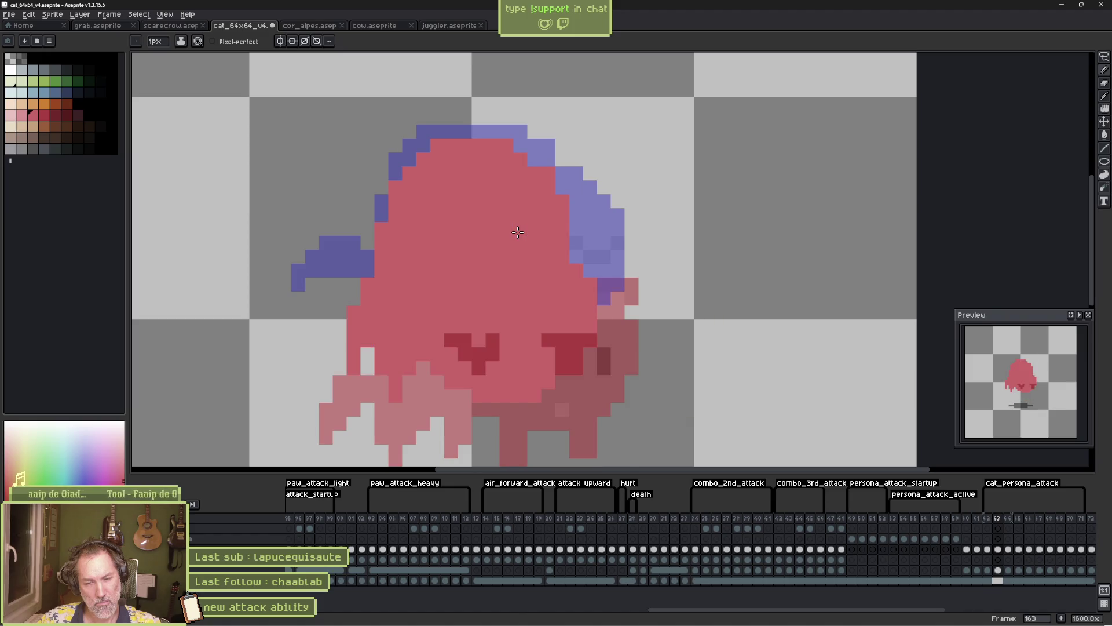
pyautogui.press('Right')
pyautogui.press('Right')
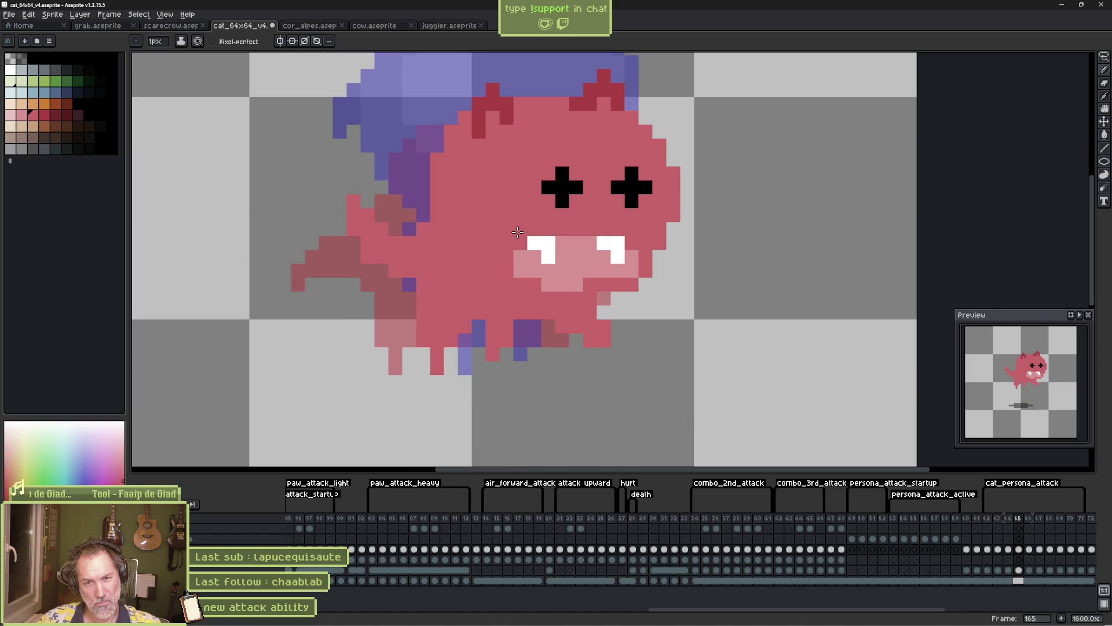
pyautogui.press('Left')
pyautogui.press('Left')
pyautogui.press('Left')
pyautogui.press('Right')
pyautogui.press('Right')
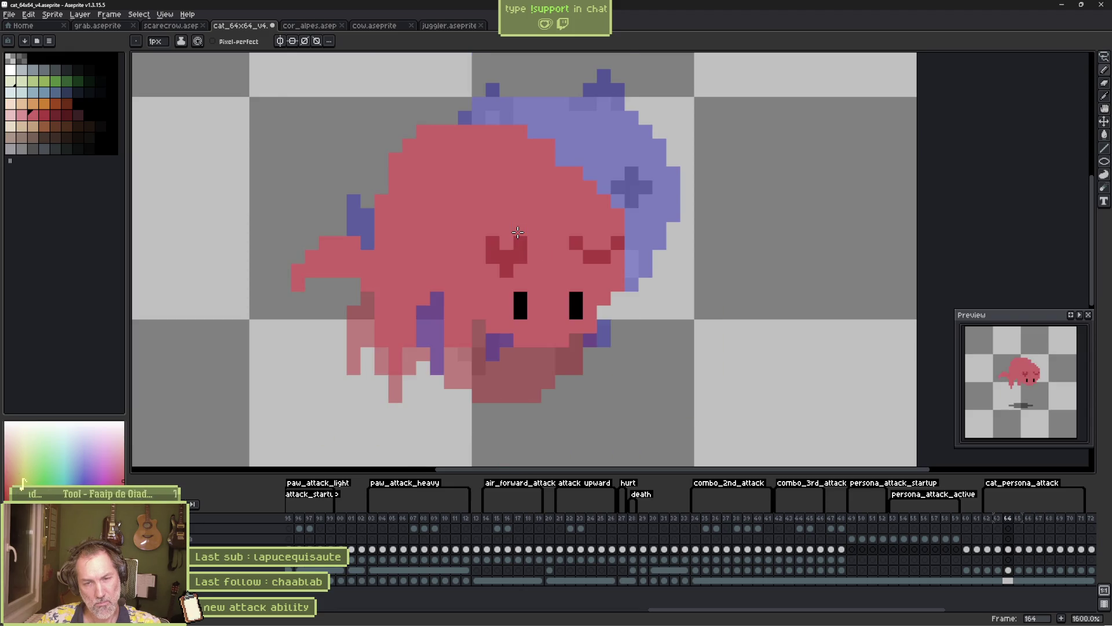
pyautogui.press('Right')
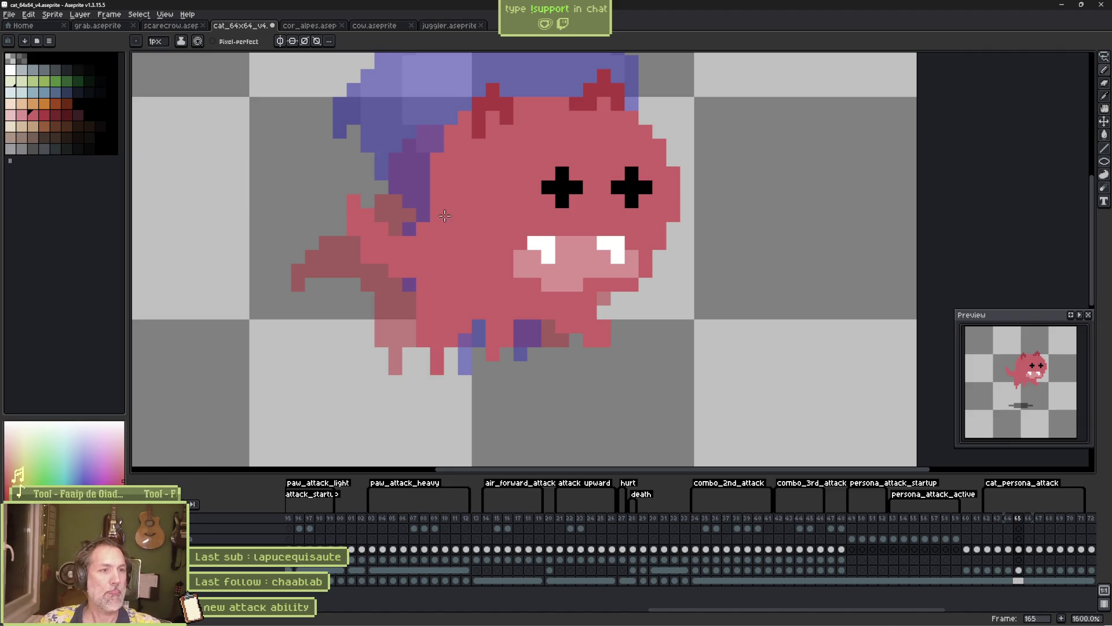
pyautogui.press('b')
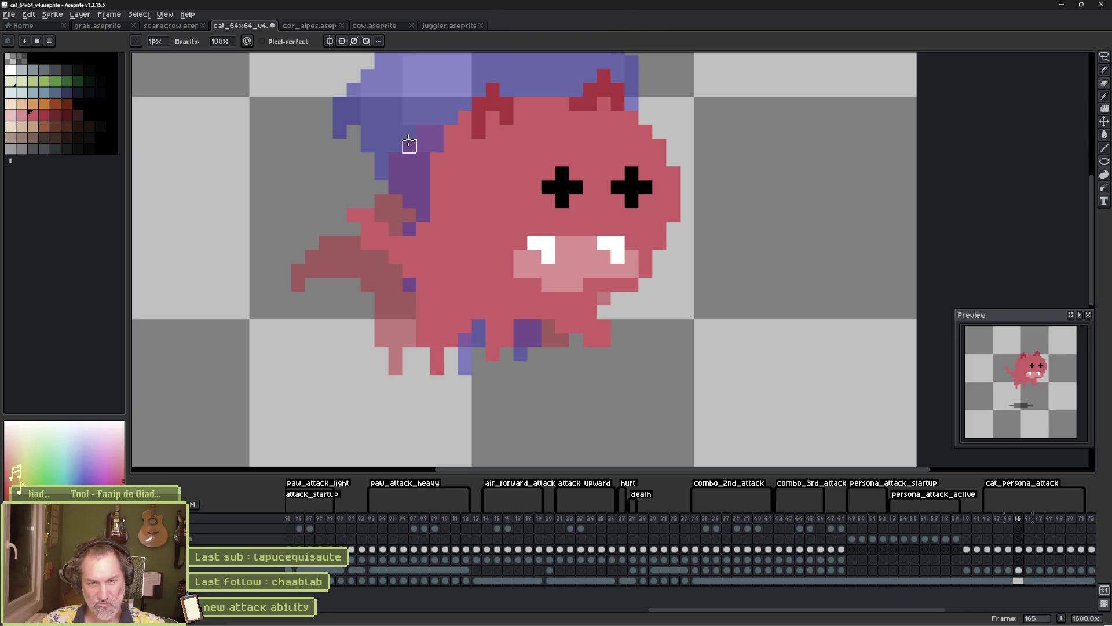
pyautogui.press(',')
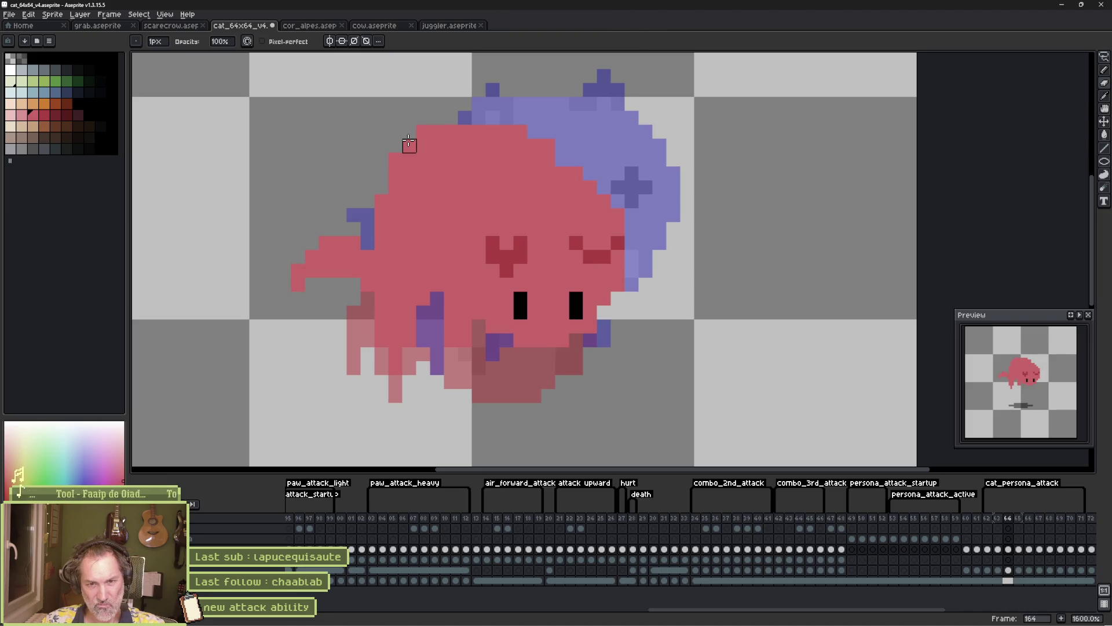
# Raise the cat's left paw about 3 pixels on frame 164, preview it, and save the sprite
pyautogui.press('m')
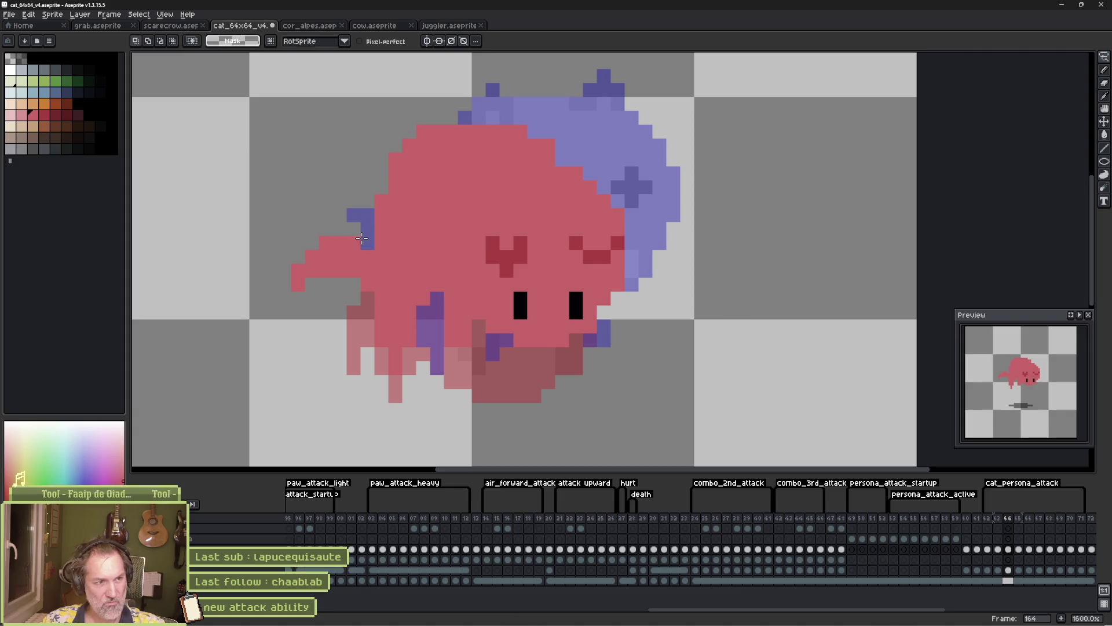
pyautogui.moveTo(377, 206); pyautogui.dragTo(260, 310)
pyautogui.moveTo(360, 249)
pyautogui.mouseDown()
pyautogui.moveTo(368, 186)
pyautogui.moveTo(381, 174)
pyautogui.mouseUp()
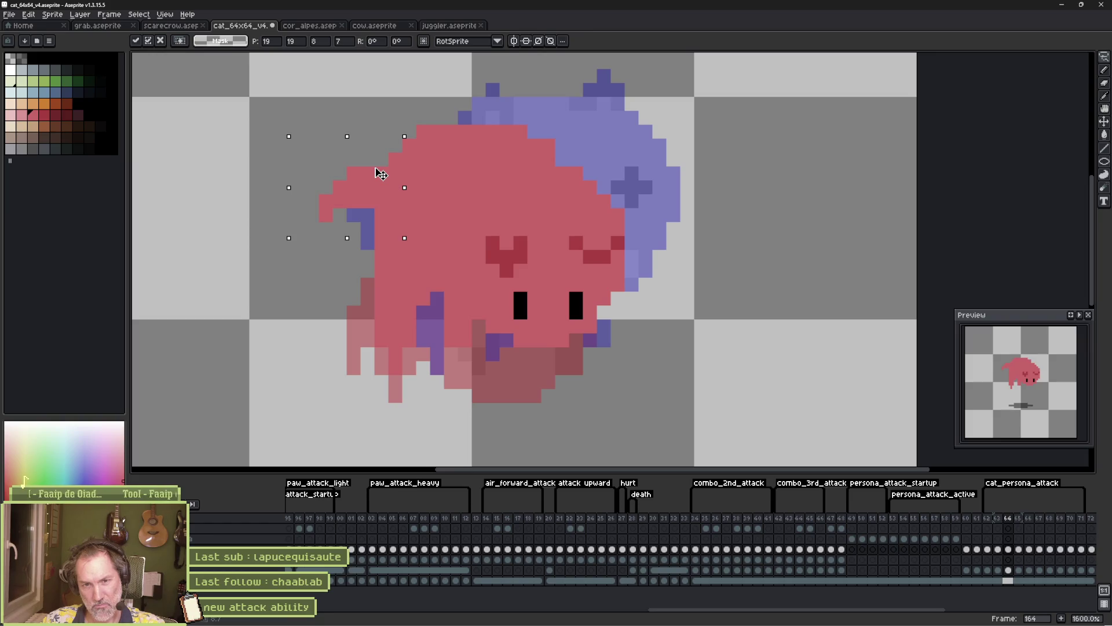
pyautogui.hotkey('ctrl', 'd')
pyautogui.press('b')
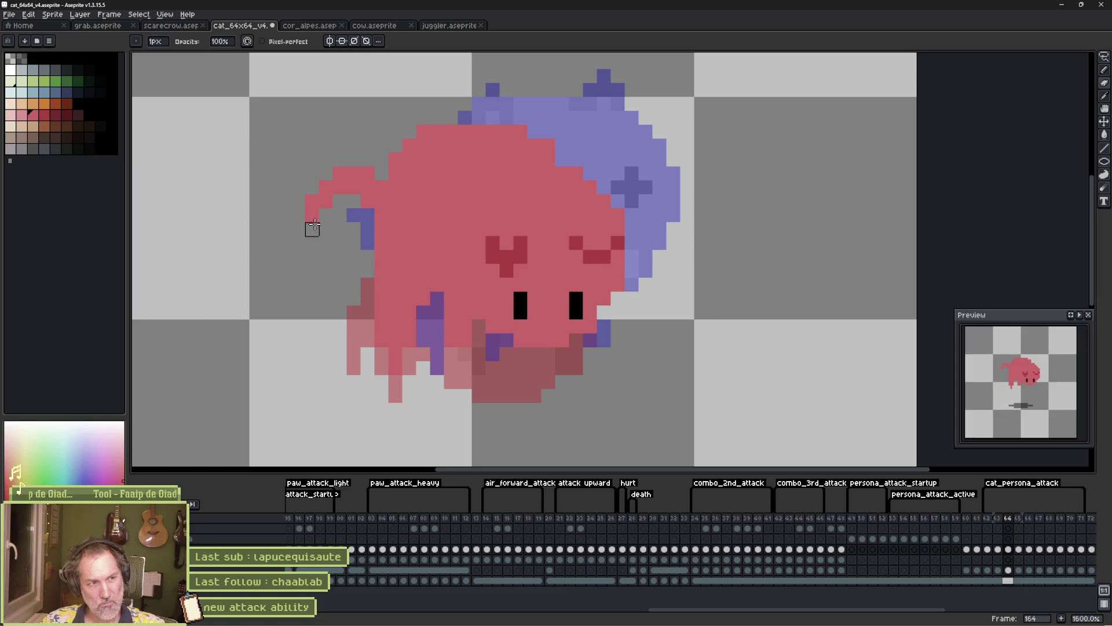
pyautogui.press('Return')
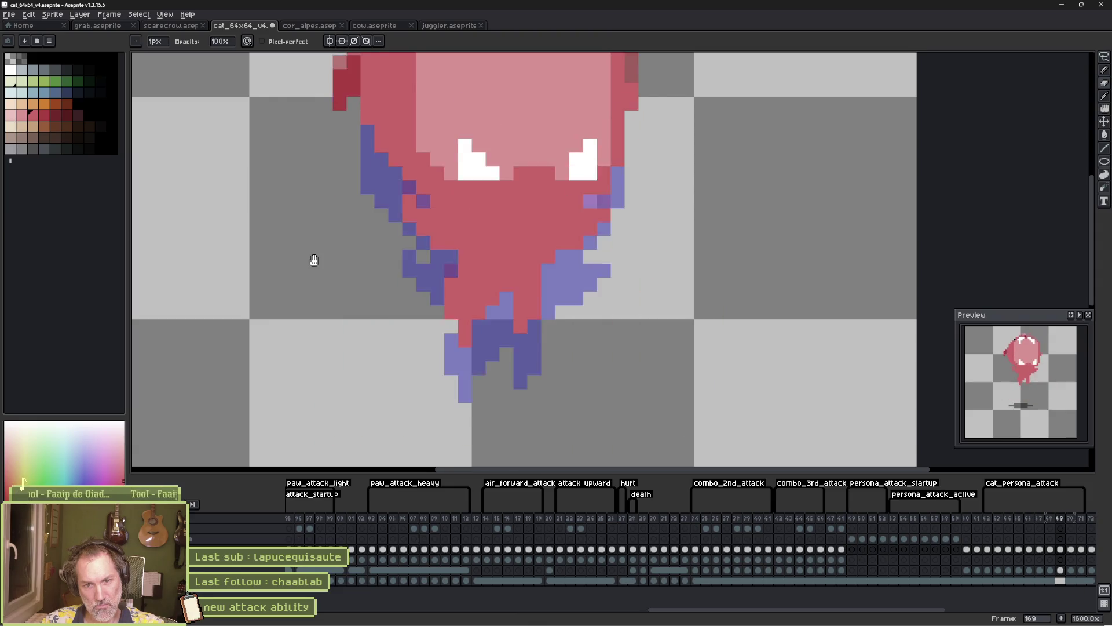
pyautogui.hotkey('ctrl', 's')
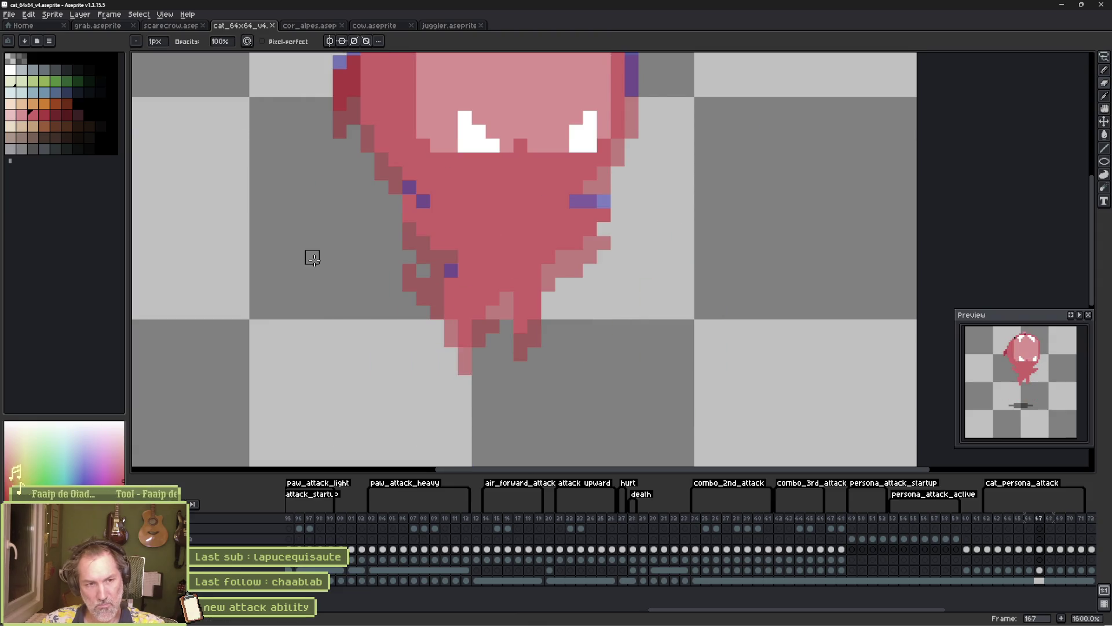
pyautogui.scroll(-1, 524, 288)
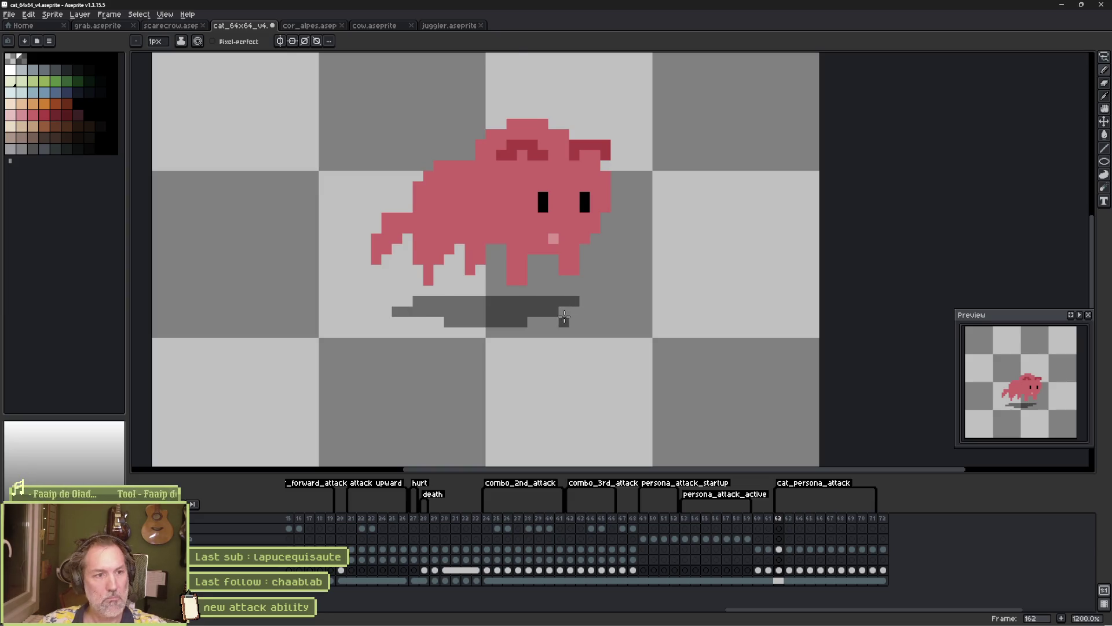
# Erase stray corner pixels from the ground shadow on frames 164–166
pyautogui.press('b')
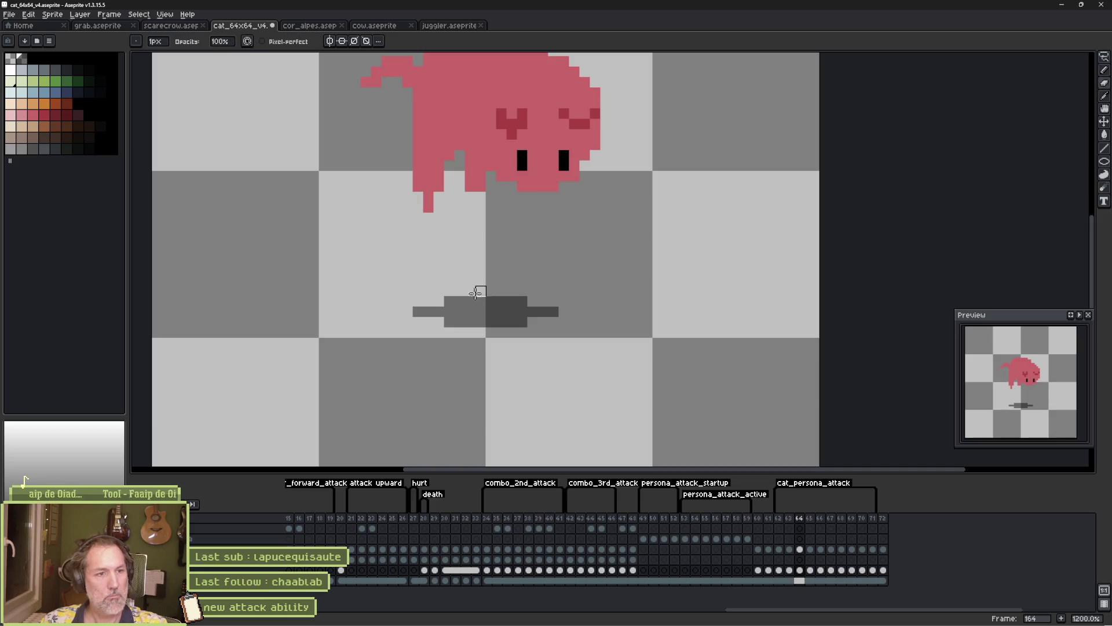
pyautogui.click(451, 301)
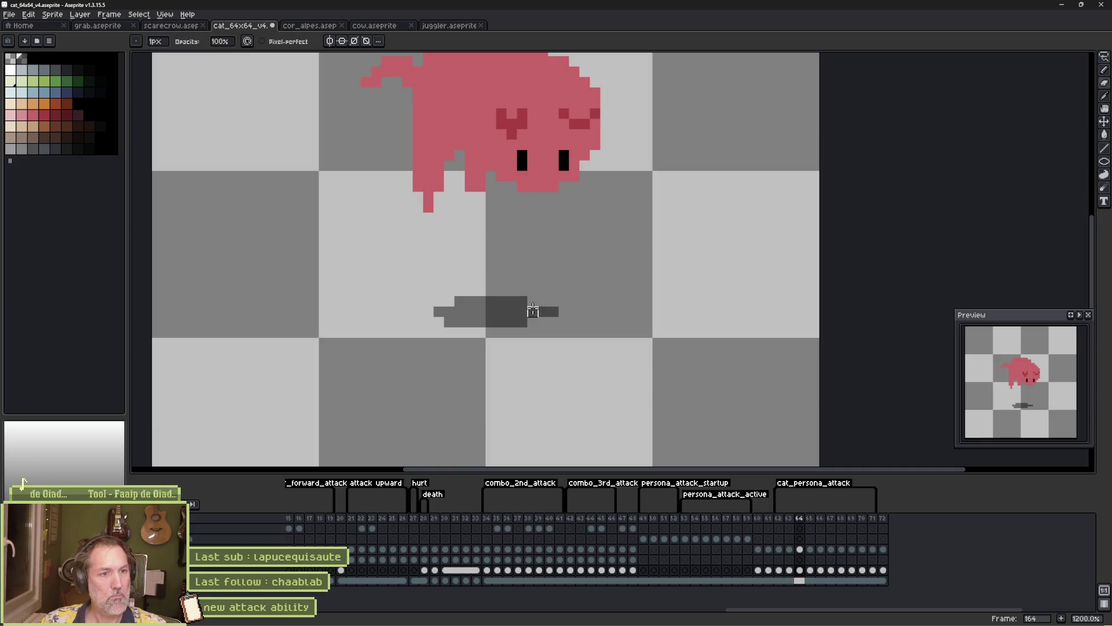
pyautogui.press('.')
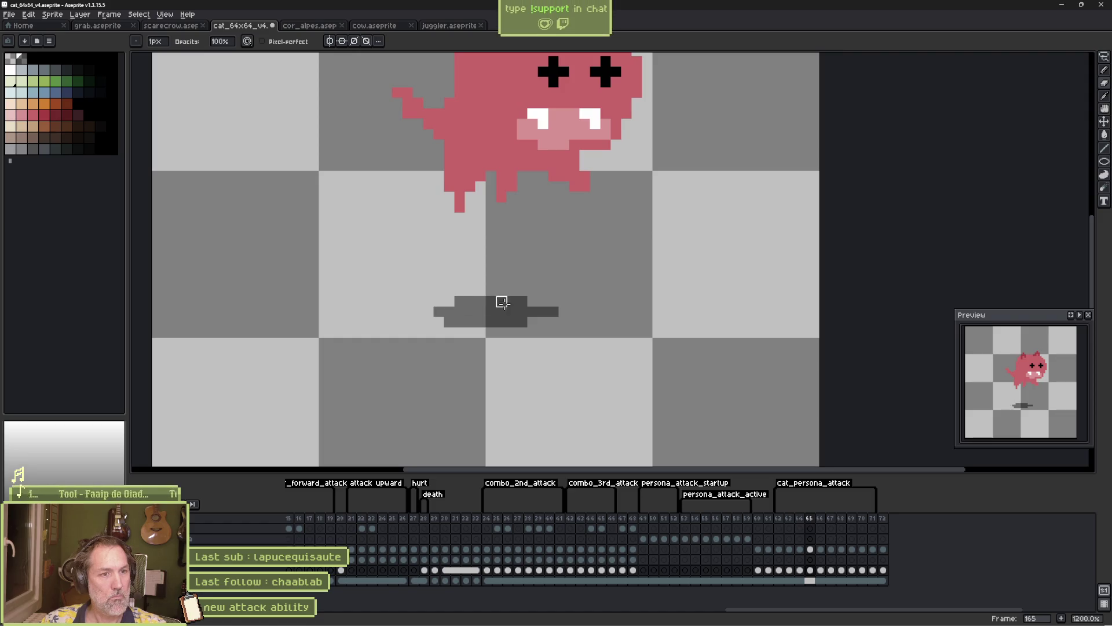
pyautogui.press('.')
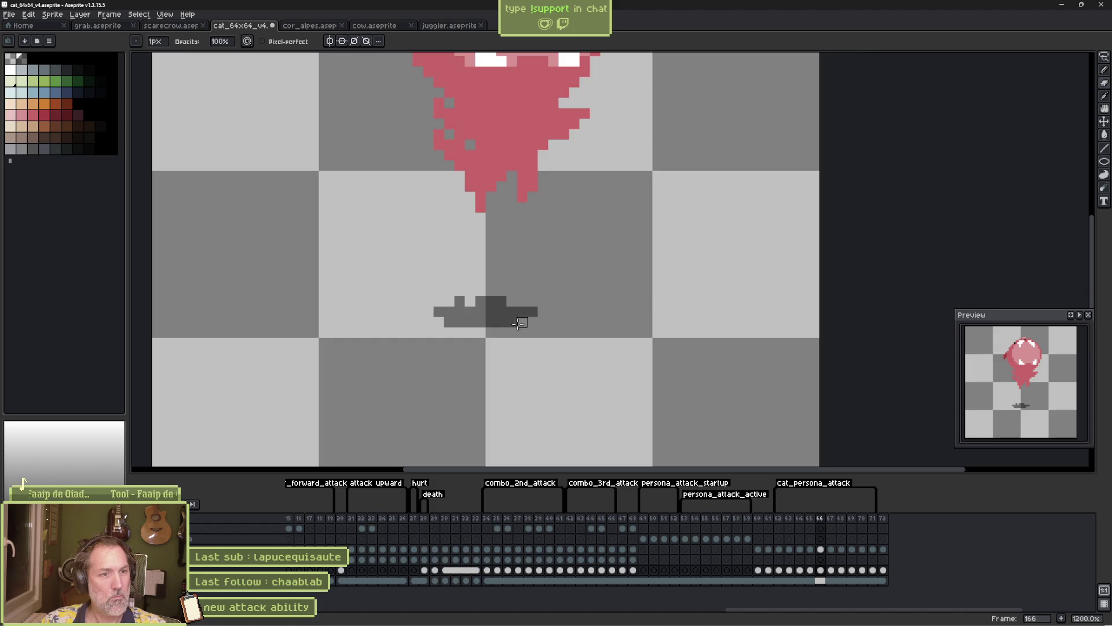
pyautogui.press('e')
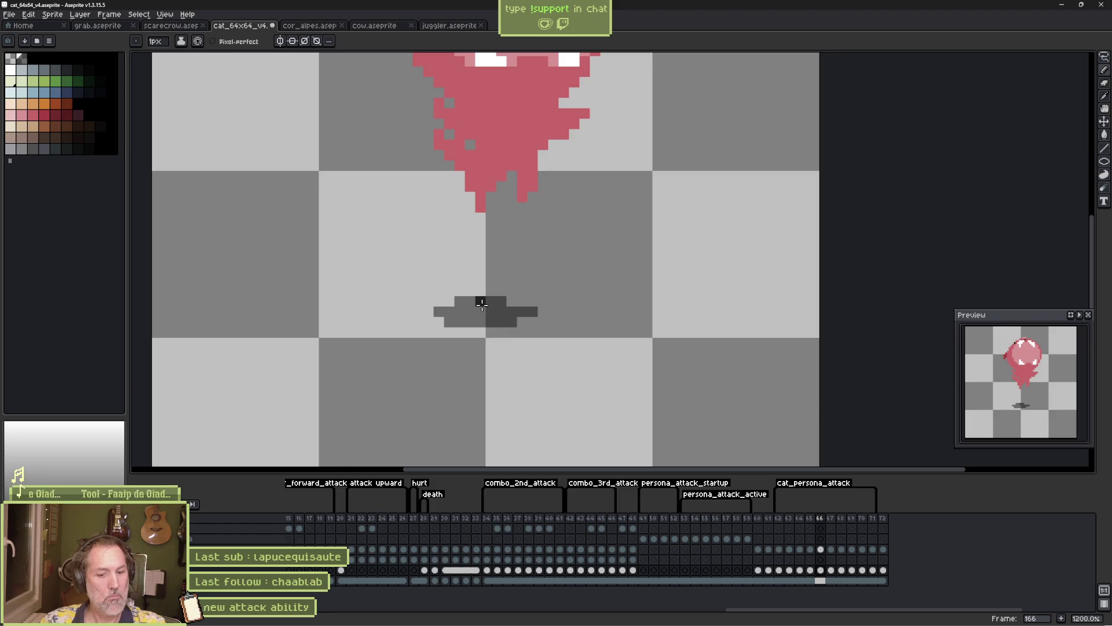
pyautogui.press('b')
pyautogui.press('e')
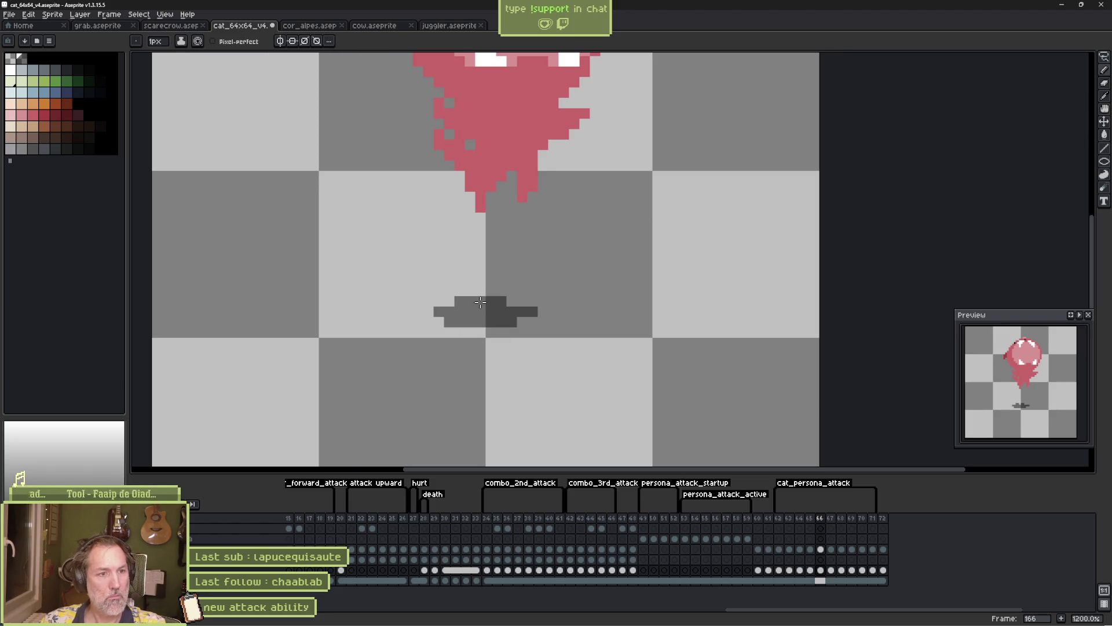
pyautogui.click(449, 322)
pyautogui.click(512, 322)
pyautogui.press('b')
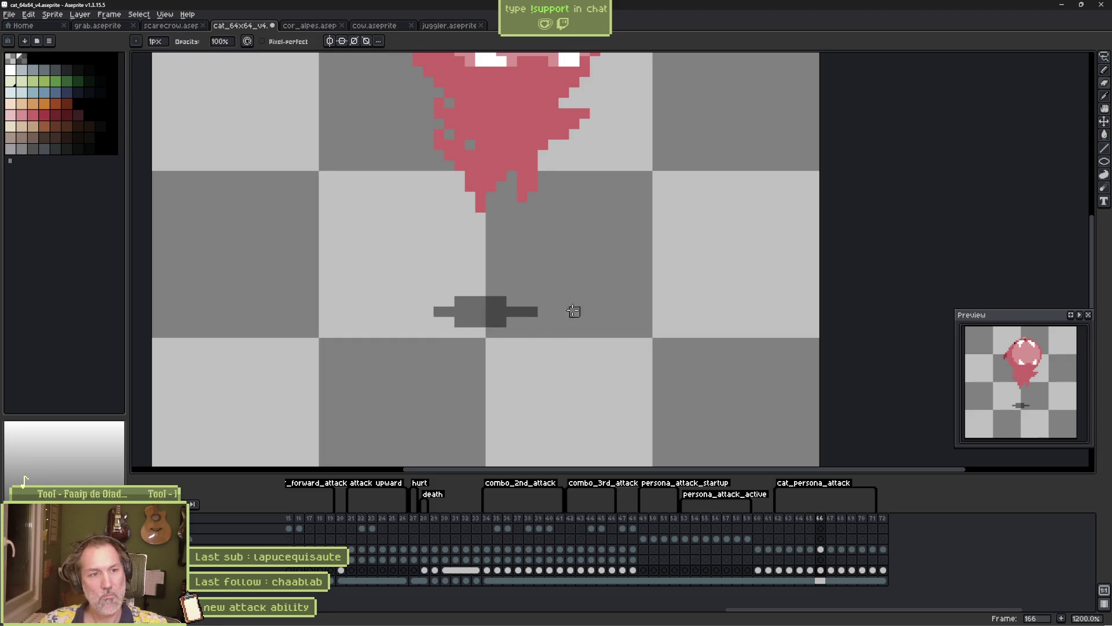
# Move the frame 166 shadow one pixel right and select it
pyautogui.press('v')
pyautogui.moveTo(506, 313); pyautogui.dragTo(513, 315)
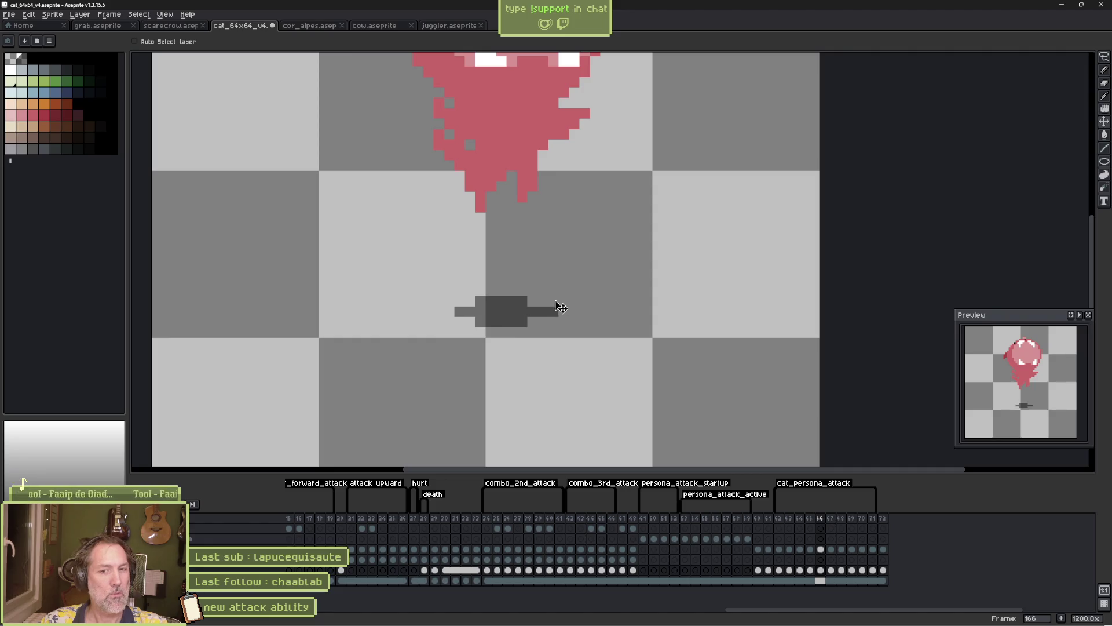
pyautogui.press('m')
pyautogui.moveTo(435, 277)
pyautogui.mouseDown()
pyautogui.moveTo(539, 329)
pyautogui.moveTo(569, 330)
pyautogui.mouseUp()
pyautogui.hotkey('ctrl', 'd')
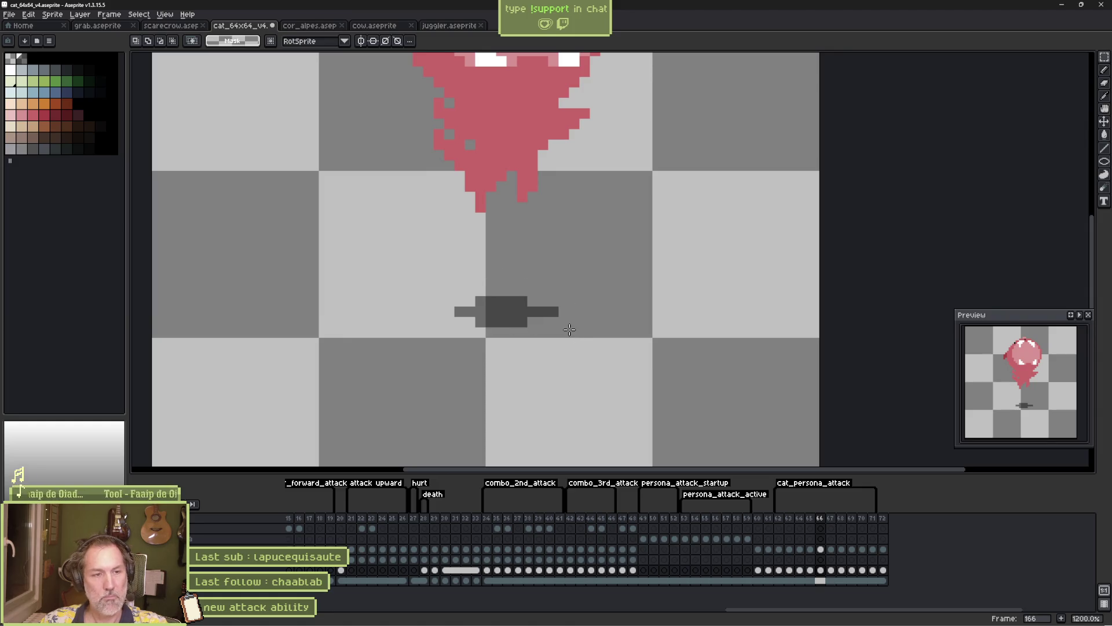
# Paste the copied shadow onto frame 167 and reposition it under the cat
pyautogui.press('.')
pyautogui.hotkey('ctrl', 'v')
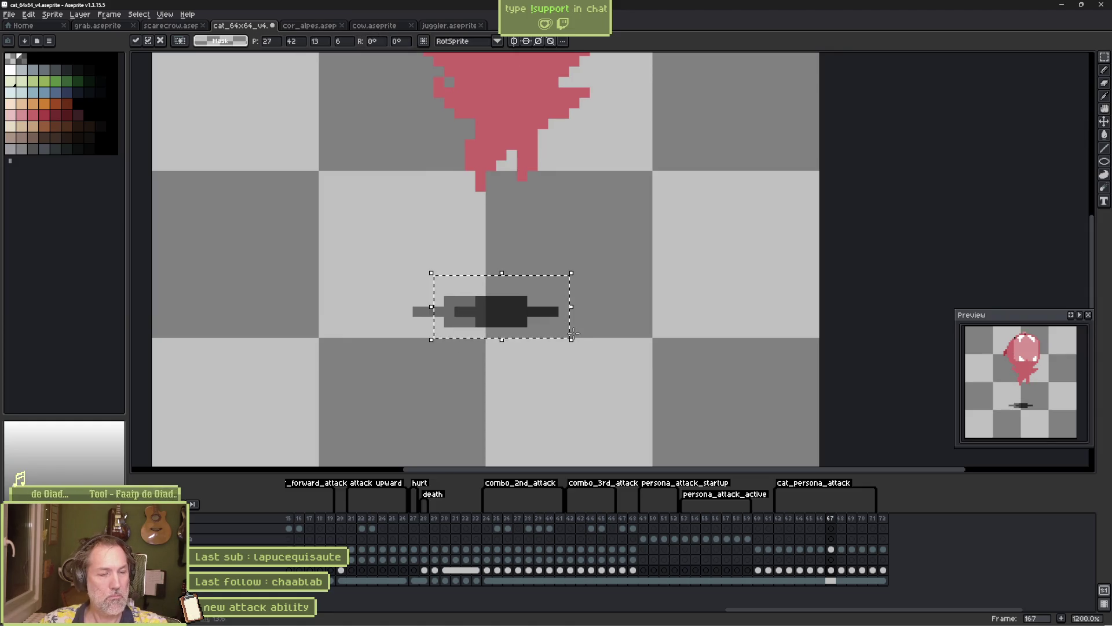
pyautogui.press('Return')
pyautogui.moveTo(389, 273); pyautogui.dragTo(598, 365)
pyautogui.press('Delete')
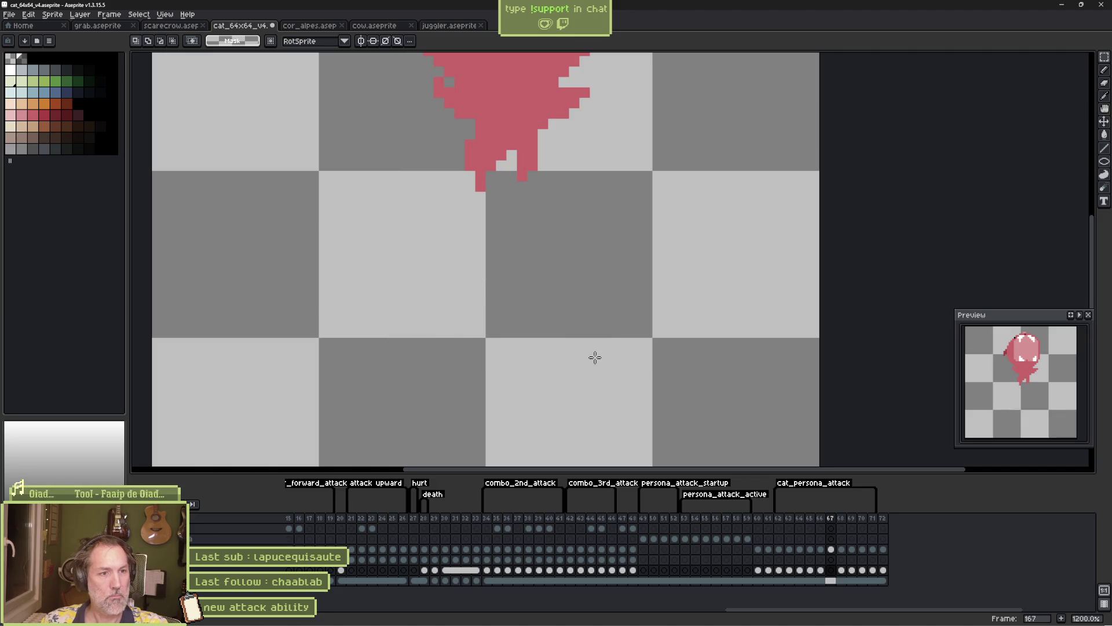
pyautogui.hotkey('ctrl', 'v')
pyautogui.press('Return')
# Replace the wide shadows on frames 168 and 169 with the pasted narrower shadow
pyautogui.press('.')
pyautogui.moveTo(397, 291)
pyautogui.mouseDown()
pyautogui.moveTo(497, 337)
pyautogui.moveTo(596, 355)
pyautogui.mouseUp()
pyautogui.press('Delete')
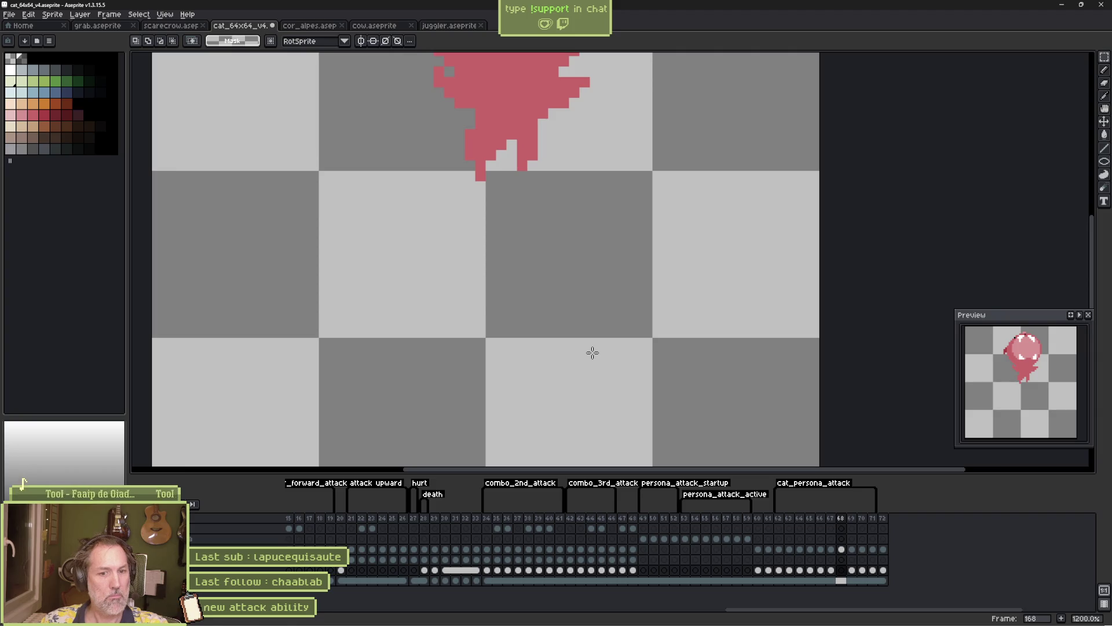
pyautogui.hotkey('ctrl', 'v')
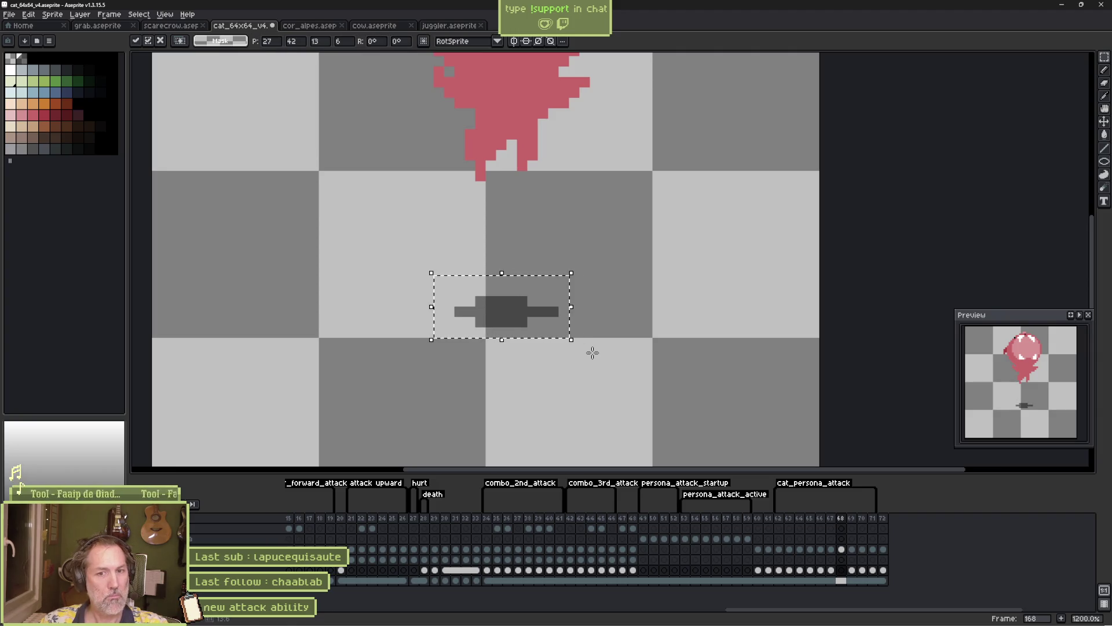
pyautogui.press('Return')
pyautogui.press('.')
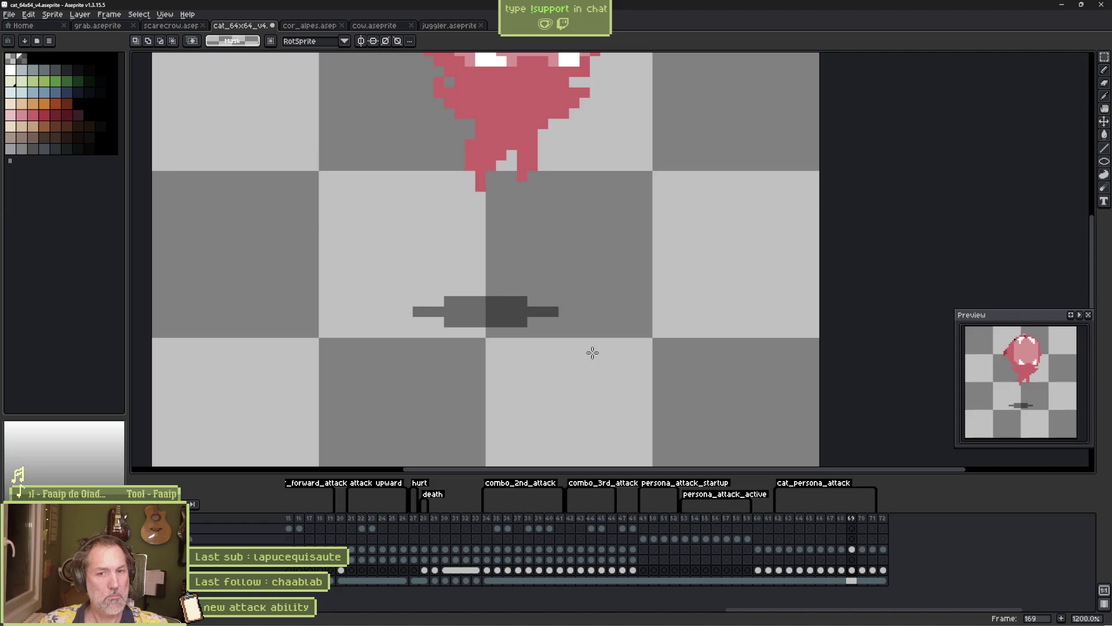
pyautogui.moveTo(394, 278); pyautogui.dragTo(580, 360)
pyautogui.press('Delete')
pyautogui.hotkey('ctrl', 'v')
pyautogui.press('Return')
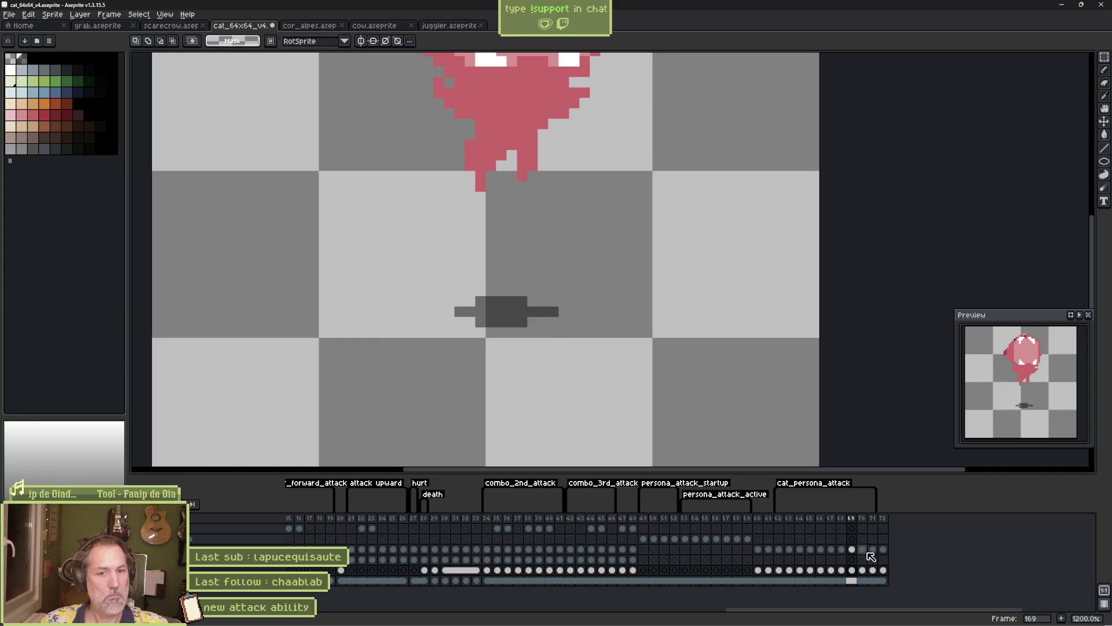
# Widen the shadow bar to the right on frame 171 with a filled rectangle
pyautogui.click(866, 550)
pyautogui.click(874, 550)
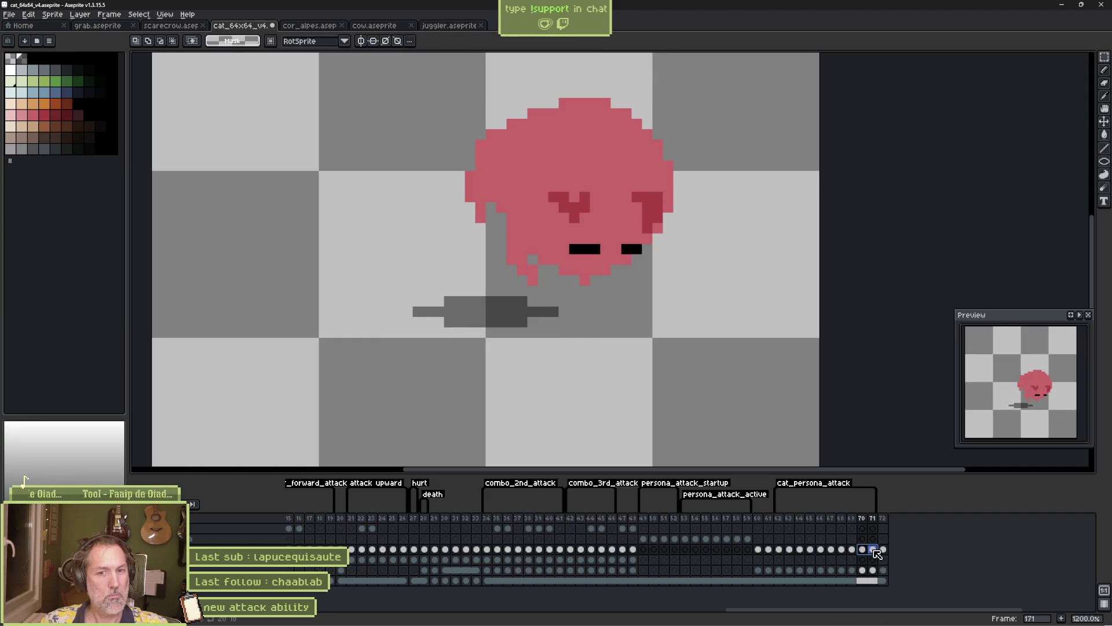
pyautogui.press('b')
pyautogui.moveTo(553, 310)
pyautogui.mouseDown()
pyautogui.moveTo(615, 309)
pyautogui.moveTo(563, 304)
pyautogui.mouseUp()
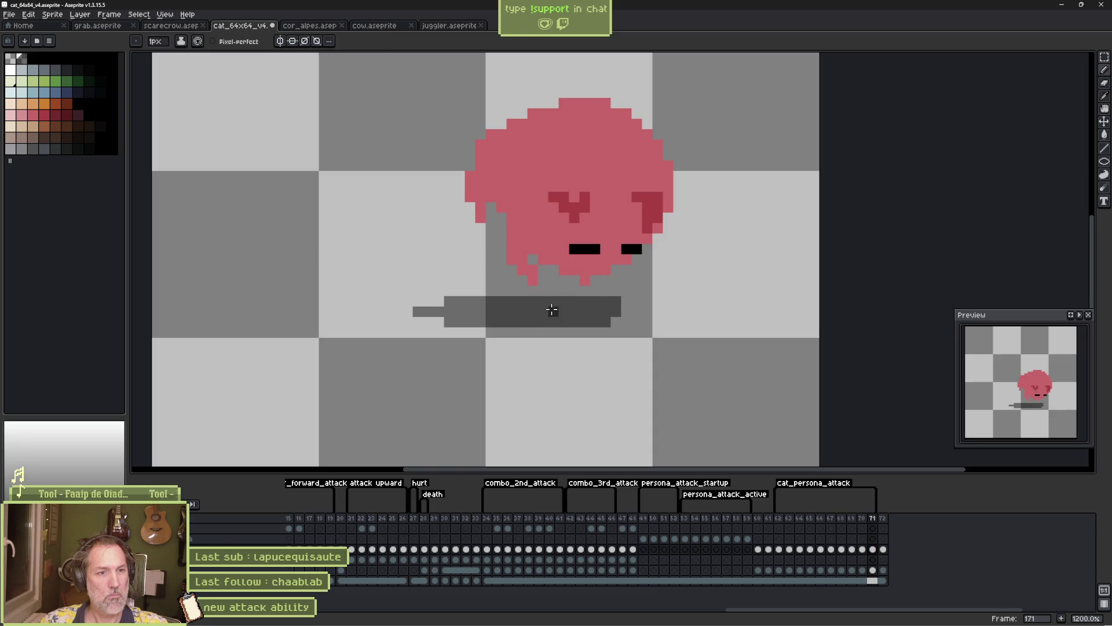
pyautogui.press('e')
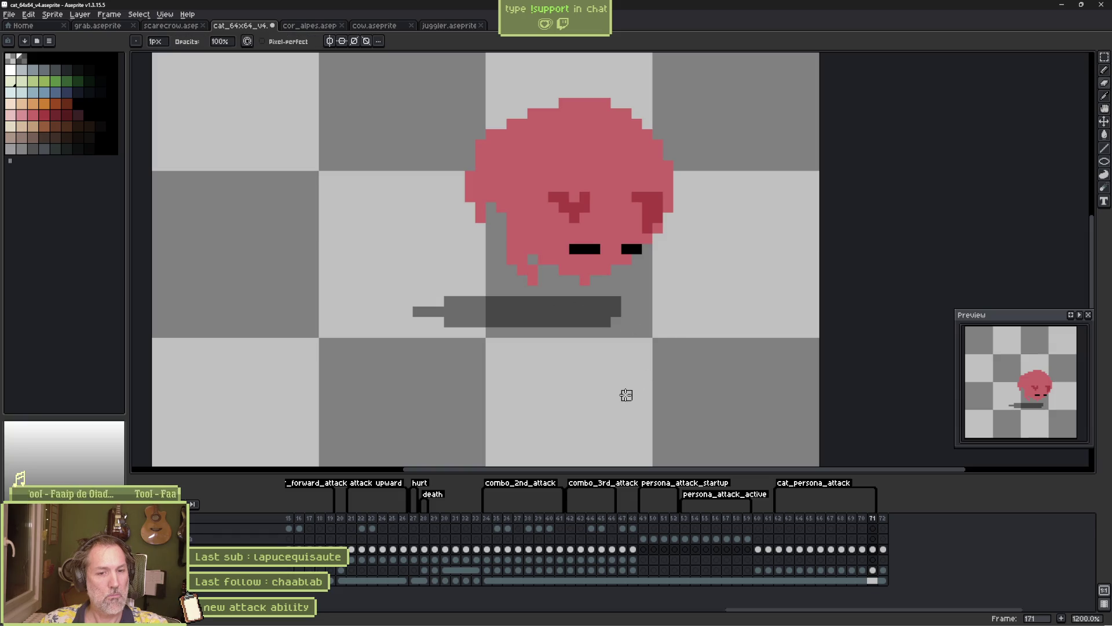
pyautogui.press('v')
pyautogui.hotkey('ctrl', 'z')
pyautogui.hotkey('ctrl', 'z')
pyautogui.hotkey('ctrl', 'z')
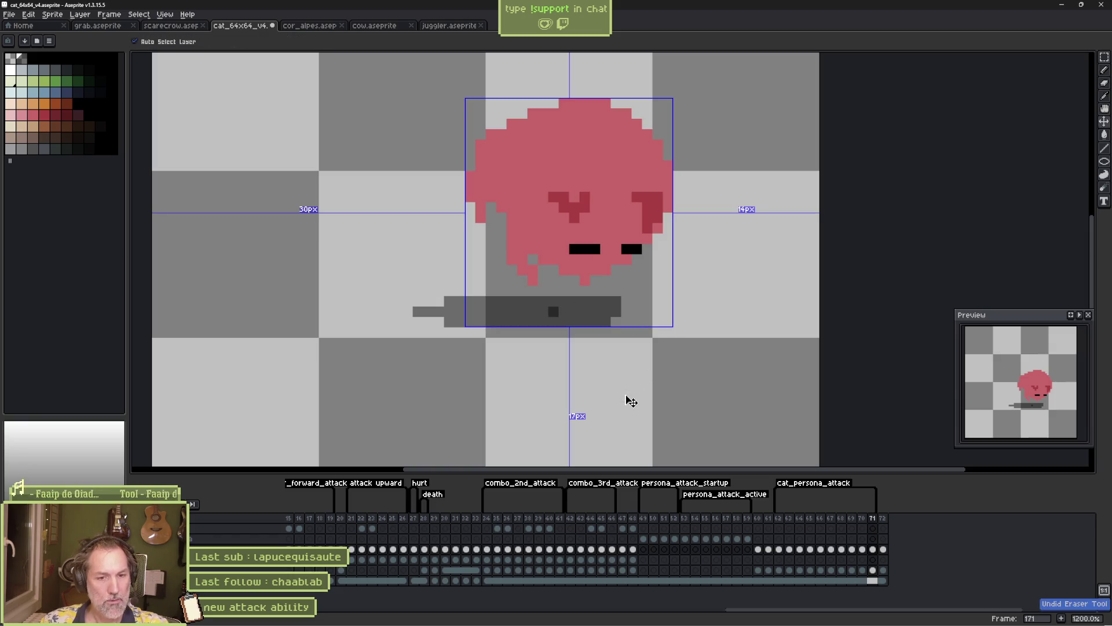
pyautogui.press('b')
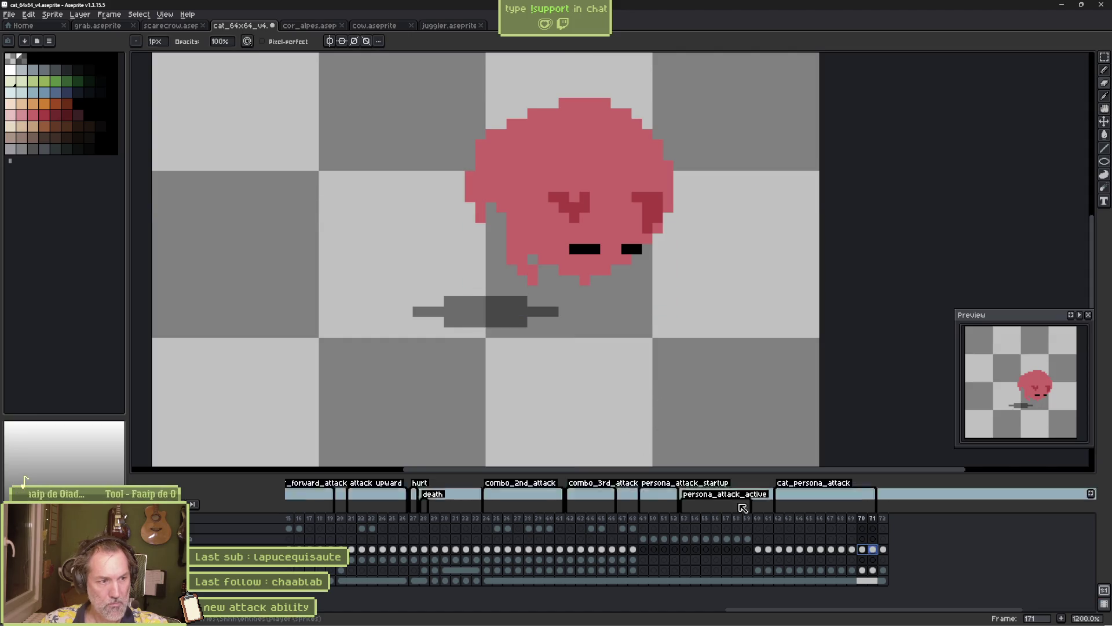
pyautogui.click(873, 570)
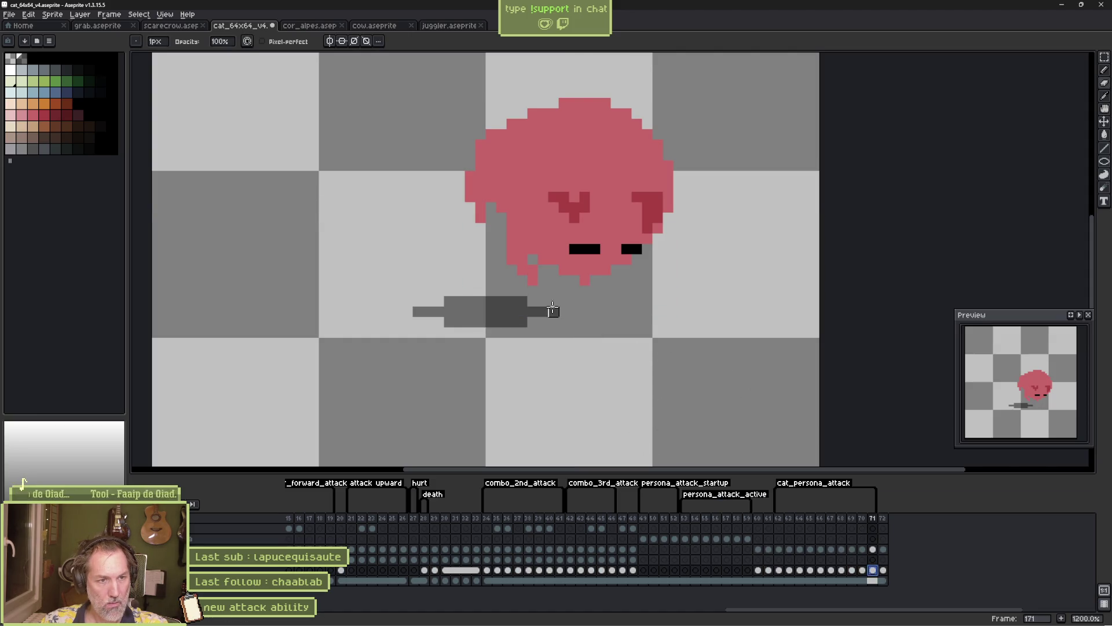
pyautogui.hotkey('shift', 'u')
pyautogui.moveTo(528, 297)
pyautogui.mouseDown()
pyautogui.moveTo(621, 307)
pyautogui.moveTo(600, 327)
pyautogui.mouseUp()
pyautogui.press('b')
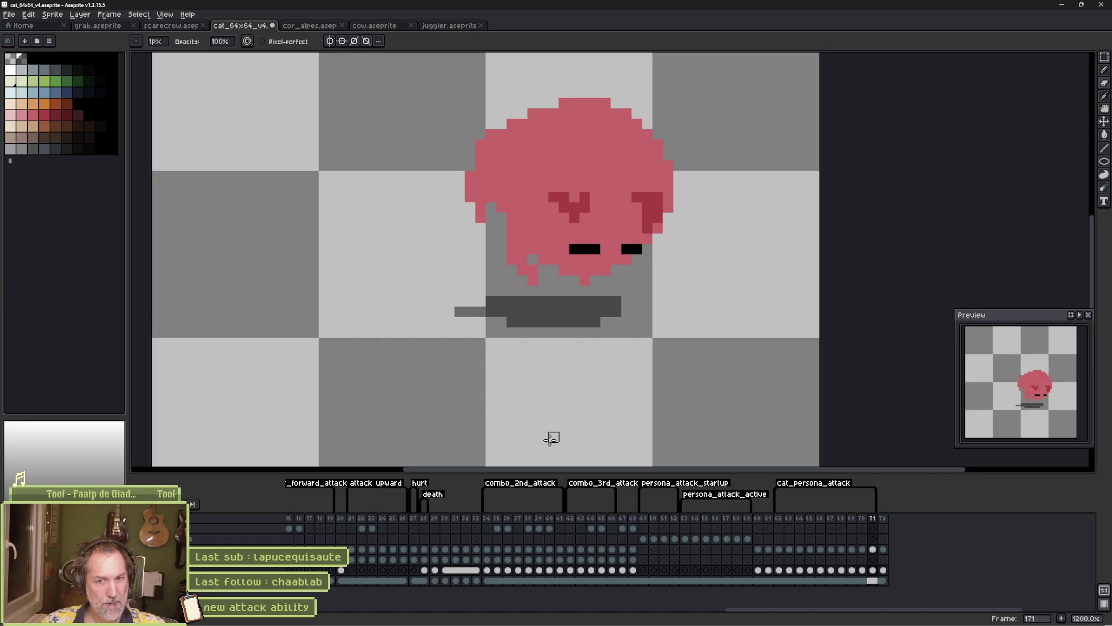
# Extend the frame 165 shadow rightward and shift it right under the cat
pyautogui.press('Left')
pyautogui.press('Left')
pyautogui.press('Left')
pyautogui.press('Left')
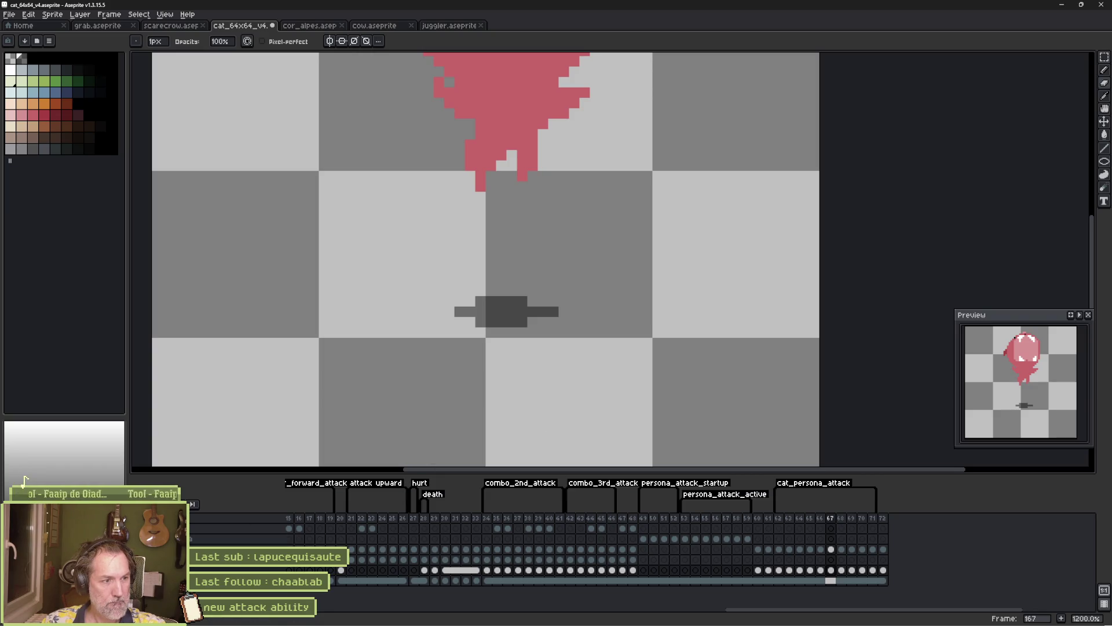
pyautogui.press('Right')
pyautogui.press('Right')
pyautogui.press('Right')
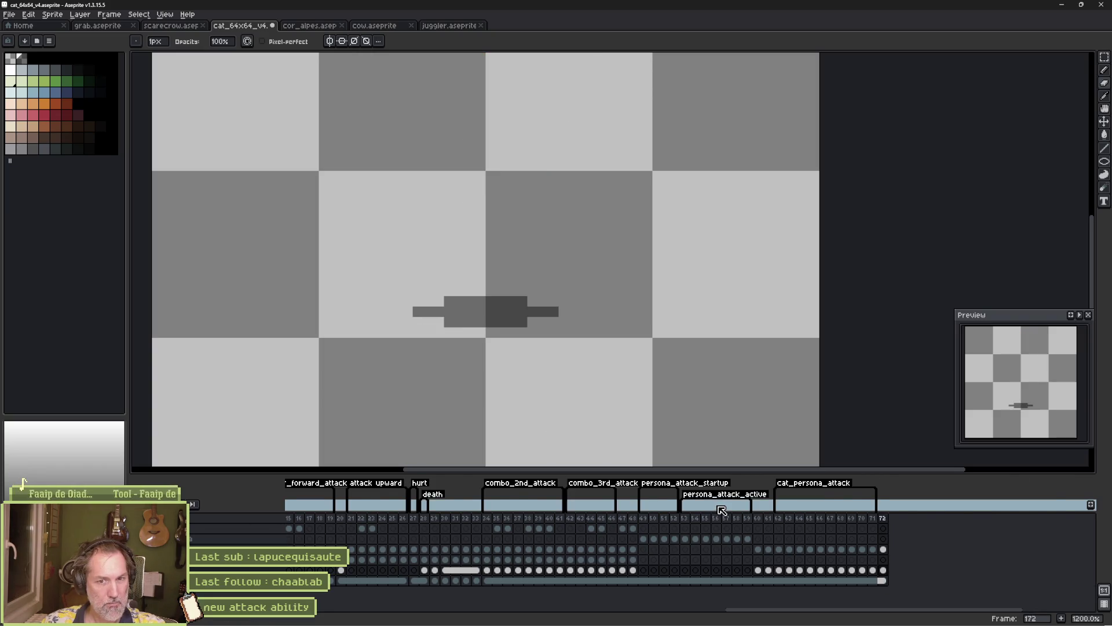
pyautogui.press('Right')
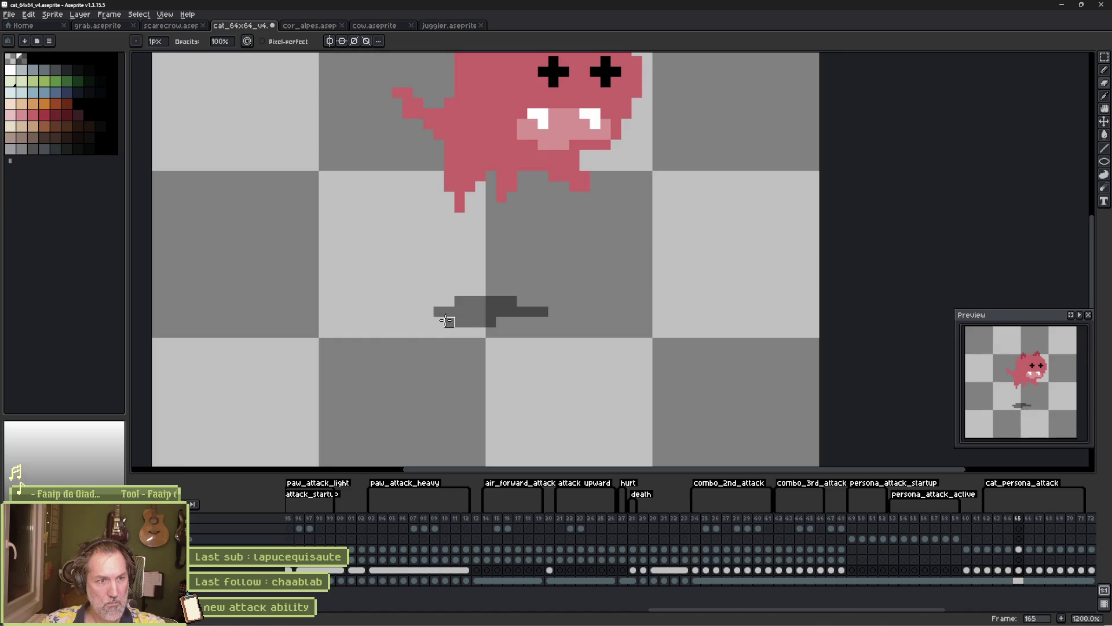
pyautogui.moveTo(470, 324); pyautogui.dragTo(499, 320)
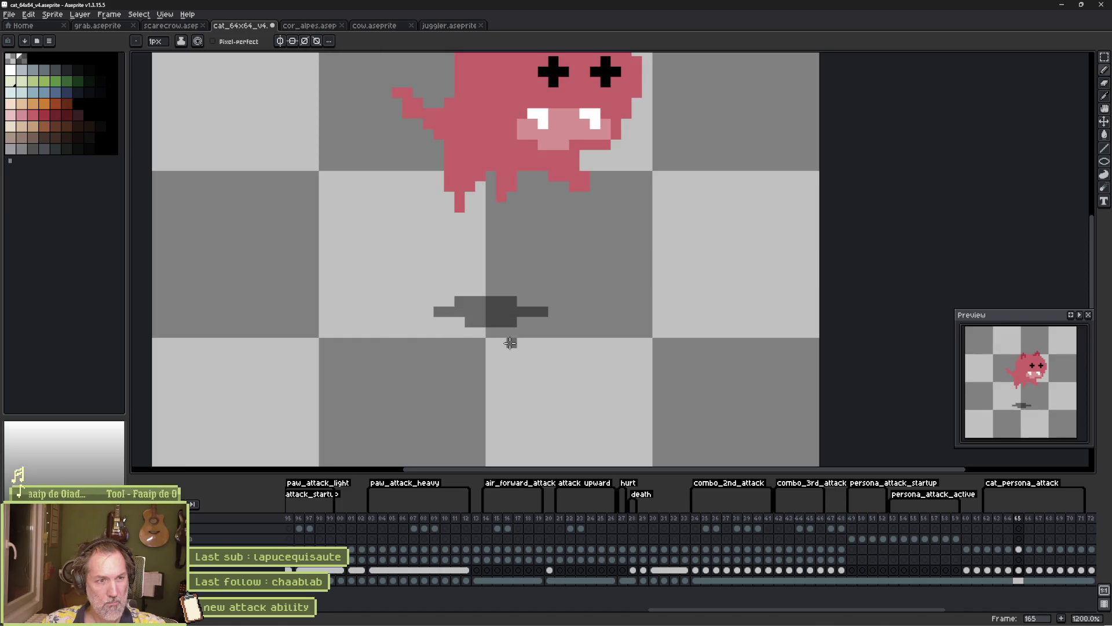
pyautogui.press('v')
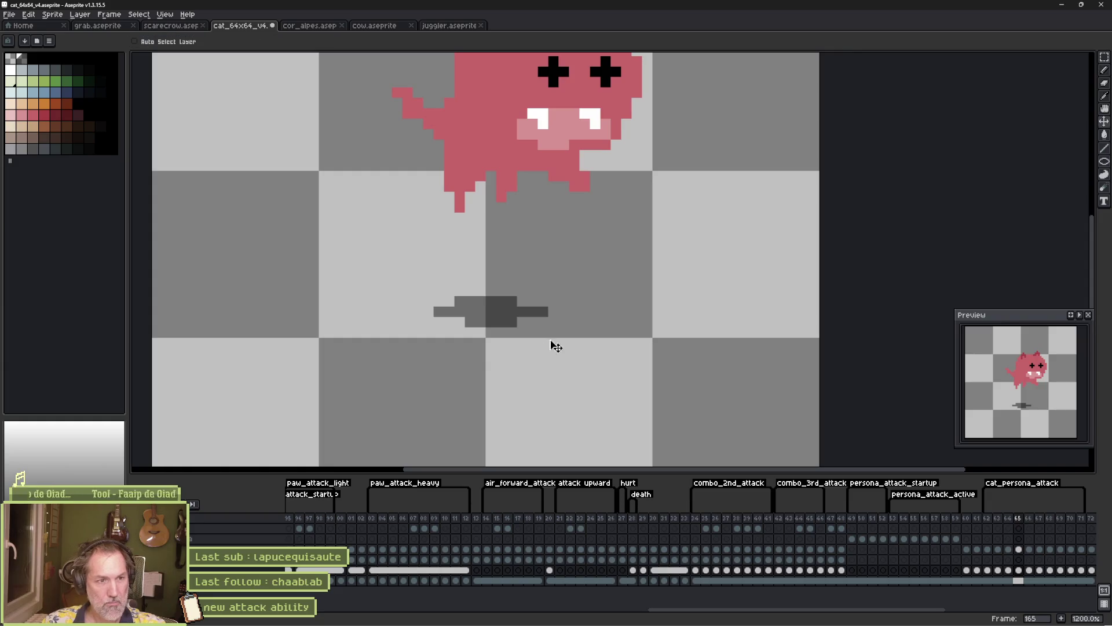
pyautogui.moveTo(508, 314); pyautogui.dragTo(530, 314)
# Step between frames 167–171 comparing the shadow in each pose
pyautogui.press('Right')
pyautogui.press('Right')
pyautogui.press('Right')
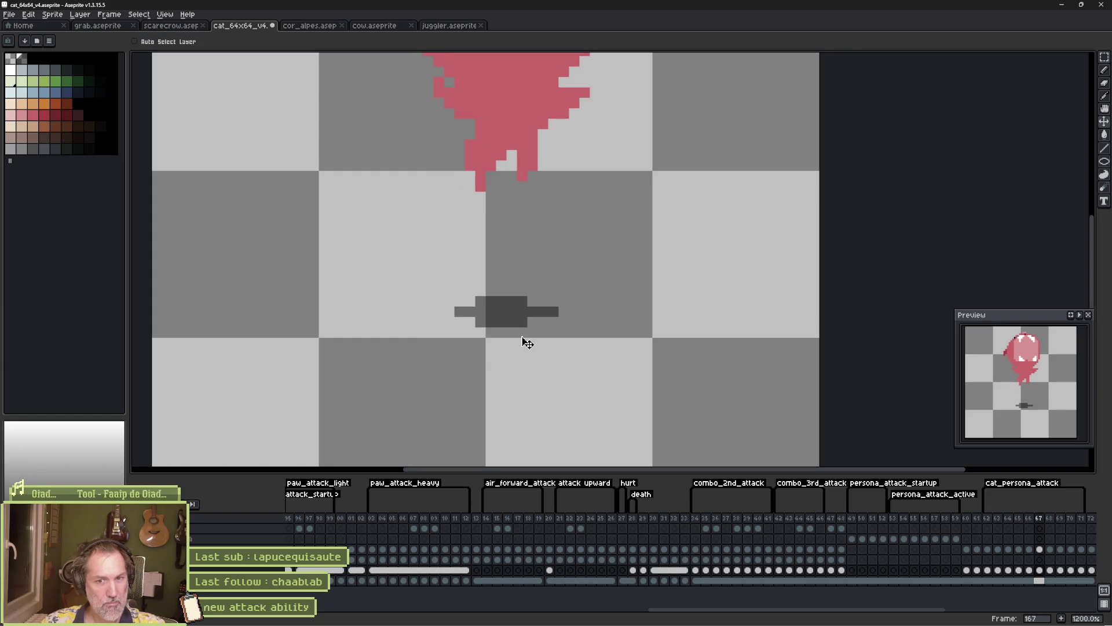
pyautogui.press('Left')
pyautogui.press('Right')
pyautogui.press('Right')
pyautogui.press('Right')
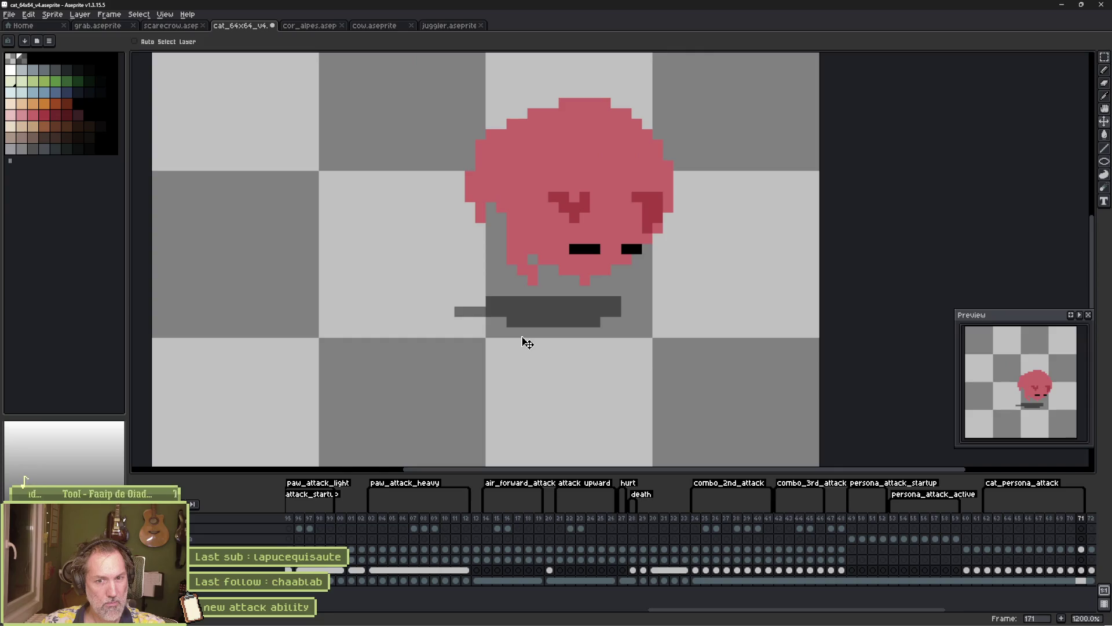
pyautogui.press('Left')
pyautogui.press('Left')
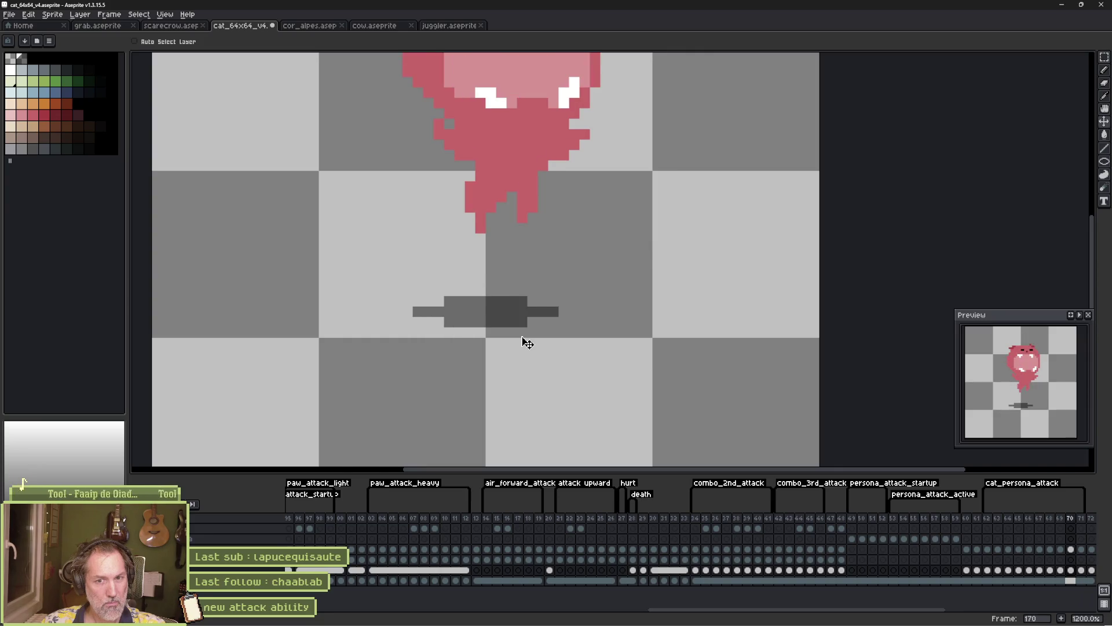
pyautogui.press('Right')
pyautogui.press('Right')
pyautogui.press('Right')
pyautogui.press('Left')
pyautogui.press('Left')
pyautogui.press('Right')
pyautogui.press('Right')
pyautogui.press('Left')
pyautogui.press('Right')
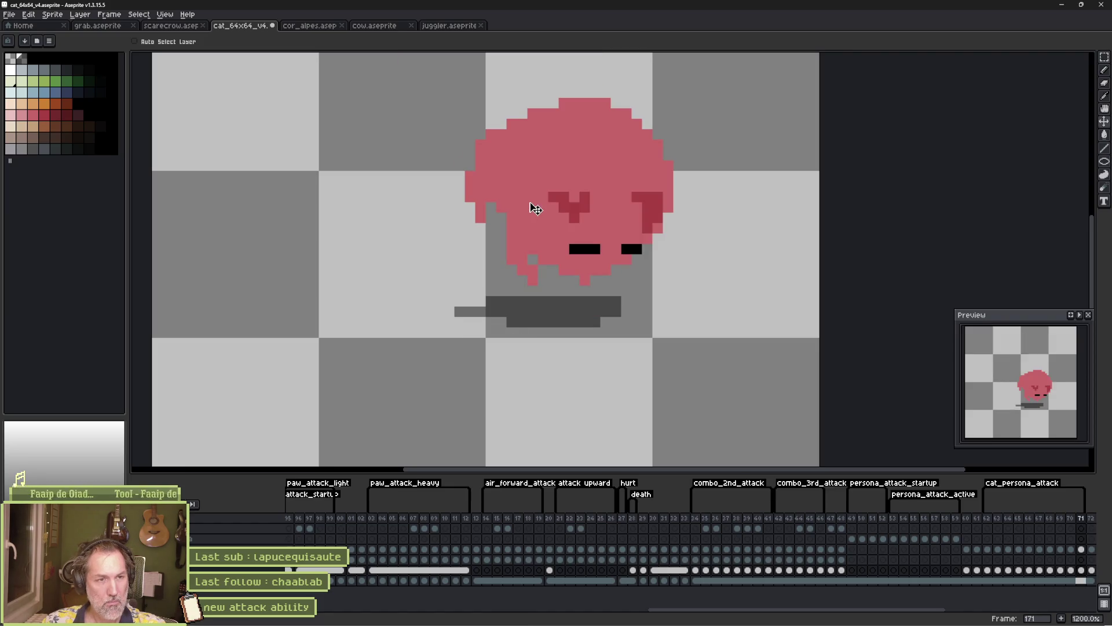
# Move the cat's head about 3 pixels left and the shadow 2 pixels left, then play to review
pyautogui.press('b')
pyautogui.click(538, 200)
pyautogui.press('v')
pyautogui.moveTo(531, 199); pyautogui.dragTo(501, 205)
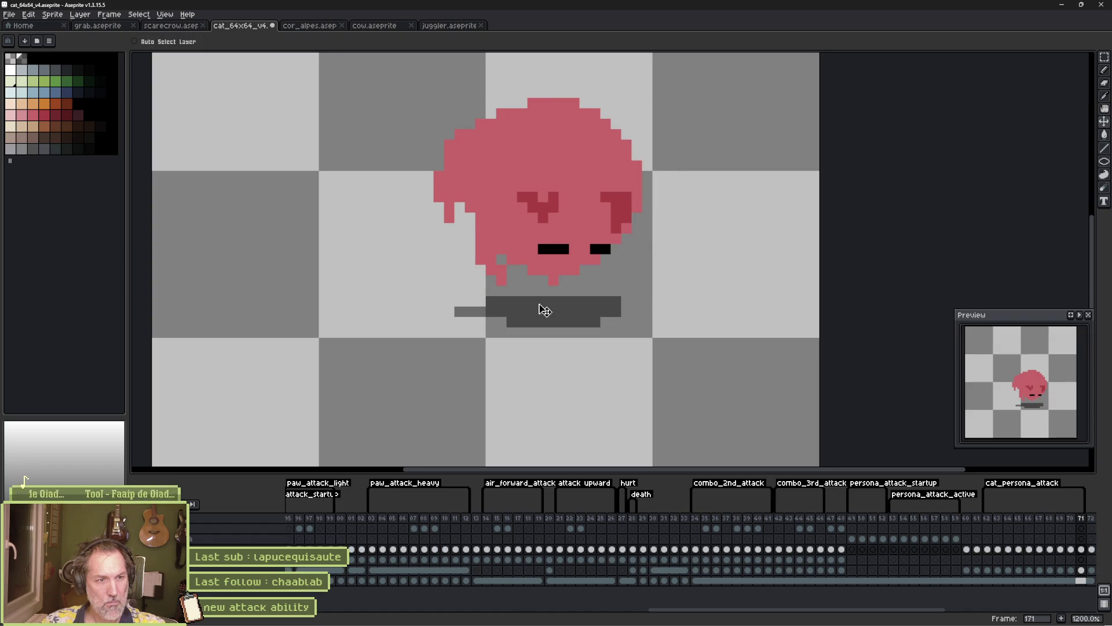
pyautogui.moveTo(541, 310); pyautogui.dragTo(535, 317)
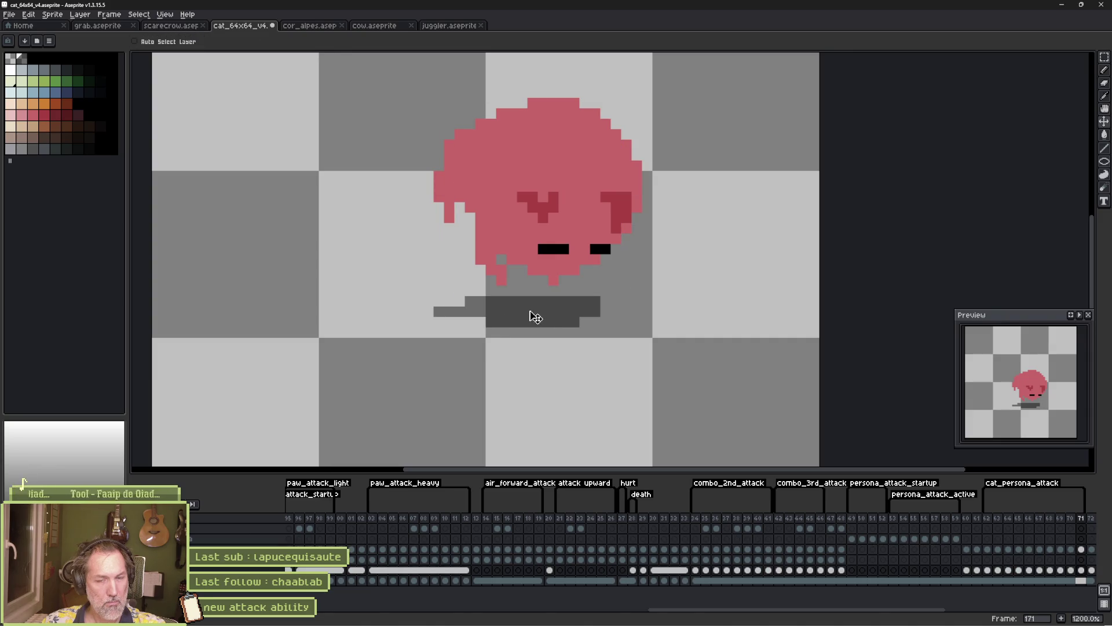
pyautogui.press('Return')
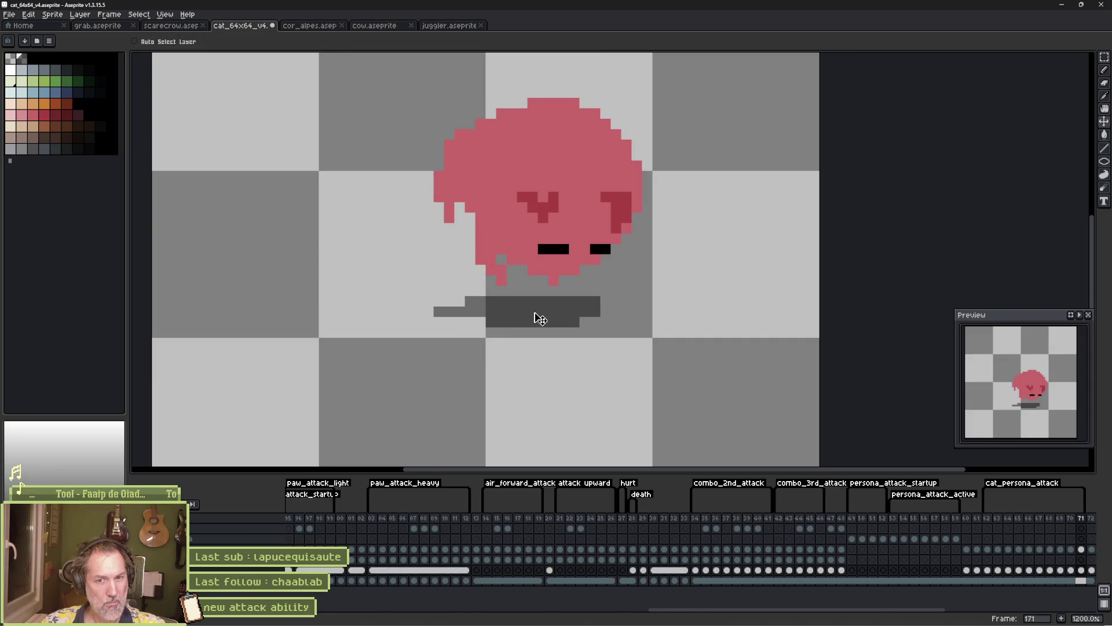
pyautogui.press('Left')
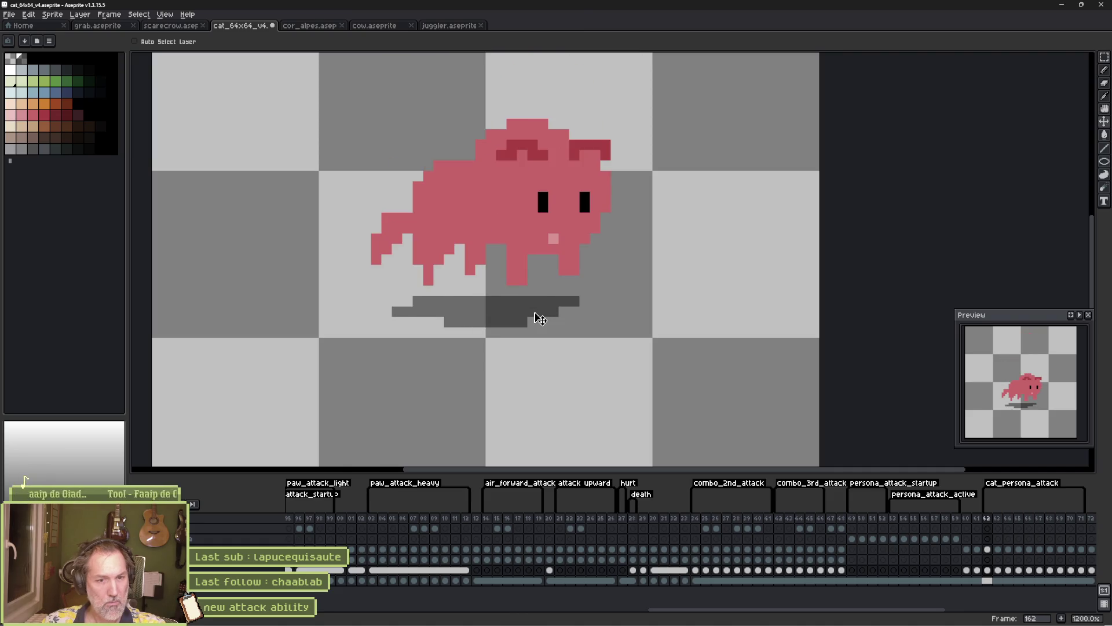
# Review frames 162, 171 and 172 of the attack, playing the animation once
pyautogui.click(988, 550)
pyautogui.hscroll(5, 840, 562)
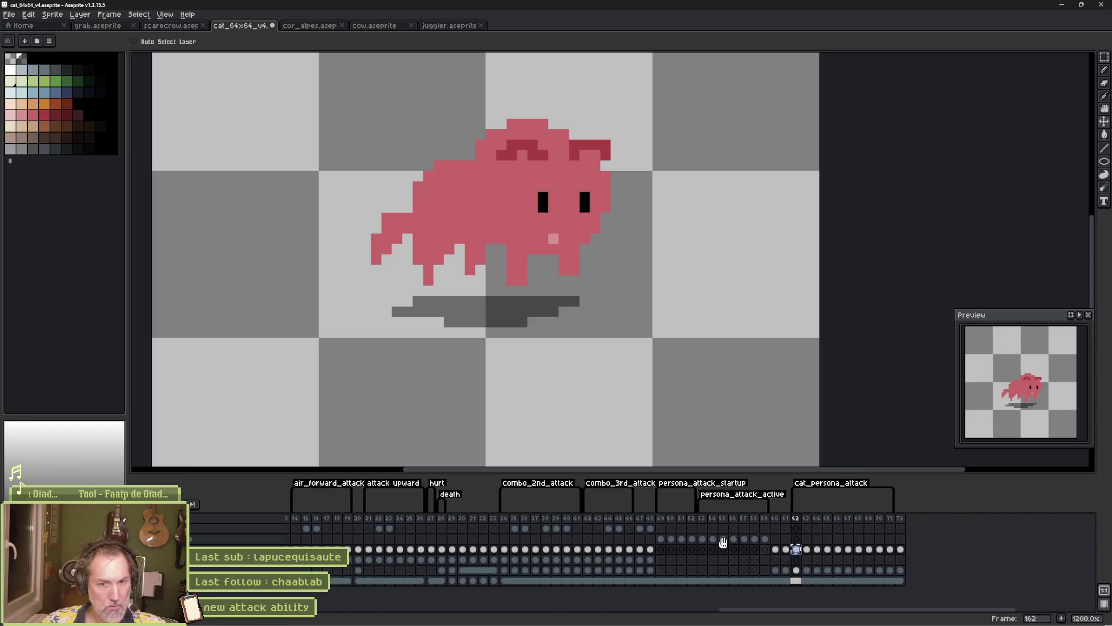
pyautogui.click(763, 549)
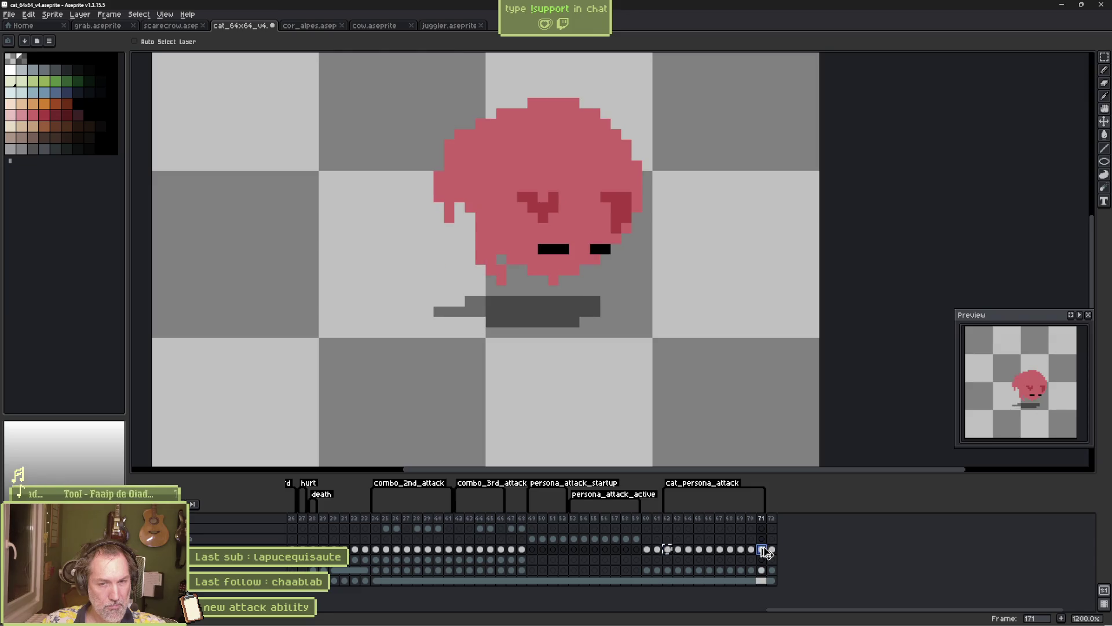
pyautogui.press('Return')
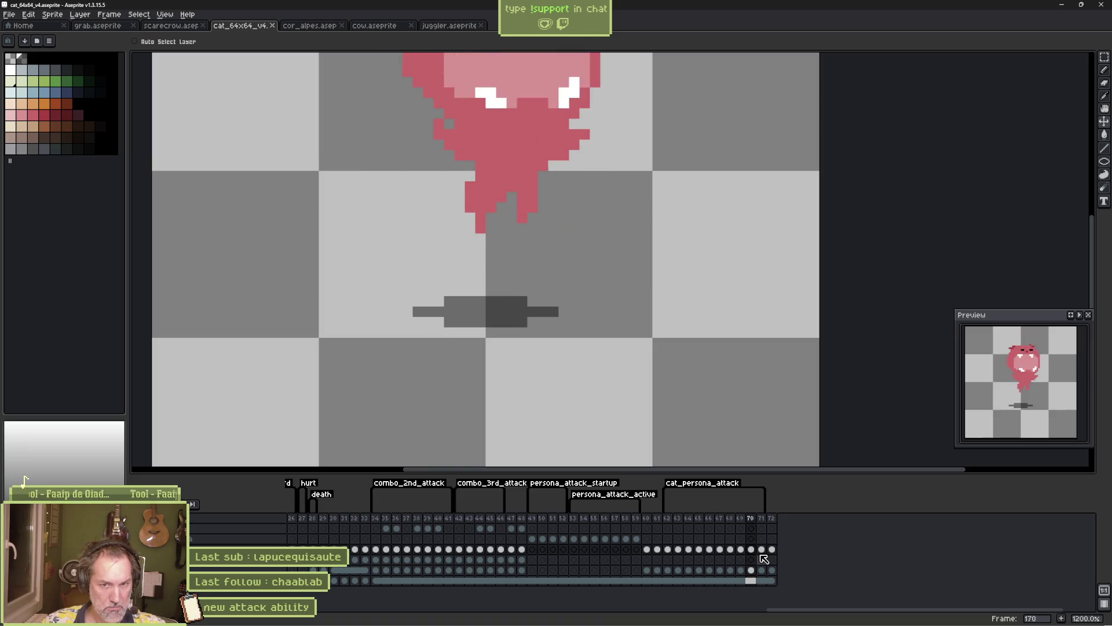
pyautogui.click(671, 552)
pyautogui.click(670, 570)
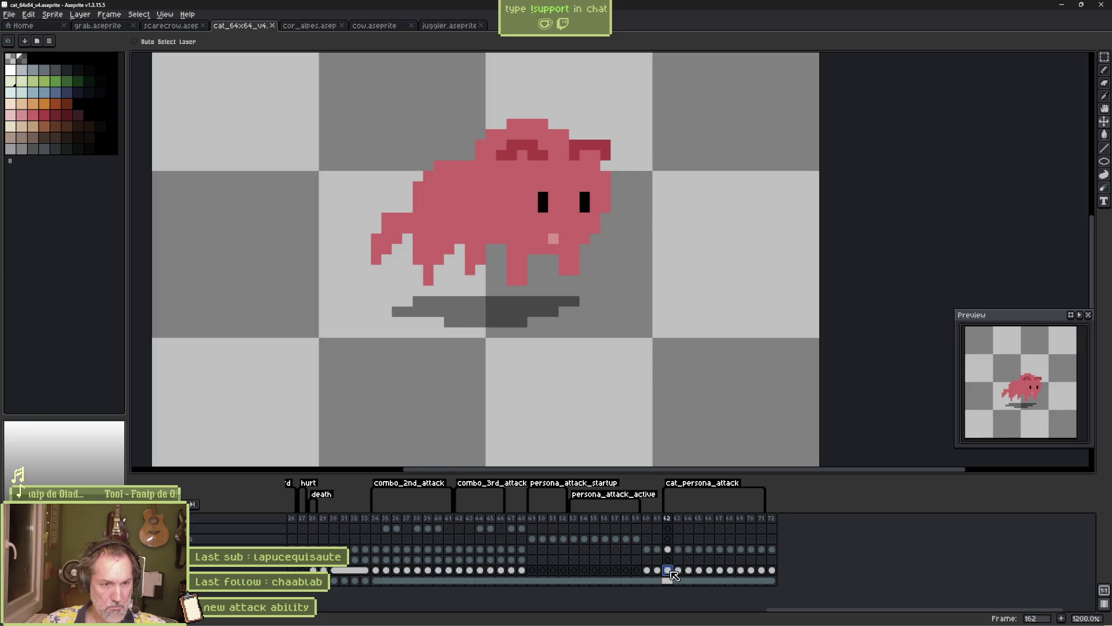
pyautogui.click(773, 570)
pyautogui.click(762, 571)
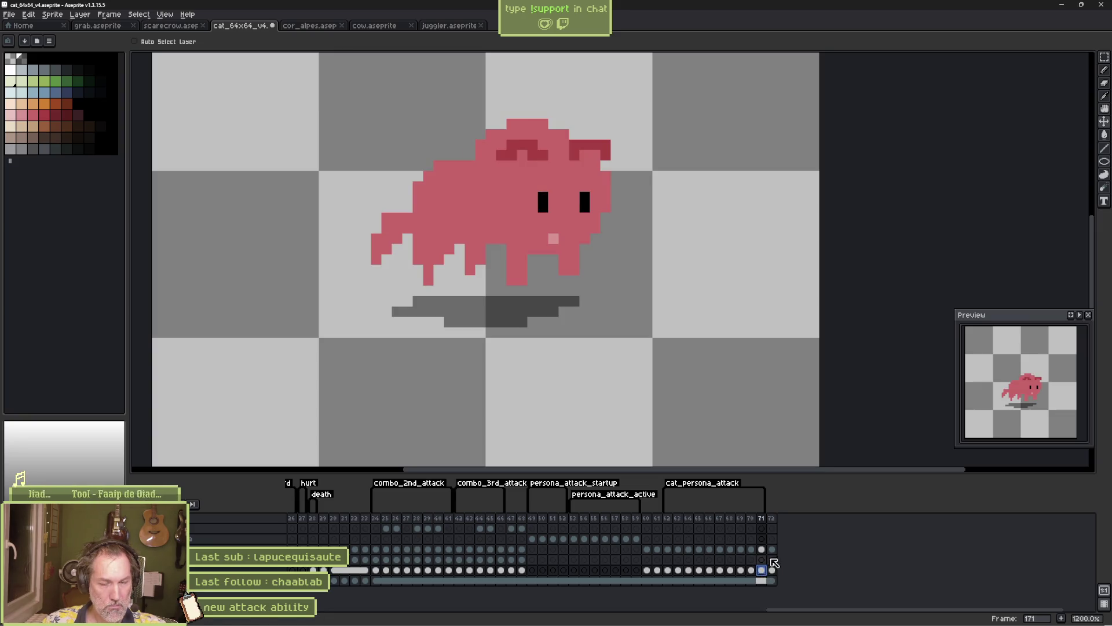
pyautogui.press('Left')
pyautogui.press('Left')
pyautogui.press('Left')
pyautogui.press('Left')
pyautogui.press('Left')
pyautogui.press('Left')
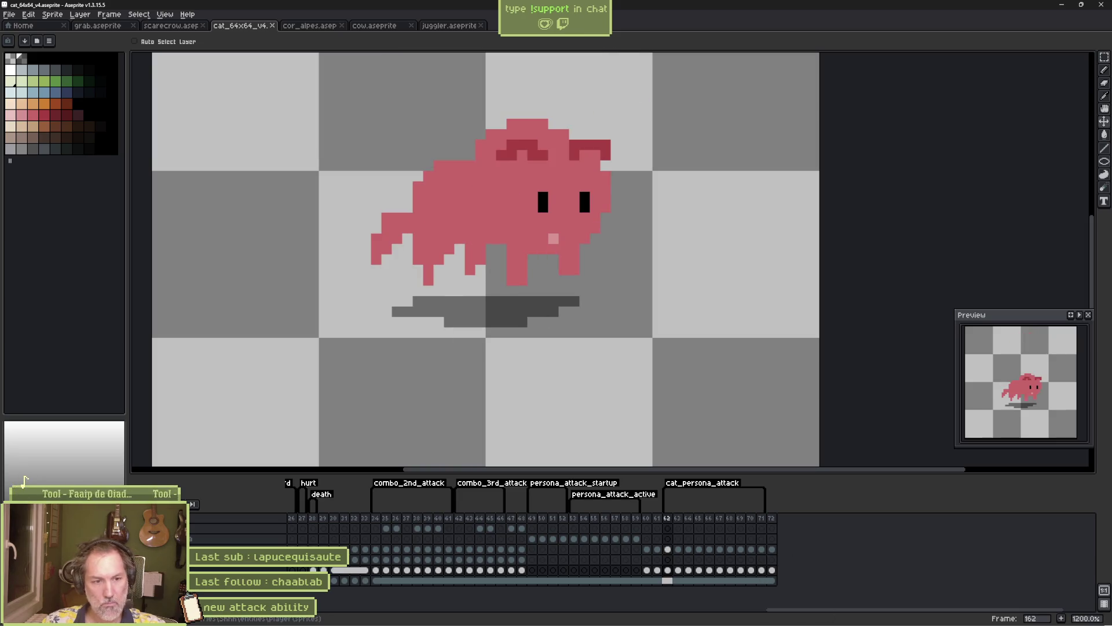
# Check and confirm the cat_persona_attack tag properties, then switch to Godot
pyautogui.moveTo(688, 613)
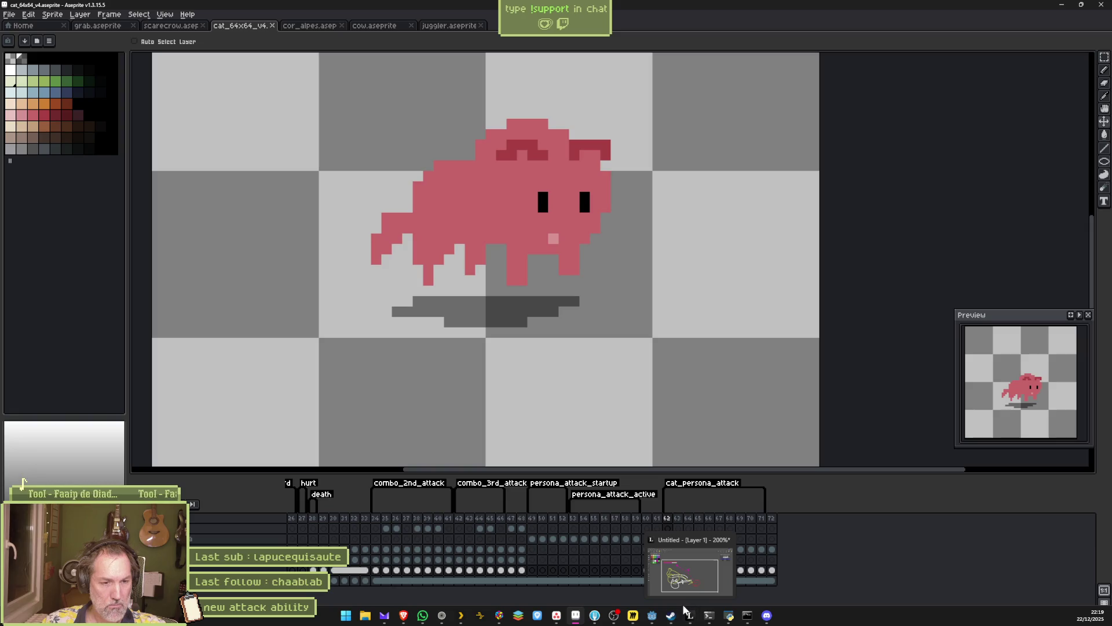
pyautogui.doubleClick(704, 484)
pyautogui.click(568, 385)
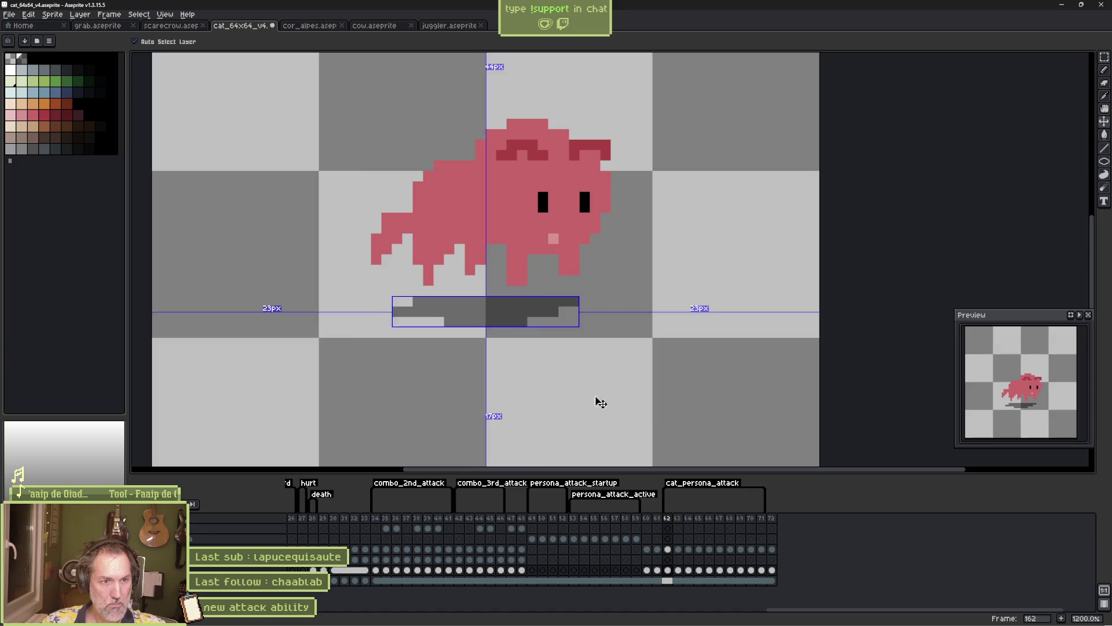
pyautogui.click(653, 617)
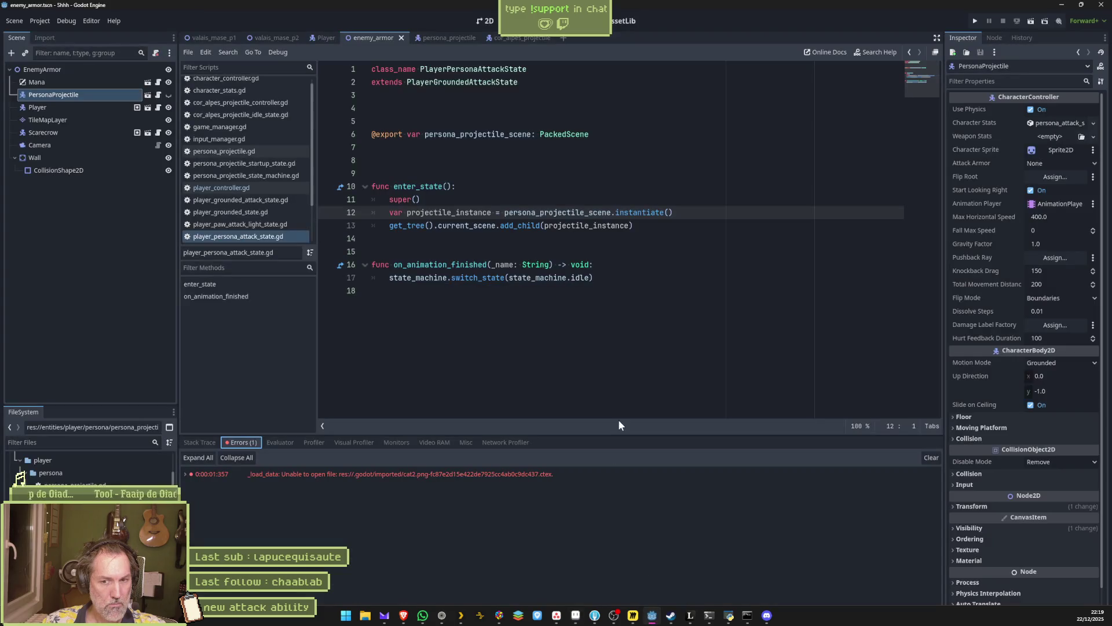
# Reimport the CatSprite's Aseprite file in the Player scene, then run the enemy_armor scene with F6
pyautogui.click(334, 41)
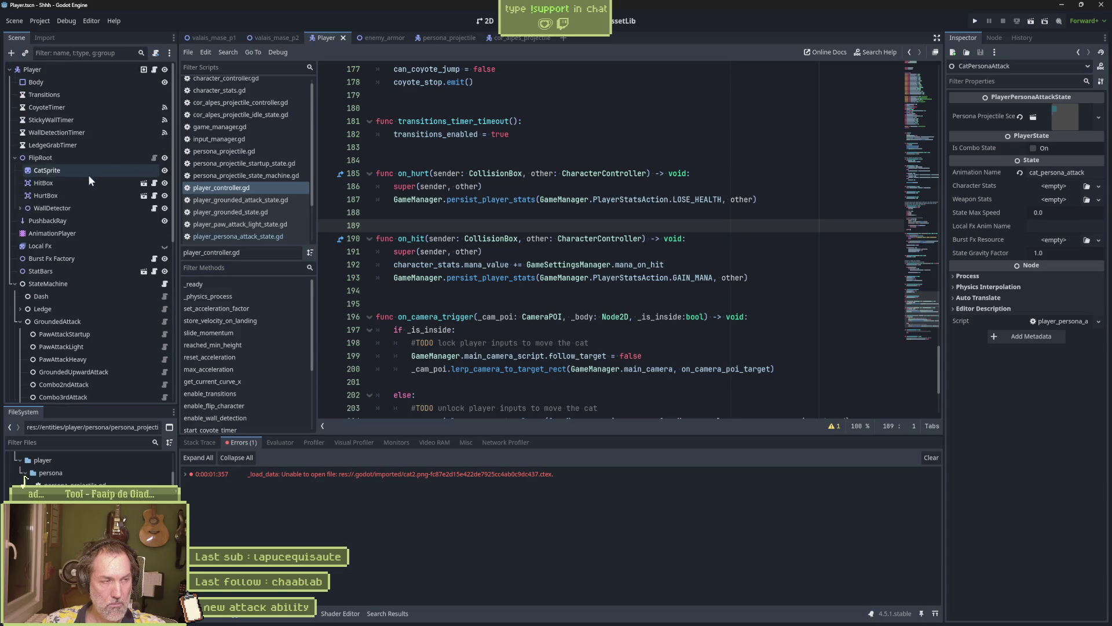
pyautogui.click(92, 169)
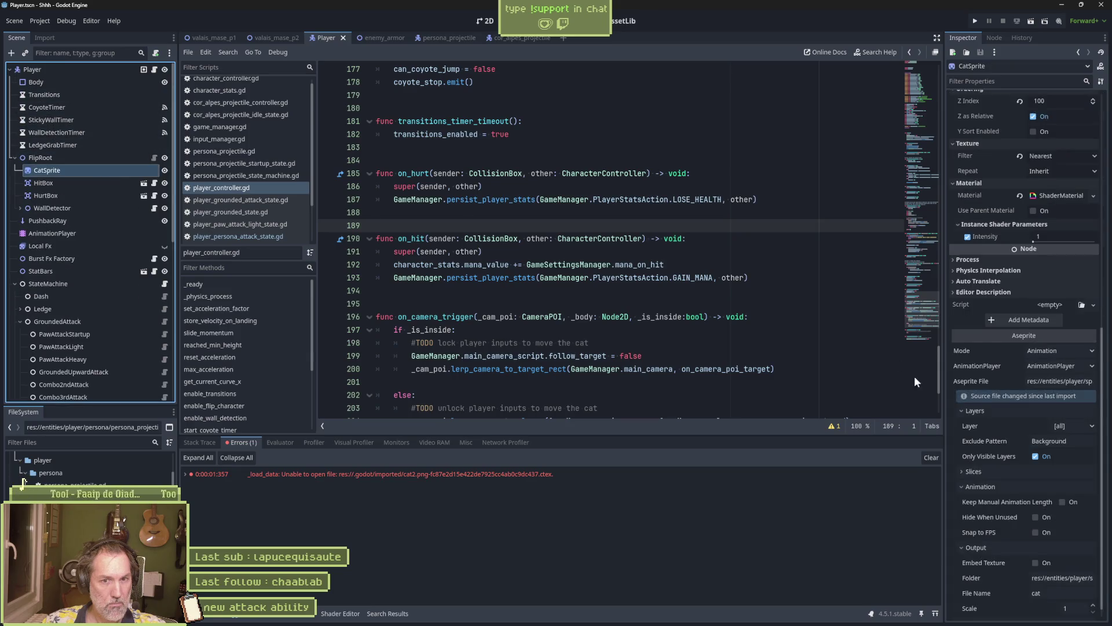
pyautogui.scroll(-1, 985, 464)
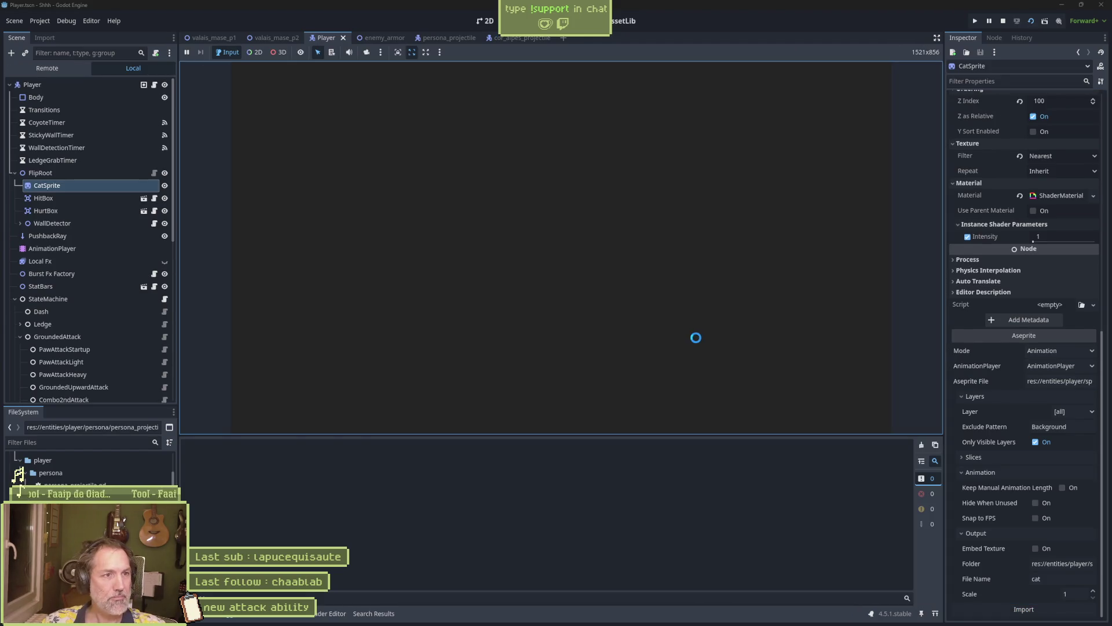
pyautogui.press('F8')
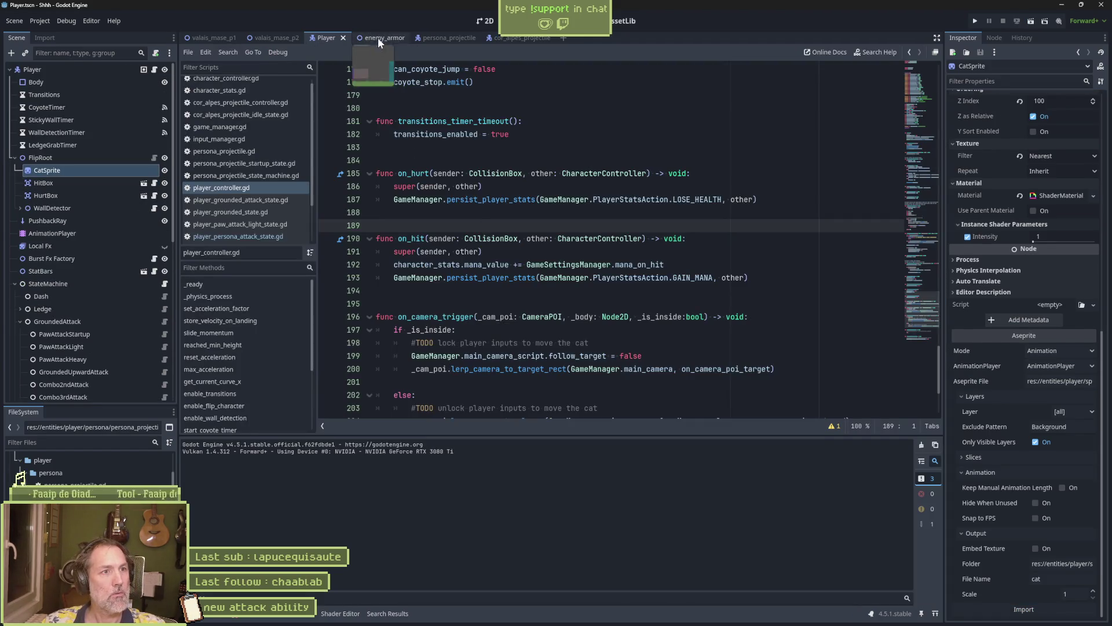
pyautogui.click(373, 37)
pyautogui.press('F6')
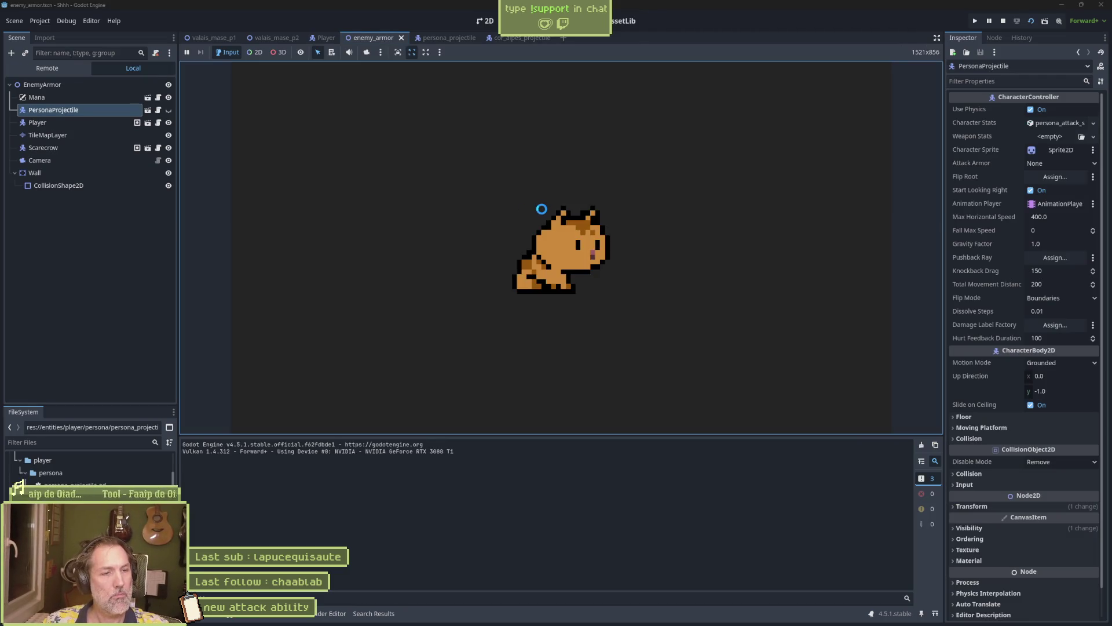
# Fire the pink persona attack four times while walking left and right, stop the game, and open persona_projectile
pyautogui.press('k')
pyautogui.press('k')
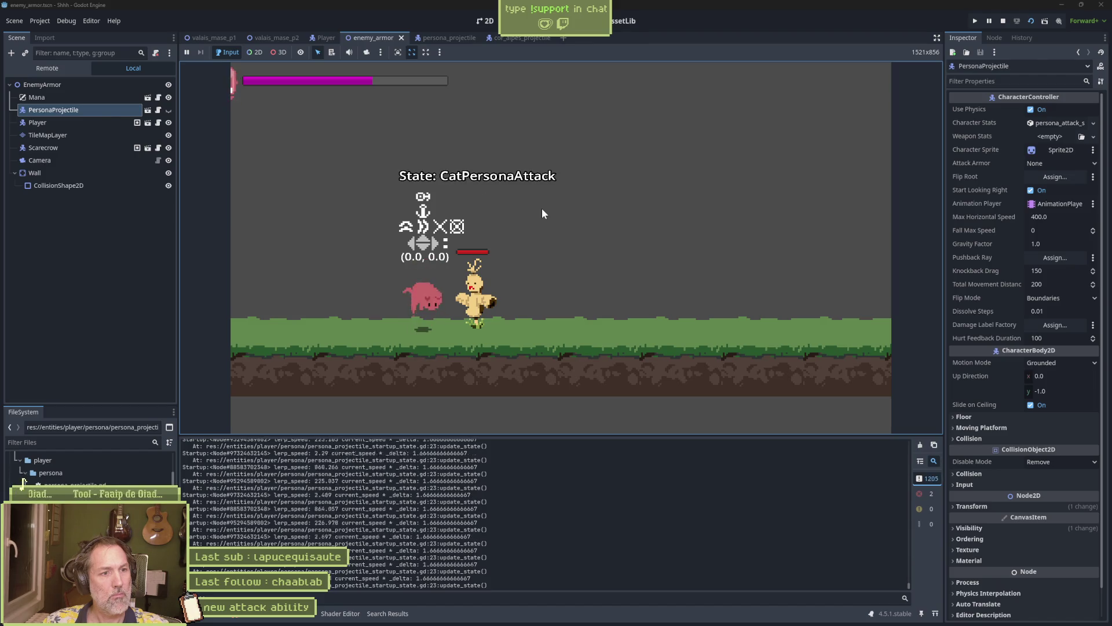
pyautogui.press('k')
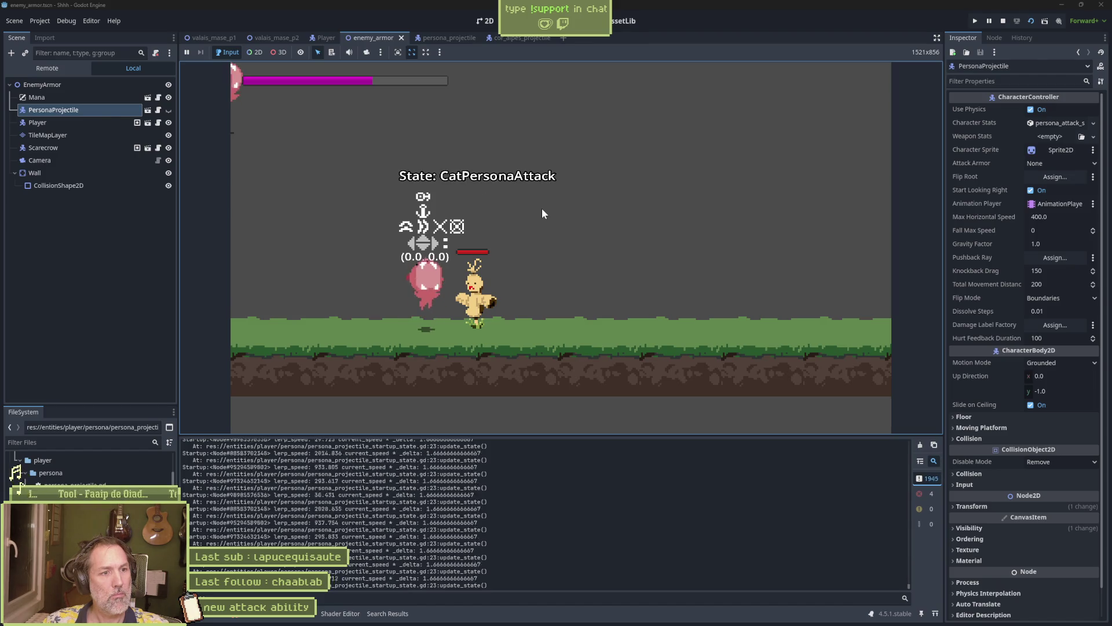
pyautogui.press('k')
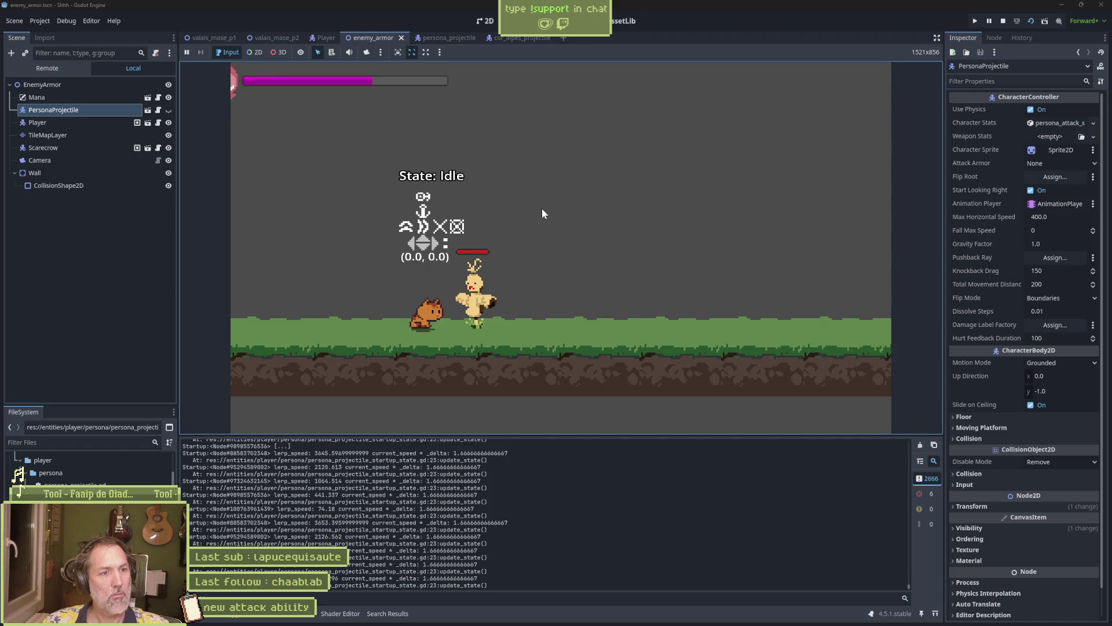
pyautogui.press('a')
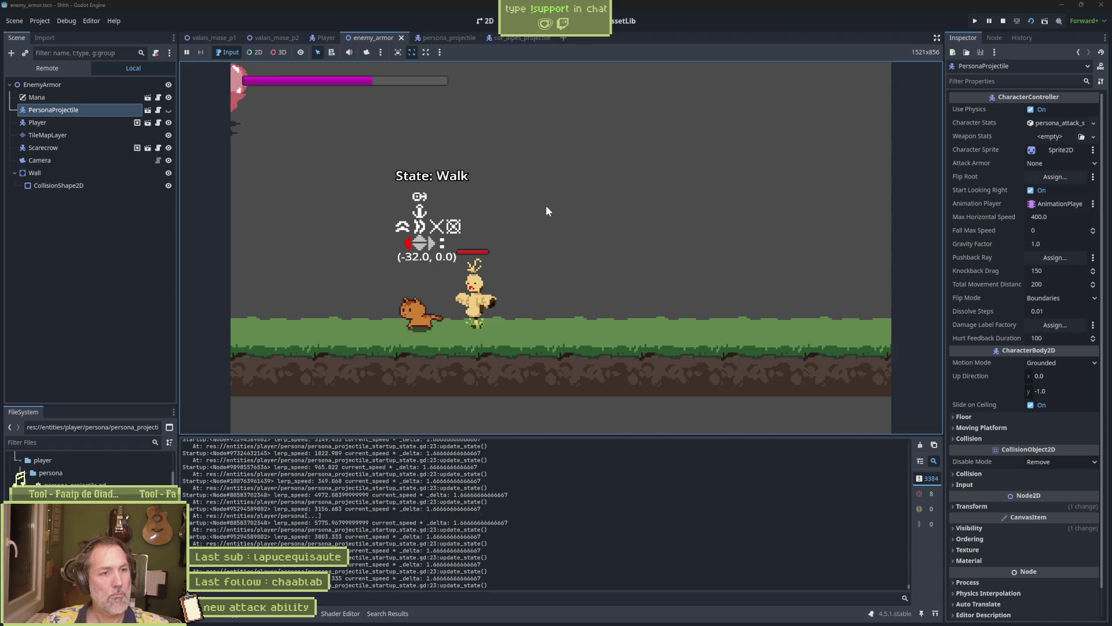
pyautogui.press('d')
pyautogui.press('k')
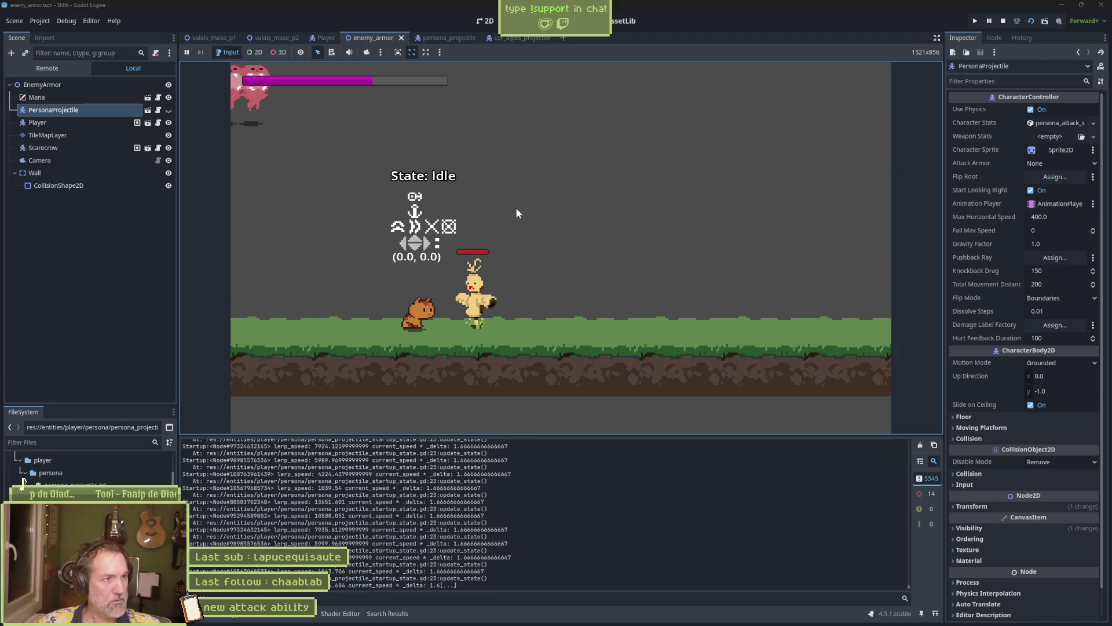
pyautogui.press('F8')
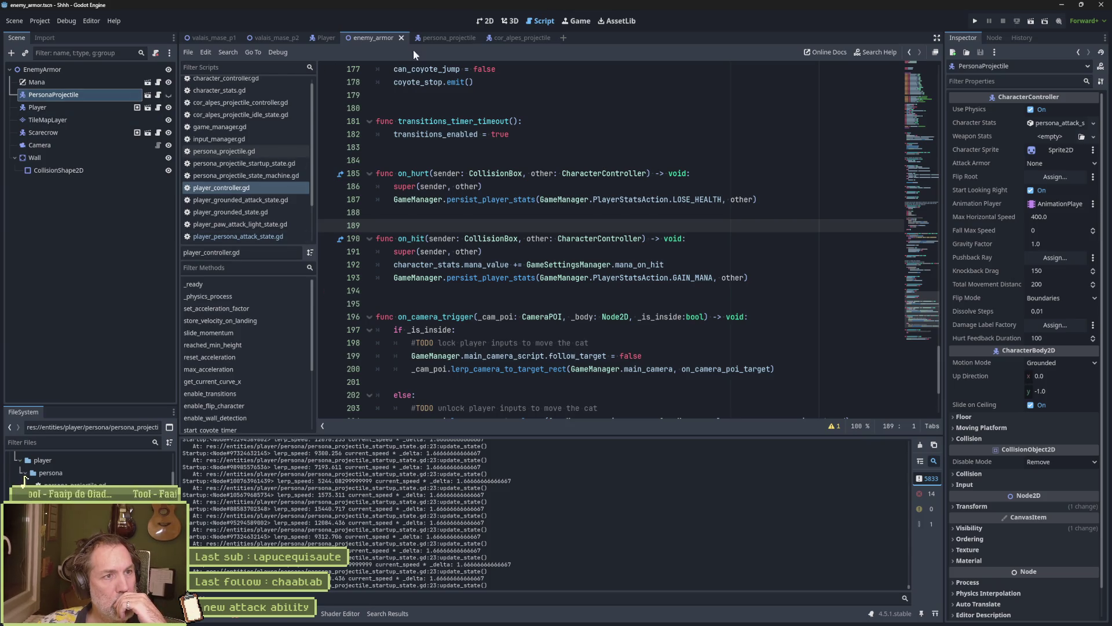
pyautogui.click(454, 38)
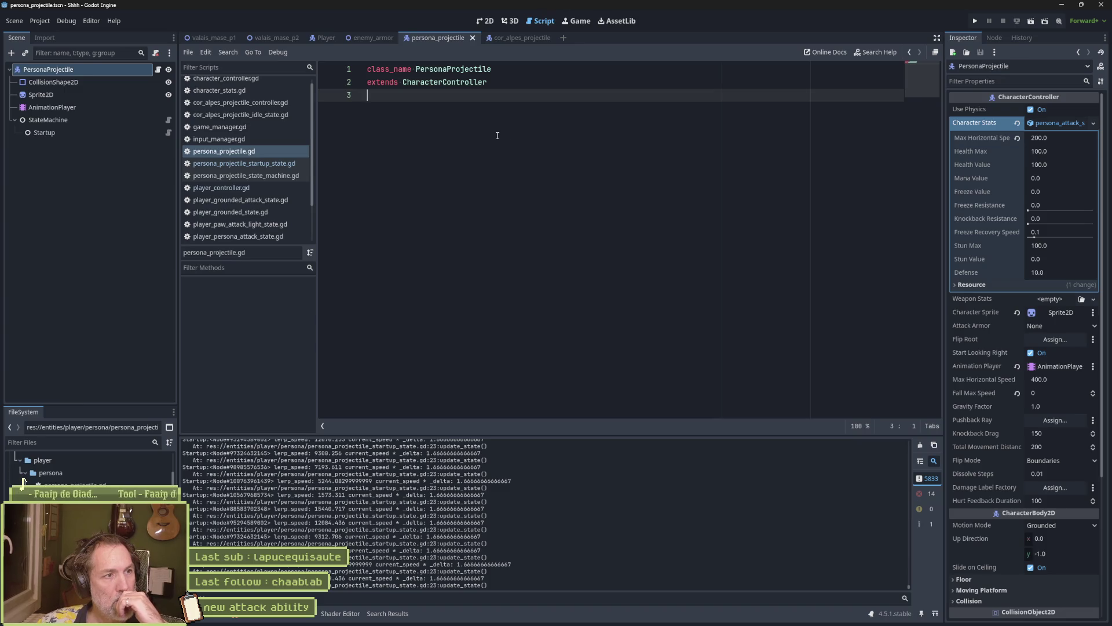
# In the Startup script, delete the print_debug line and the persona_attack_active play call
pyautogui.click(169, 132)
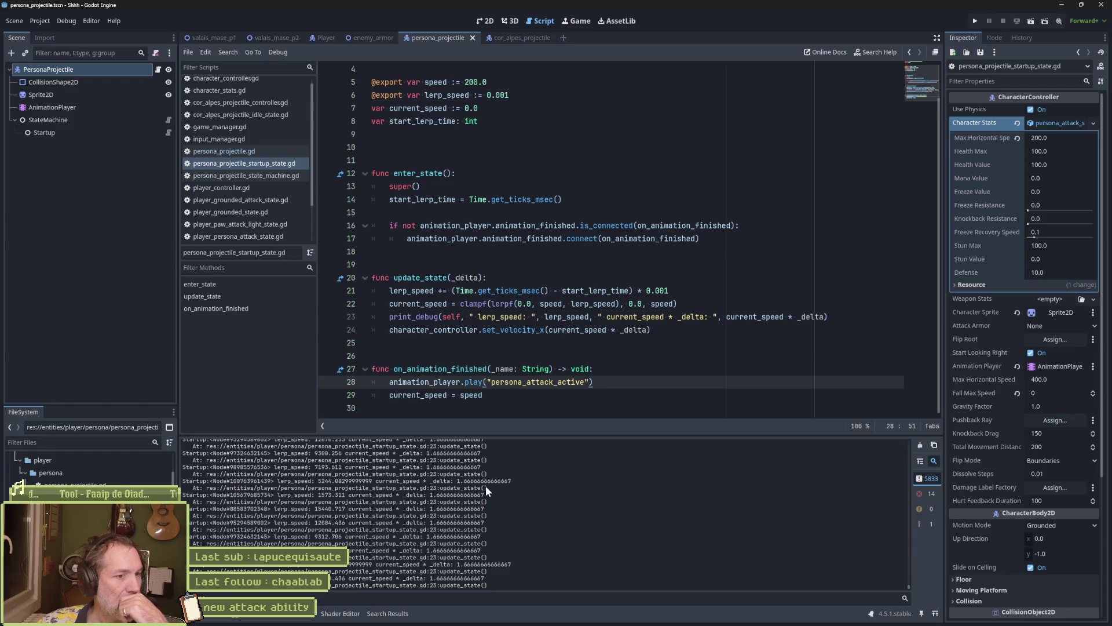
pyautogui.click(501, 316)
pyautogui.hotkey('ctrl', 'shift', 'k')
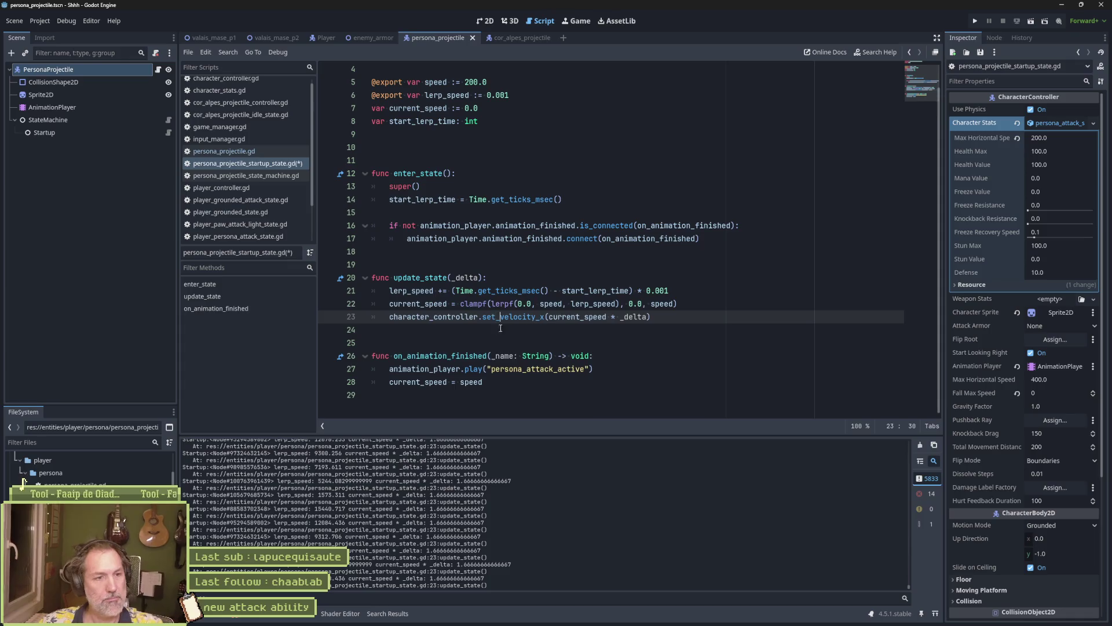
pyautogui.click(492, 369)
pyautogui.hotkey('ctrl', 'shift', 'k')
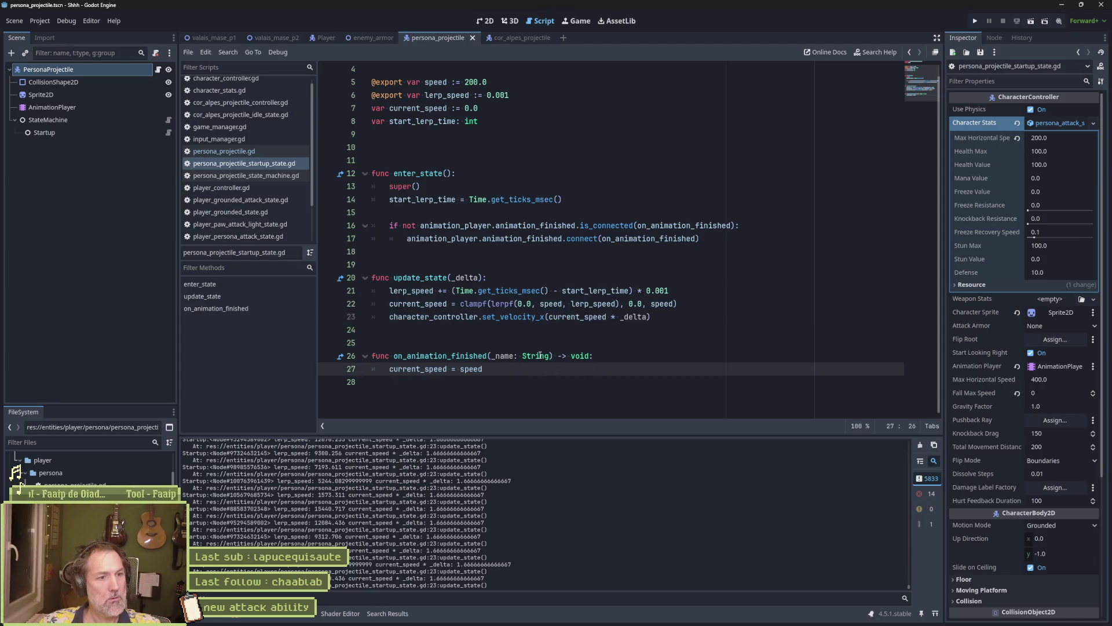
# Begin an 'if _name ==' check in on_animation_finished, checking the Startup node's Animation Name
pyautogui.doubleClick(474, 356)
pyautogui.doubleClick(508, 357)
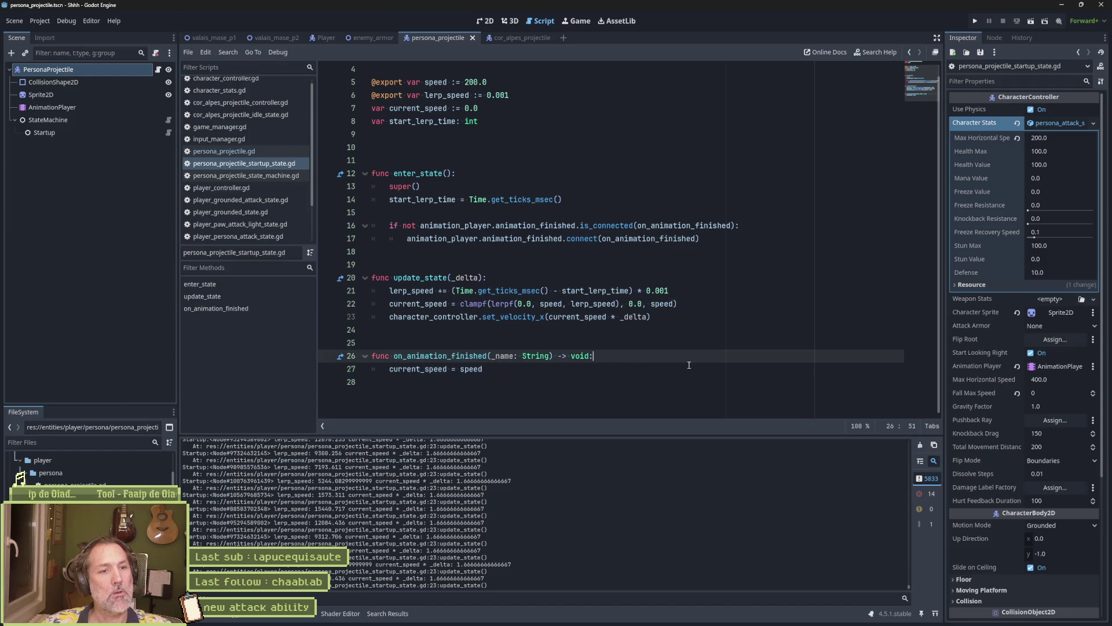
pyautogui.press('Return')
pyautogui.write('if _name ==')
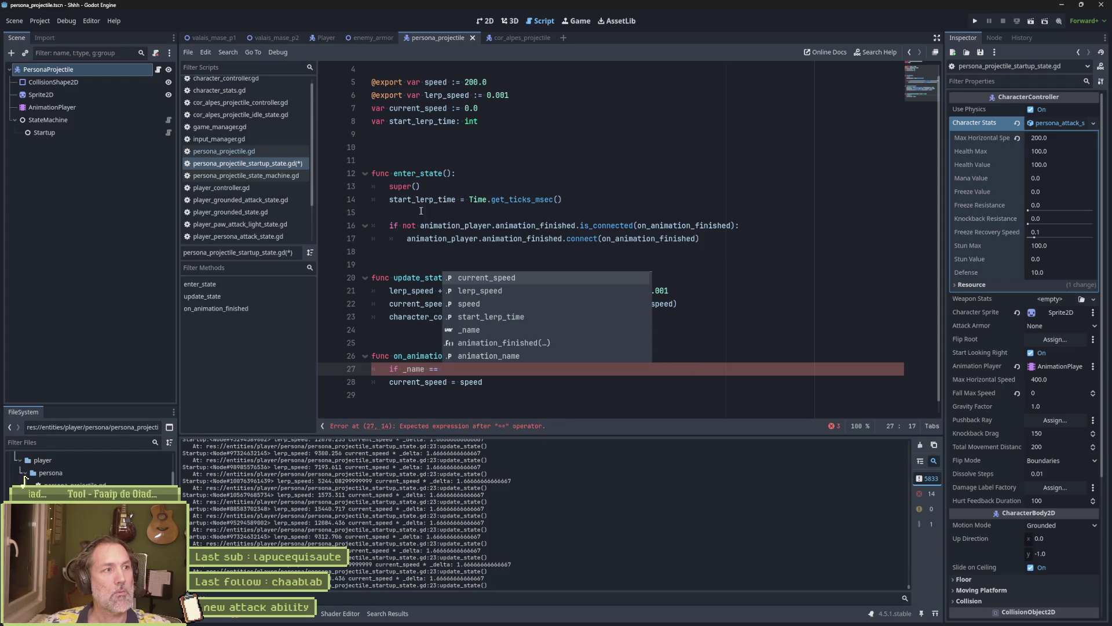
pyautogui.click(121, 129)
pyautogui.click(1082, 147)
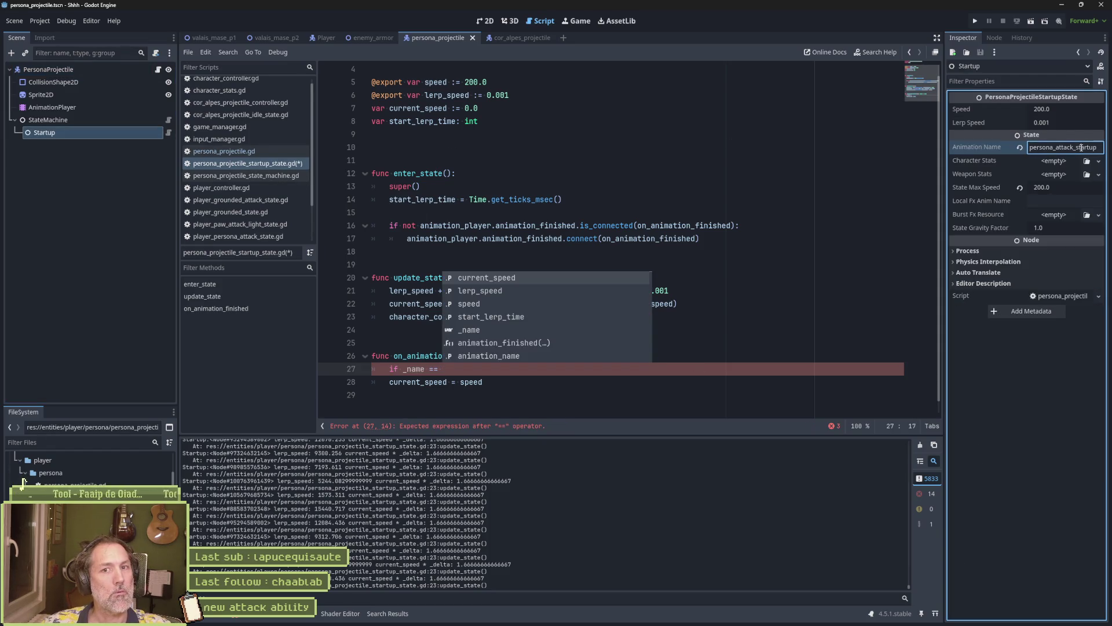
pyautogui.click(594, 371)
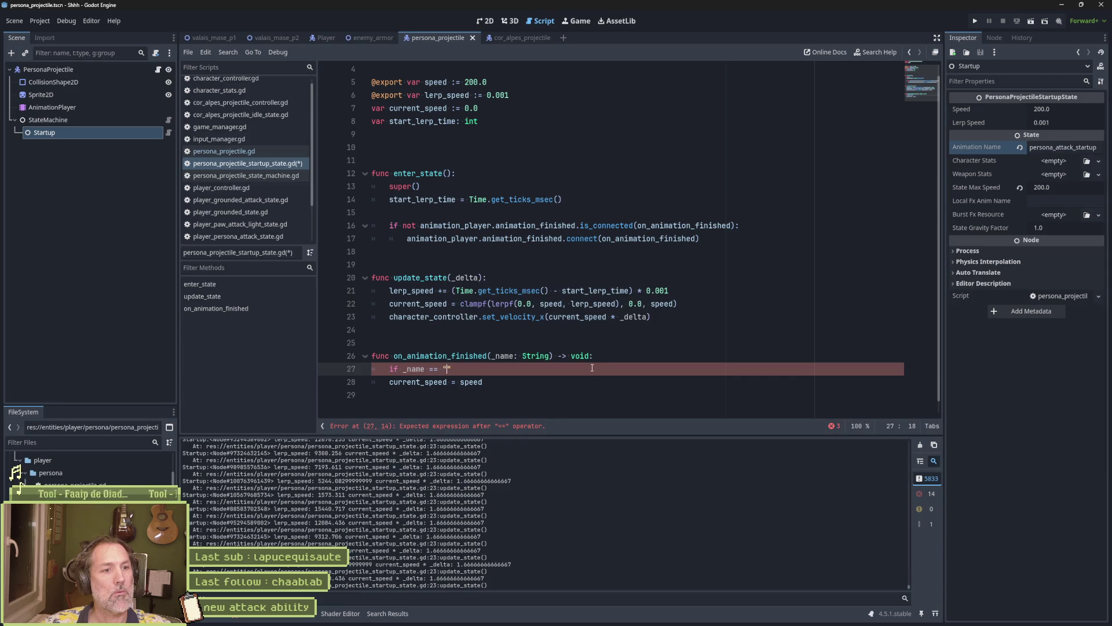